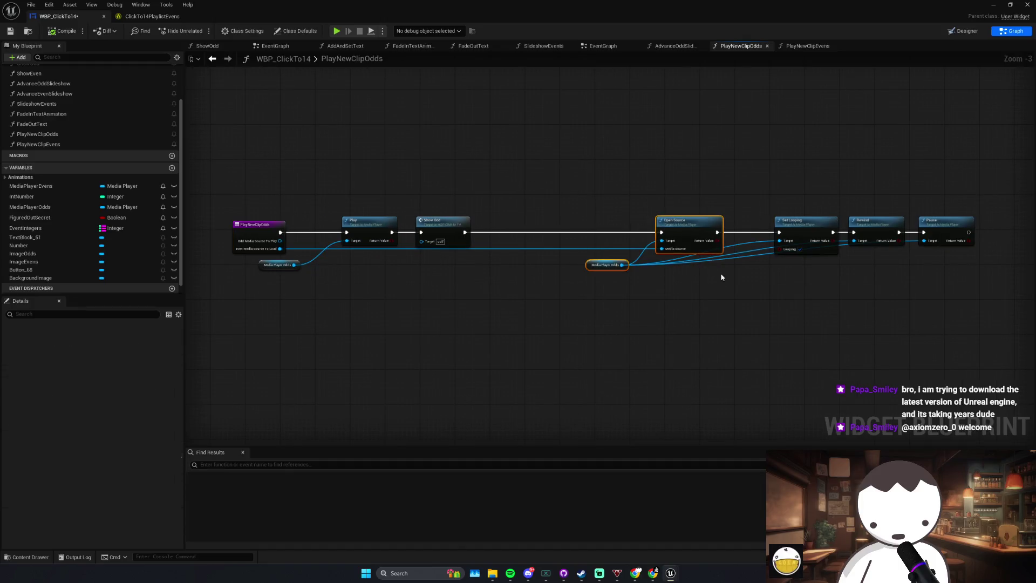
Step: Slide Set Looping, Rewind and Pause left to close the gap in PlayNewClipOdds
{"action": "left_click", "coordinate": [807, 221]}
{"action": "left_click", "coordinate": [944, 221], "text": "shift"}
{"action": "left_click", "coordinate": [886, 244], "text": "shift"}
{"action": "left_click_drag", "start_coordinate": [886, 244], "coordinate": [733, 244]}
Step: Remove the extra media source input from the PlayNewClipOdds entry node
{"action": "left_click", "coordinate": [256, 224]}
{"action": "left_click", "coordinate": [169, 468]}
{"action": "left_click", "coordinate": [317, 322]}
Step: Even the spacing of Show Odd, Open Source, Set Looping and Rewind, then compile
{"action": "left_click", "coordinate": [292, 272]}
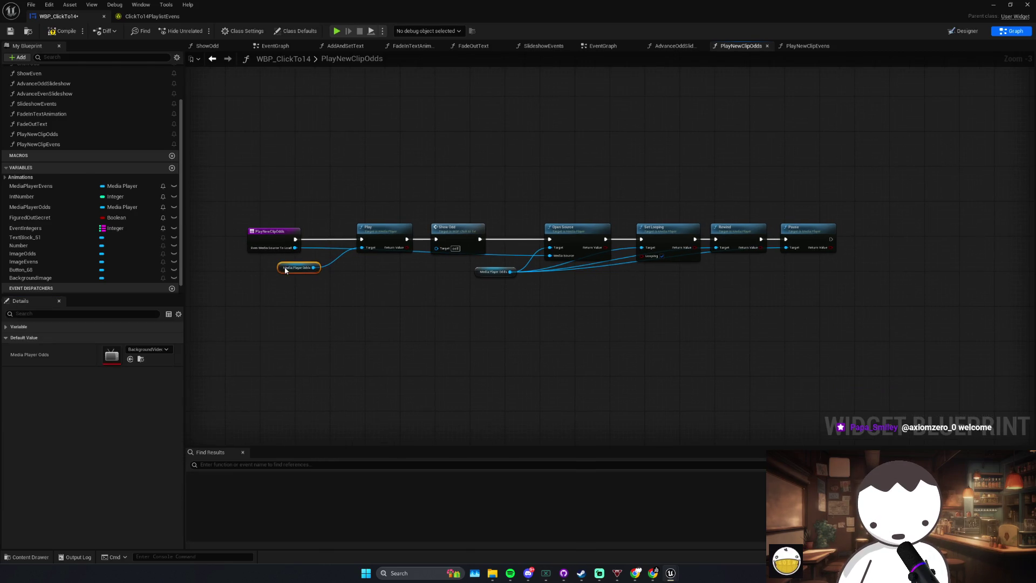
{"action": "left_click_drag", "start_coordinate": [403, 221], "coordinate": [398, 221]}
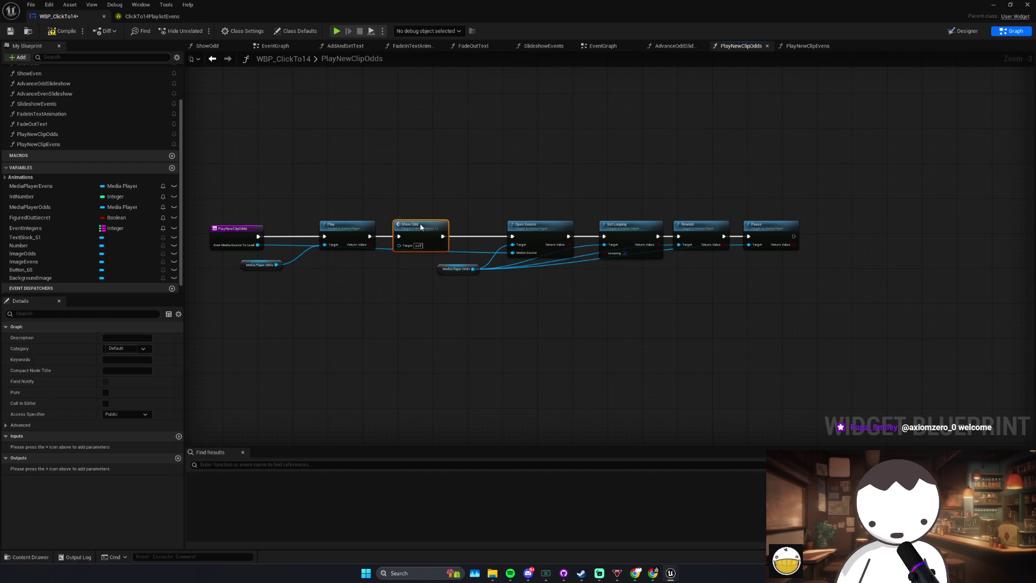
{"action": "left_click_drag", "start_coordinate": [486, 219], "coordinate": [469, 219]}
{"action": "left_click", "coordinate": [571, 213]}
{"action": "left_click_drag", "start_coordinate": [571, 213], "coordinate": [558, 213]}
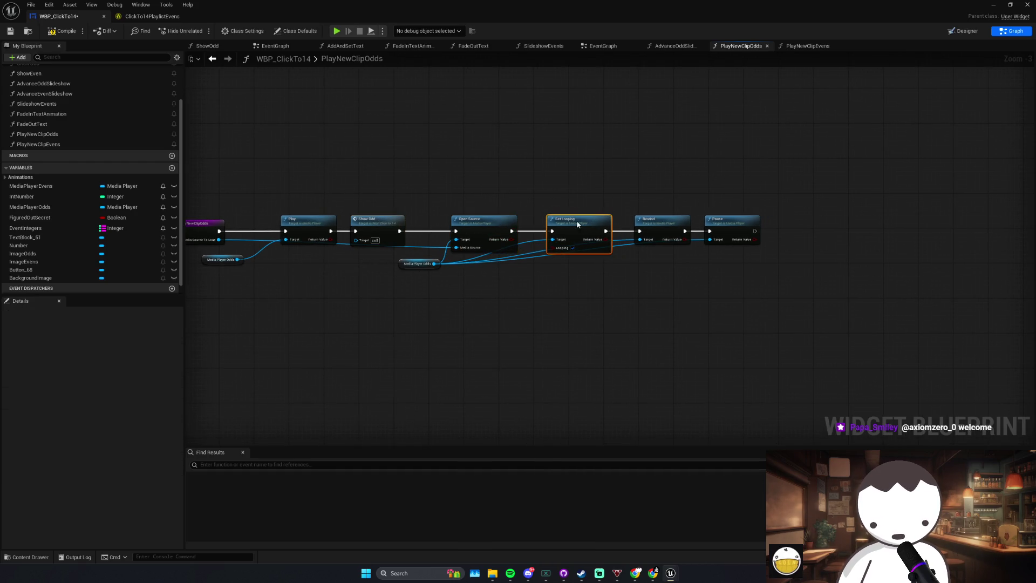
{"action": "left_click_drag", "start_coordinate": [645, 219], "coordinate": [636, 218]}
{"action": "left_click", "coordinate": [700, 212]}
{"action": "left_click_drag", "start_coordinate": [421, 296], "coordinate": [502, 294]}
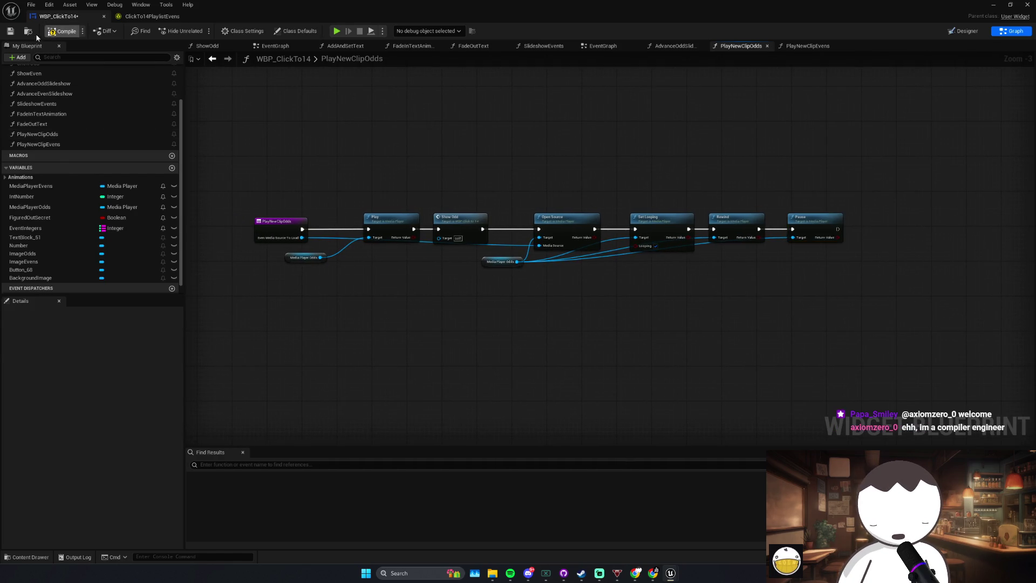
{"action": "left_click", "coordinate": [63, 31]}
{"action": "left_click", "coordinate": [544, 45]}
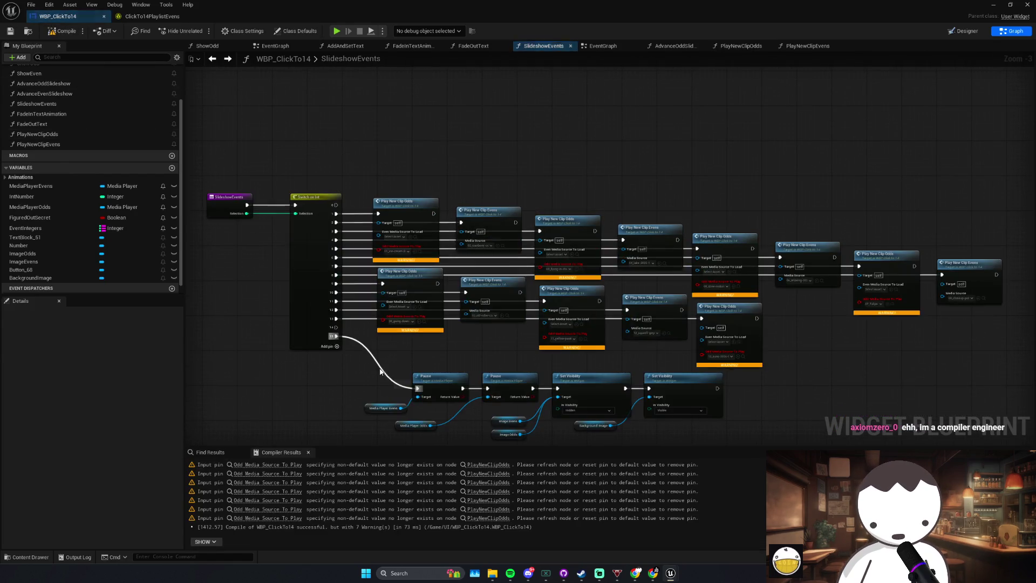
Step: Refresh all nodes in SlideshowEvents and recompile the blueprint
{"action": "left_click", "coordinate": [381, 201]}
{"action": "key", "text": "ctrl+a"}
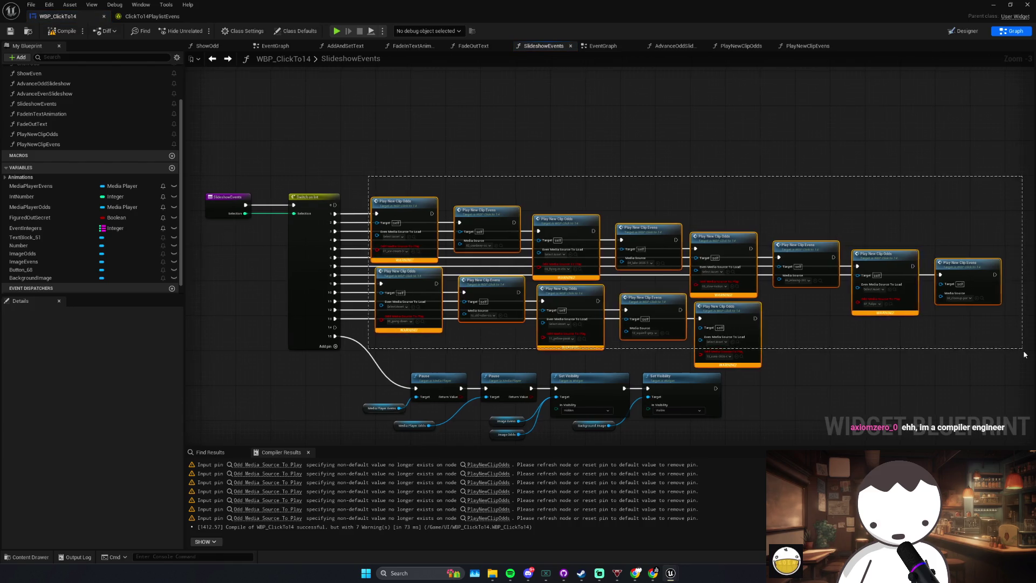
{"action": "right_click", "coordinate": [888, 258]}
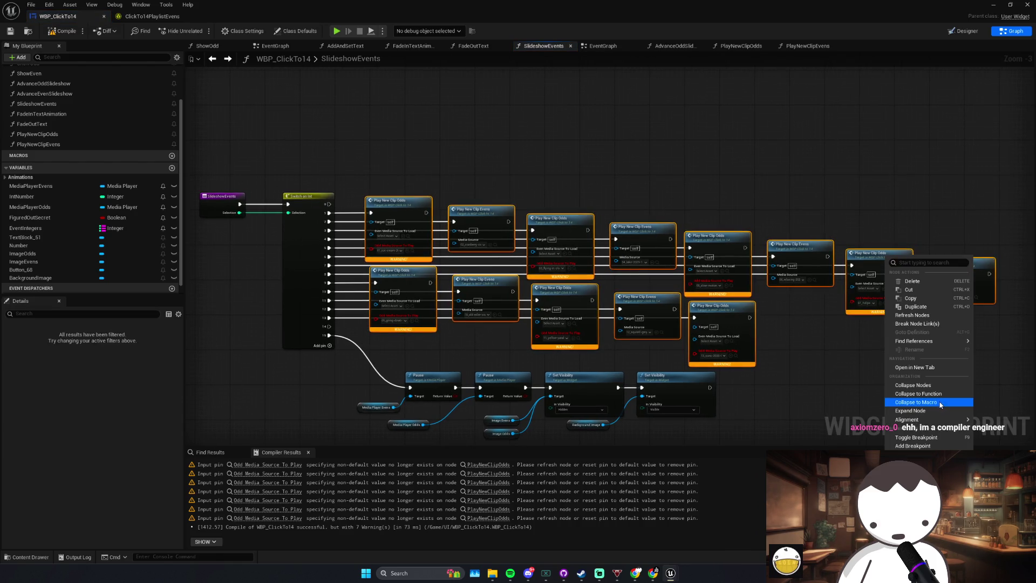
{"action": "left_click", "coordinate": [929, 315]}
{"action": "left_click", "coordinate": [67, 32]}
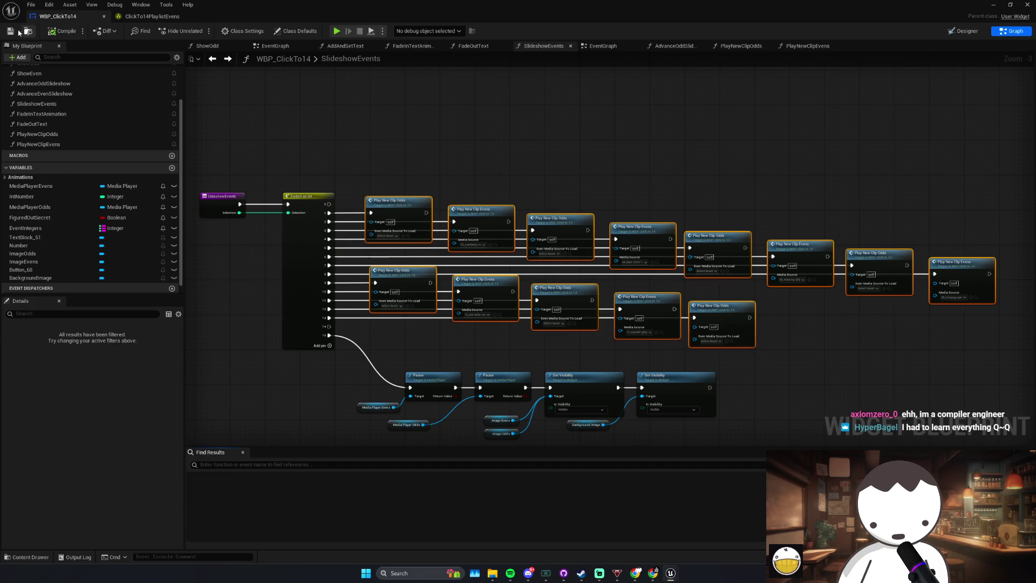
{"action": "left_click", "coordinate": [507, 125]}
Step: Set the first Play New Clip Odds media source to 02_cranberry, then open PlayNewClipEvens
{"action": "scroll", "coordinate": [549, 158], "scroll_direction": "up", "scroll_amount": 1}
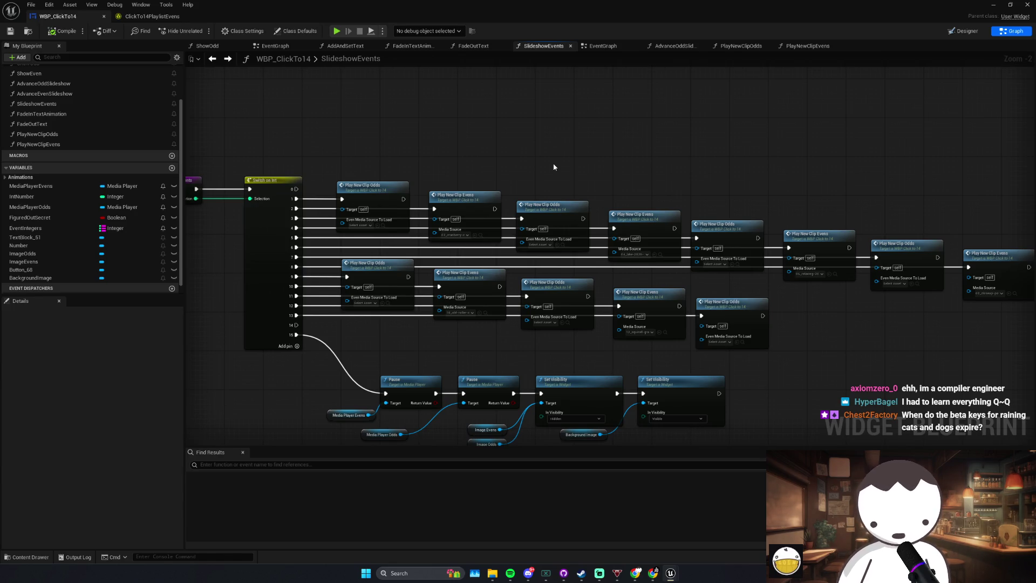
{"action": "left_click_drag", "start_coordinate": [502, 176], "coordinate": [522, 177]}
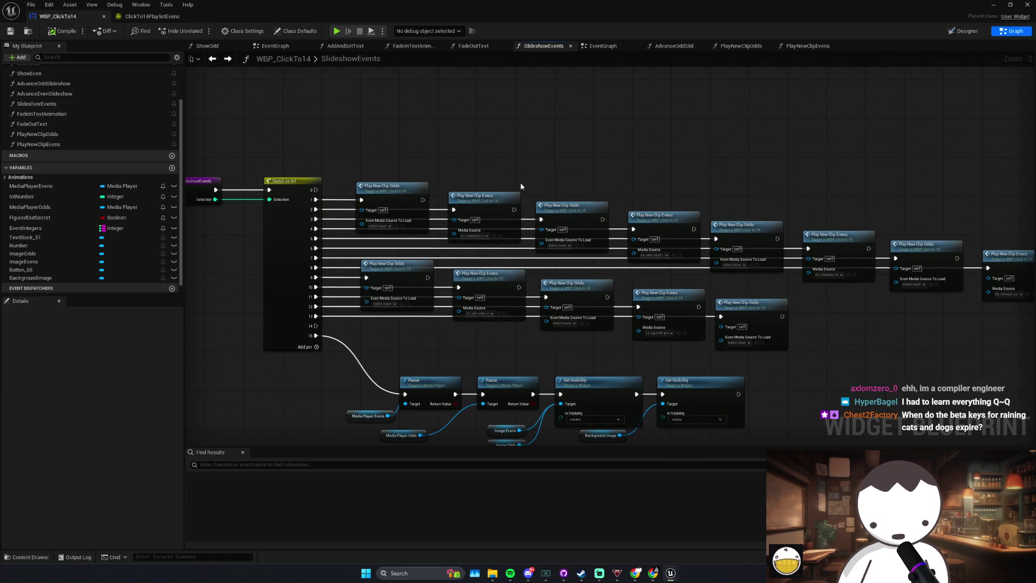
{"action": "left_click", "coordinate": [466, 213]}
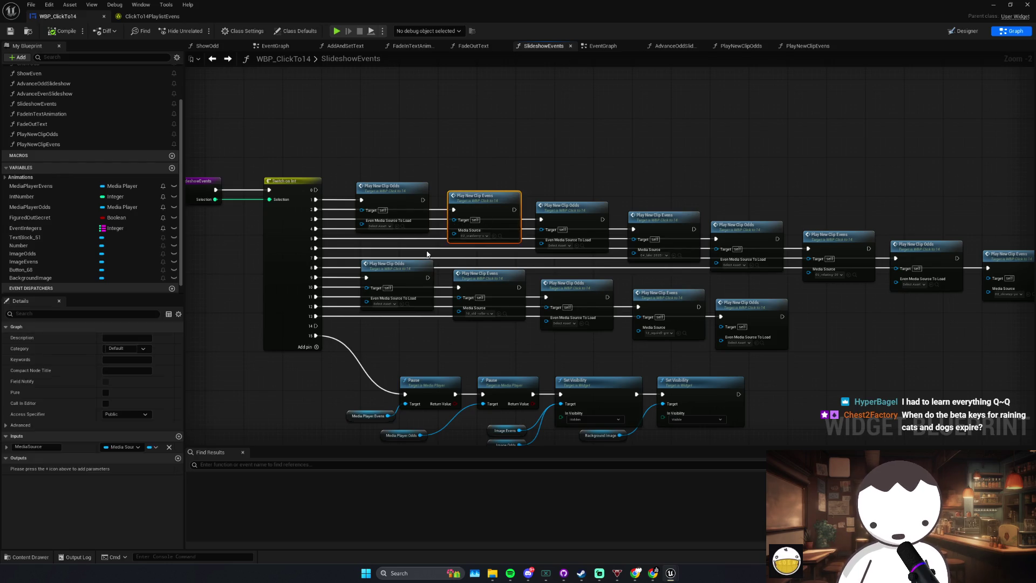
{"action": "left_click", "coordinate": [381, 226]}
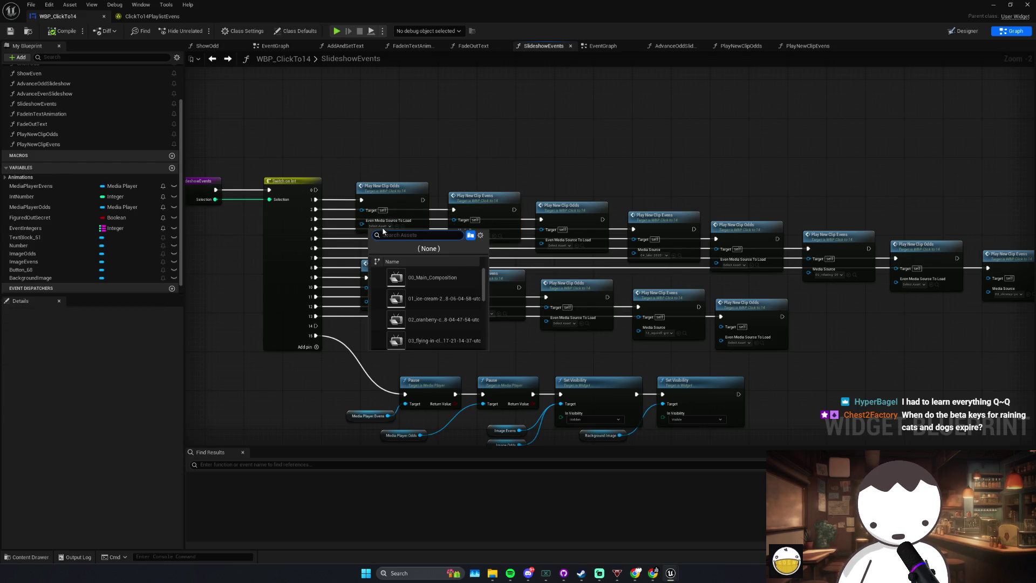
{"action": "left_click", "coordinate": [432, 299]}
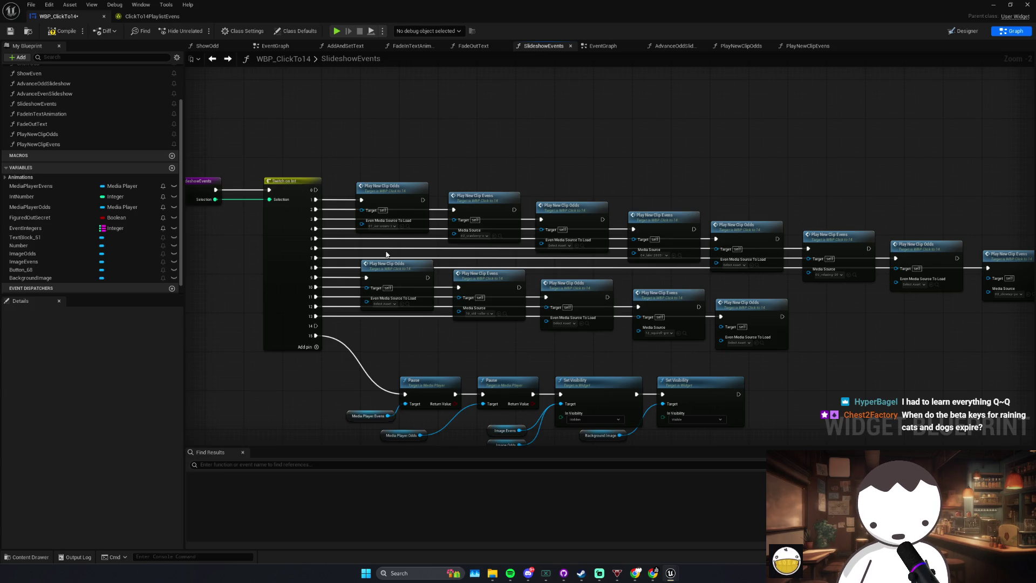
{"action": "left_click", "coordinate": [381, 226]}
{"action": "left_click", "coordinate": [381, 227]}
{"action": "left_click", "coordinate": [381, 226]}
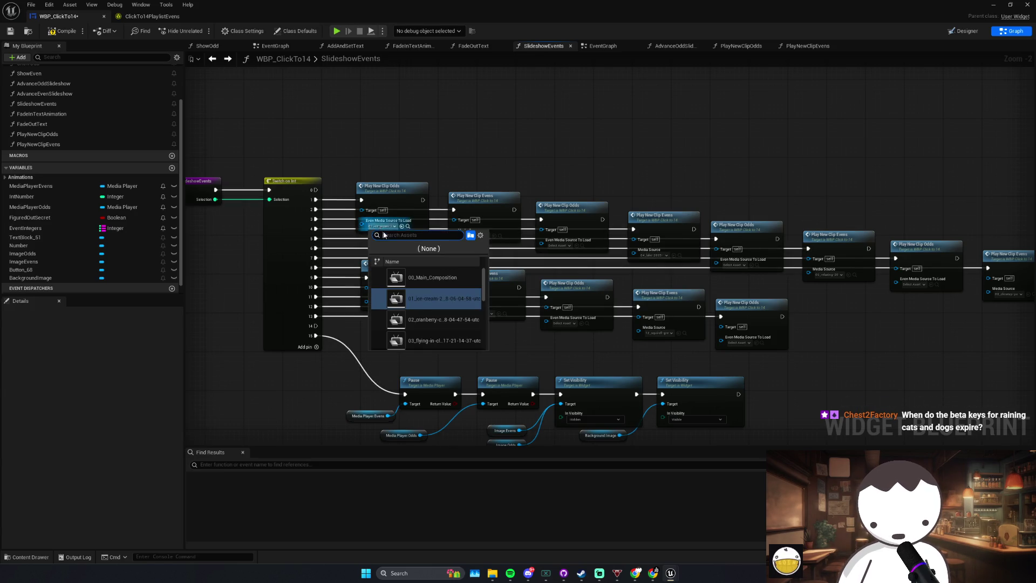
{"action": "left_click", "coordinate": [432, 319]}
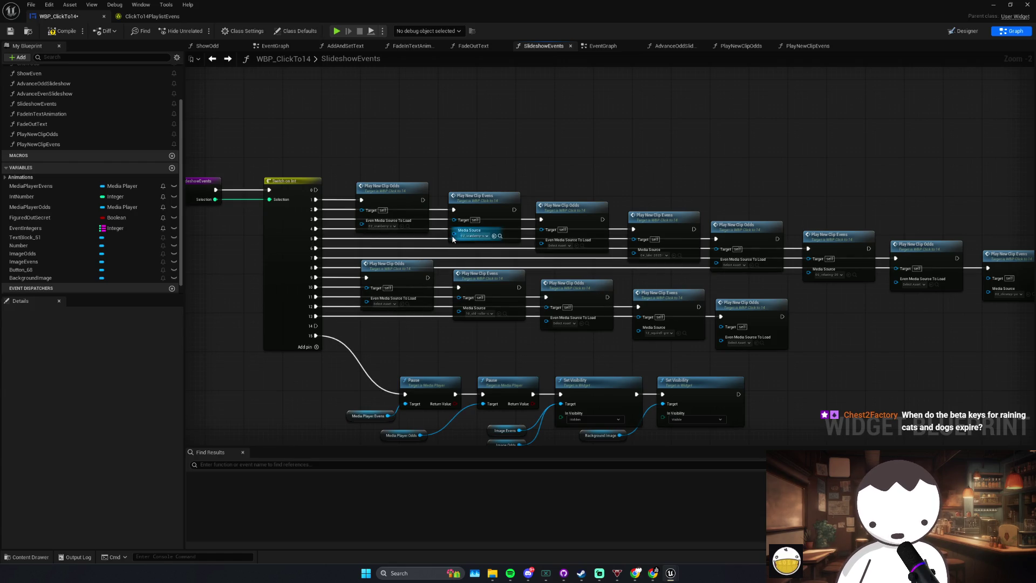
{"action": "left_click", "coordinate": [476, 210]}
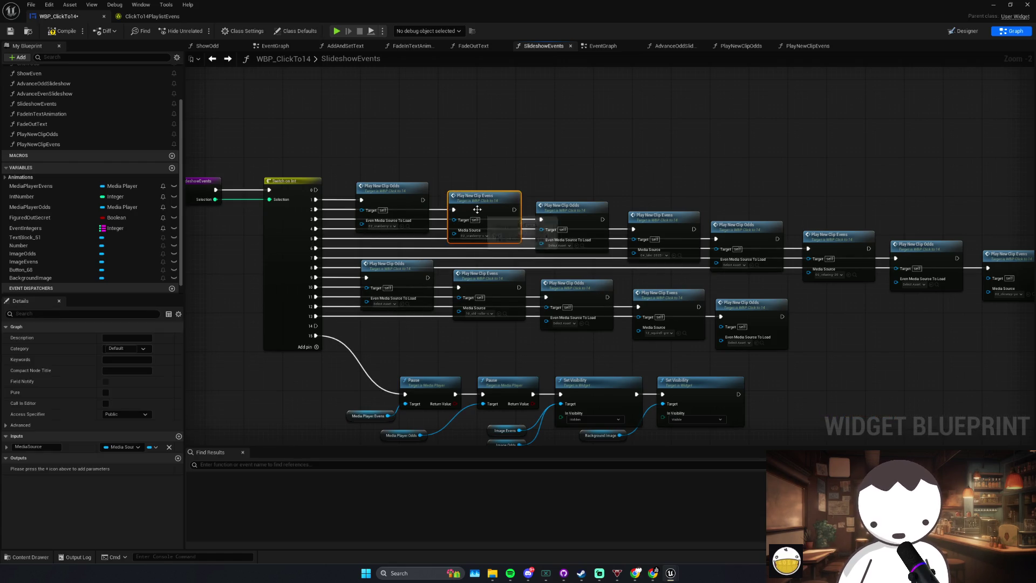
{"action": "double_click", "coordinate": [476, 210]}
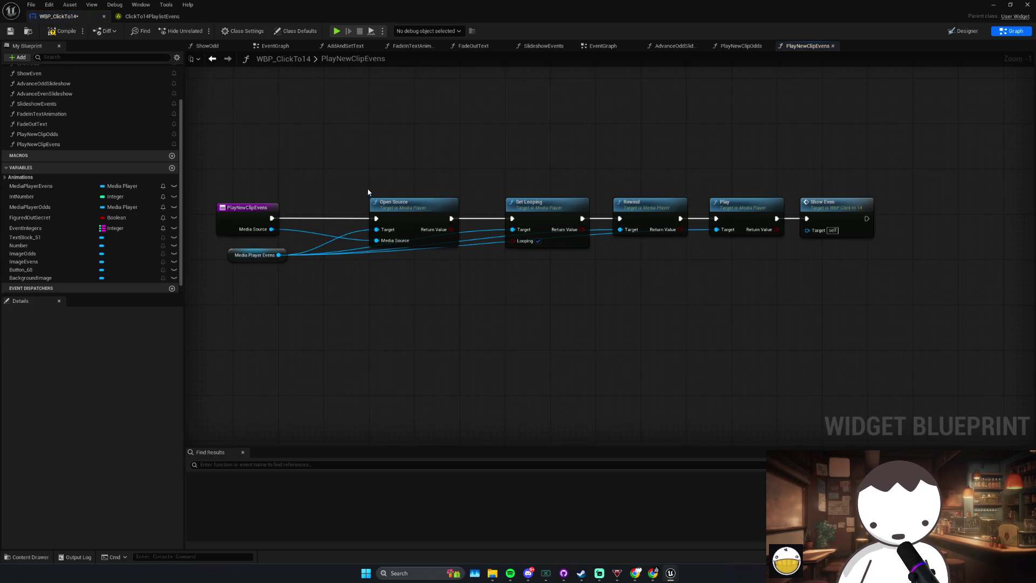
Step: Select the PlayNewClipOdds node chain for copying and delete PlayNewClipEvens' old chain
{"action": "left_click", "coordinate": [543, 46]}
{"action": "left_click", "coordinate": [741, 46]}
{"action": "mouse_move", "coordinate": [377, 190]}
{"action": "left_mouse_down"}
{"action": "mouse_move", "coordinate": [693, 273]}
{"action": "mouse_move", "coordinate": [799, 278]}
{"action": "left_mouse_up"}
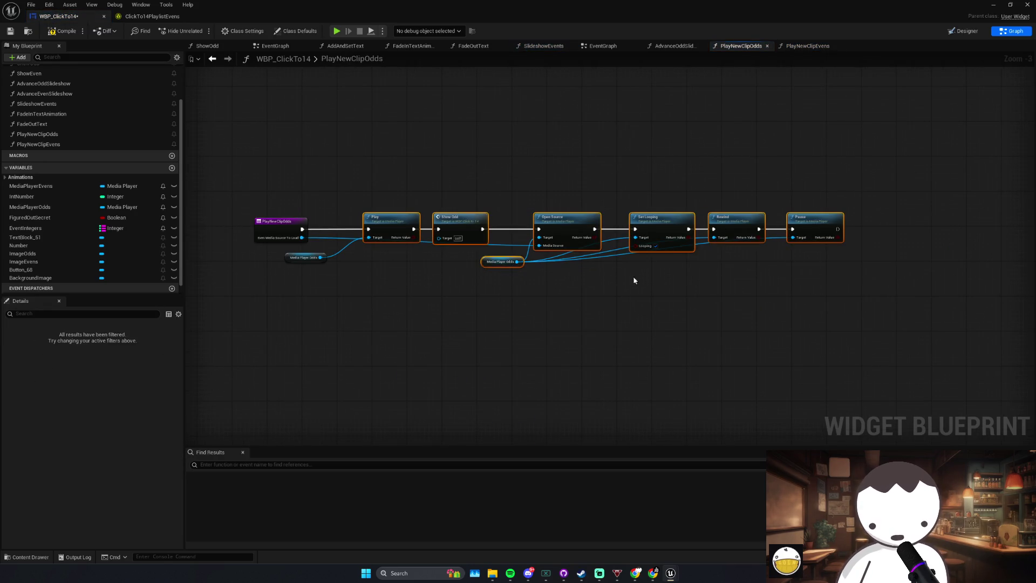
{"action": "left_click", "coordinate": [544, 46]}
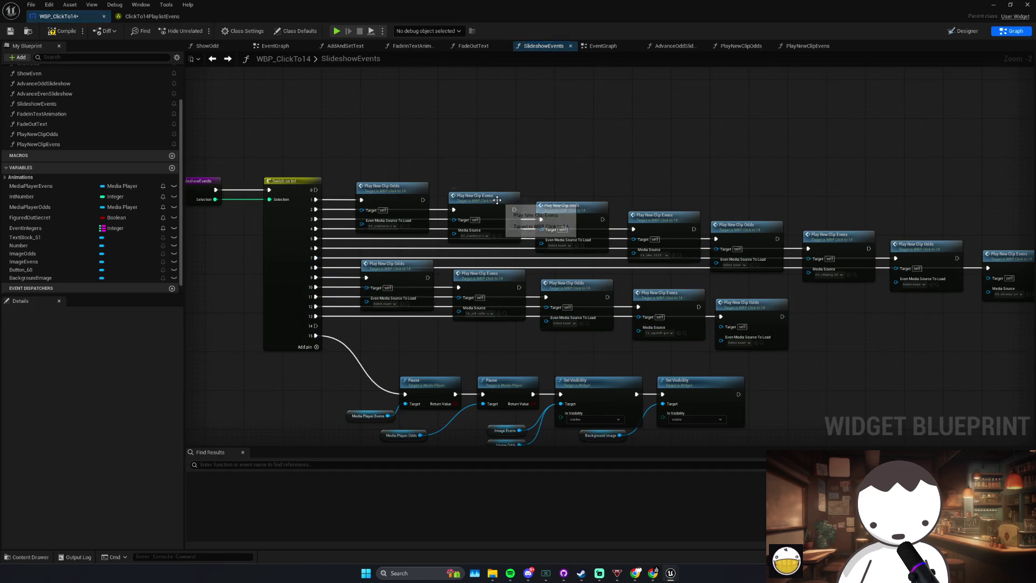
{"action": "double_click", "coordinate": [492, 206]}
{"action": "left_click_drag", "start_coordinate": [334, 172], "coordinate": [723, 237]}
{"action": "key", "text": "Delete"}
Step: Paste the odd-clip chain beside the entry node and detach its Media Player Odds getter
{"action": "left_click", "coordinate": [265, 255]}
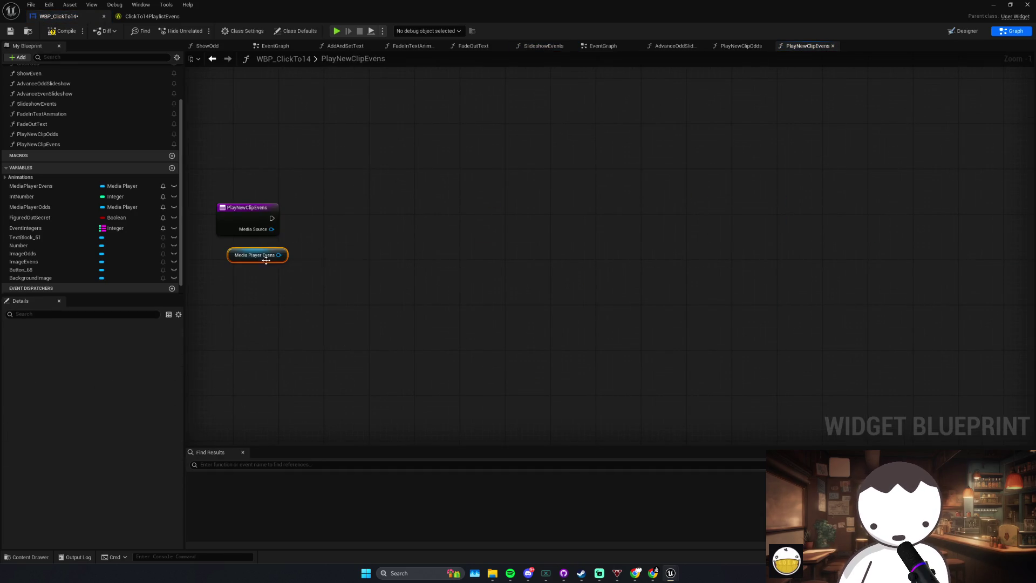
{"action": "key", "text": "ctrl+v"}
{"action": "mouse_move", "coordinate": [189, 293]}
{"action": "left_mouse_down"}
{"action": "mouse_move", "coordinate": [351, 250]}
{"action": "mouse_move", "coordinate": [390, 252]}
{"action": "mouse_move", "coordinate": [367, 269]}
{"action": "left_mouse_up"}
{"action": "left_click", "coordinate": [367, 269]}
{"action": "left_click", "coordinate": [335, 277], "text": "alt"}
{"action": "left_click_drag", "start_coordinate": [315, 294], "coordinate": [429, 317]}
{"action": "left_click", "coordinate": [492, 303]}
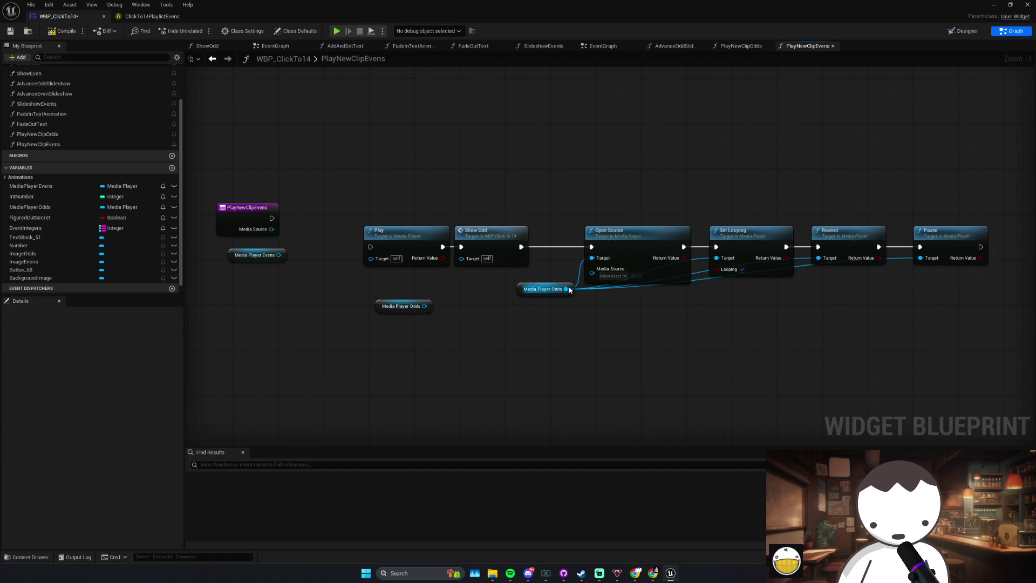
Step: Wire Media Player Evens and the entry execution into Play, align the chain, feed Open Source
{"action": "mouse_move", "coordinate": [279, 254]}
{"action": "left_mouse_down"}
{"action": "mouse_move", "coordinate": [380, 268]}
{"action": "mouse_move", "coordinate": [372, 258]}
{"action": "left_mouse_up"}
{"action": "left_click_drag", "start_coordinate": [272, 218], "coordinate": [371, 246]}
{"action": "left_click_drag", "start_coordinate": [389, 200], "coordinate": [906, 340]}
{"action": "left_click", "coordinate": [925, 227], "text": "ctrl"}
{"action": "left_click_drag", "start_coordinate": [402, 236], "coordinate": [402, 207]}
{"action": "left_click", "coordinate": [404, 277]}
{"action": "key", "text": "Delete"}
{"action": "mouse_move", "coordinate": [592, 244]}
{"action": "left_mouse_down"}
{"action": "mouse_move", "coordinate": [493, 254]}
{"action": "mouse_move", "coordinate": [270, 230]}
{"action": "left_mouse_up"}
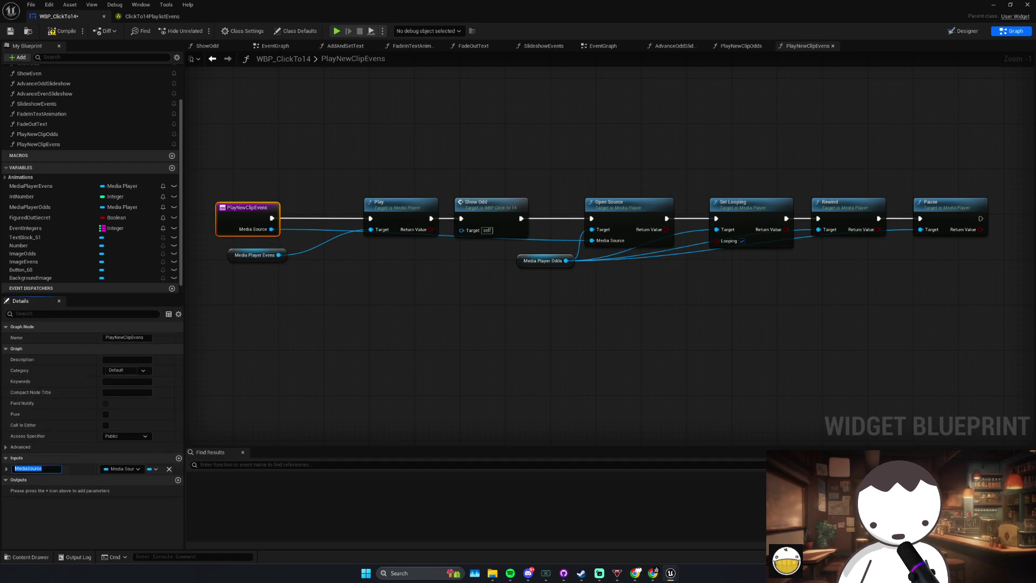
Step: Rename the input to OddMediaSourceToLoad, then compile and save the blueprint
{"action": "type", "text": "OddMediaSourceTo"}
{"action": "key", "text": "BackSpace"}
{"action": "key", "text": "BackSpace"}
{"action": "key", "text": "BackSpace"}
{"action": "key", "text": "BackSpace"}
{"action": "type", "text": "ToLoad"}
{"action": "key", "text": "Return"}
{"action": "left_click", "coordinate": [62, 30]}
{"action": "left_click", "coordinate": [11, 31]}
{"action": "left_click", "coordinate": [362, 164]}
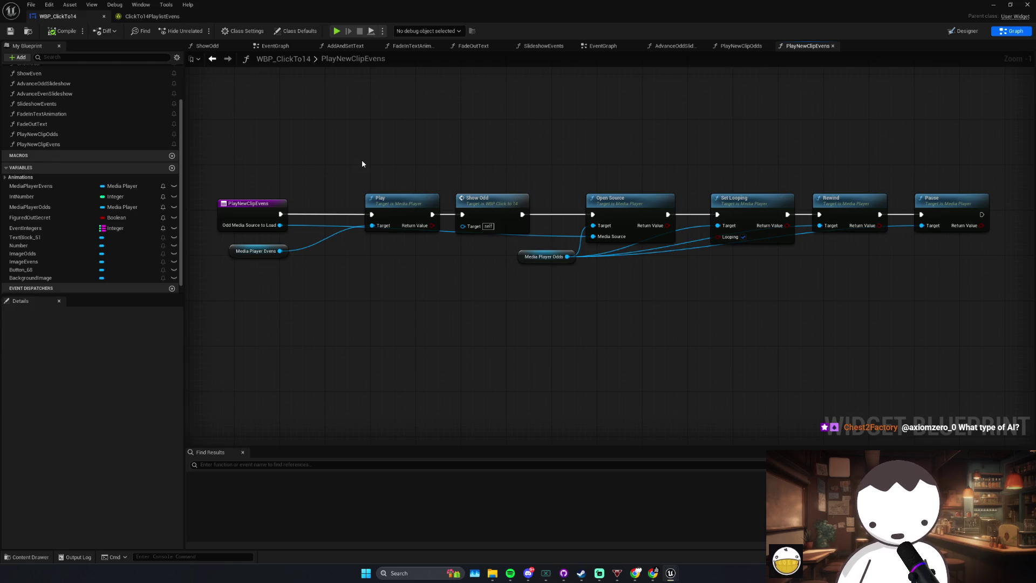
{"action": "left_click_drag", "start_coordinate": [361, 164], "coordinate": [291, 177]}
Step: Replace Show Odd with Show Even between Play and Open Source, then compile
{"action": "mouse_move", "coordinate": [466, 269]}
{"action": "left_mouse_down"}
{"action": "mouse_move", "coordinate": [420, 269]}
{"action": "mouse_move", "coordinate": [432, 264]}
{"action": "left_mouse_up"}
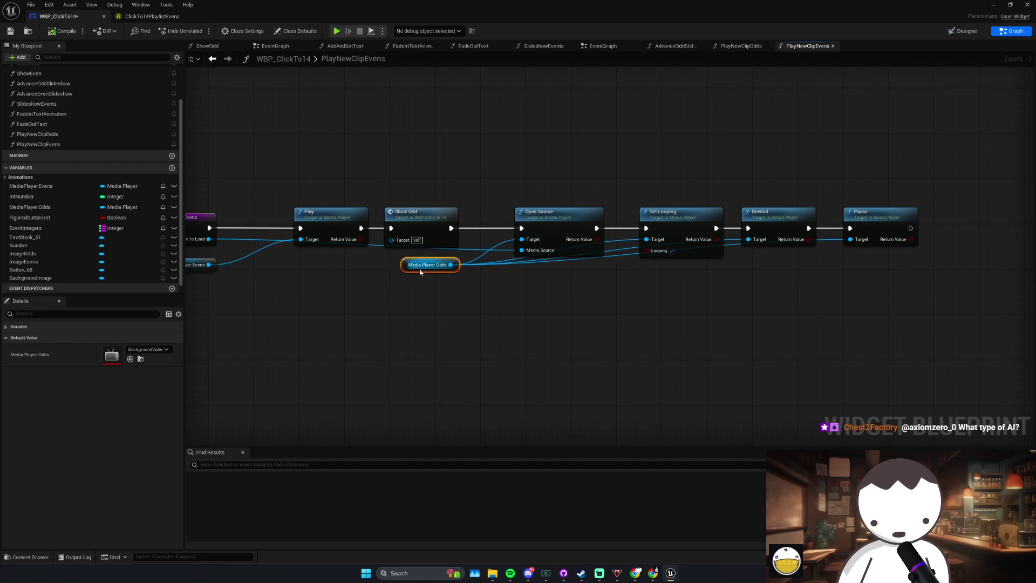
{"action": "left_click", "coordinate": [476, 215]}
{"action": "left_click_drag", "start_coordinate": [490, 206], "coordinate": [504, 207]}
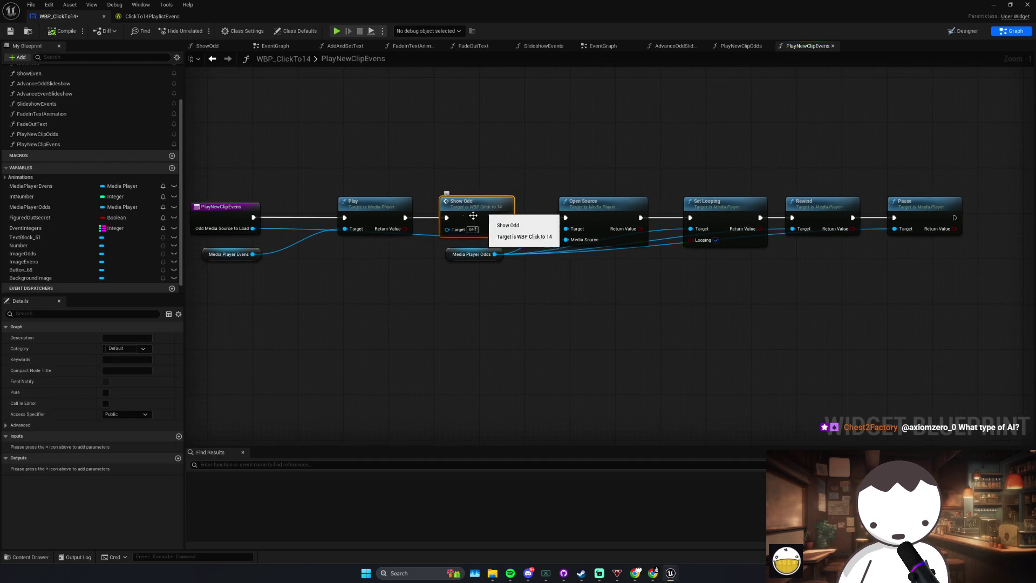
{"action": "key", "text": "Delete"}
{"action": "scroll", "coordinate": [122, 132], "scroll_direction": "up", "scroll_amount": 2}
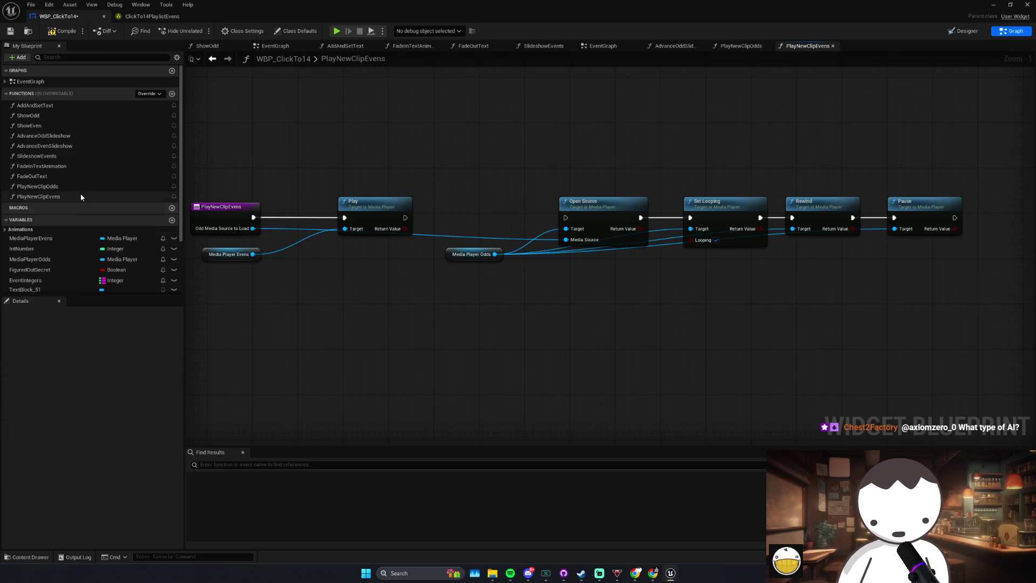
{"action": "mouse_move", "coordinate": [41, 124]}
{"action": "left_mouse_down"}
{"action": "mouse_move", "coordinate": [459, 216]}
{"action": "mouse_move", "coordinate": [405, 217]}
{"action": "left_mouse_up"}
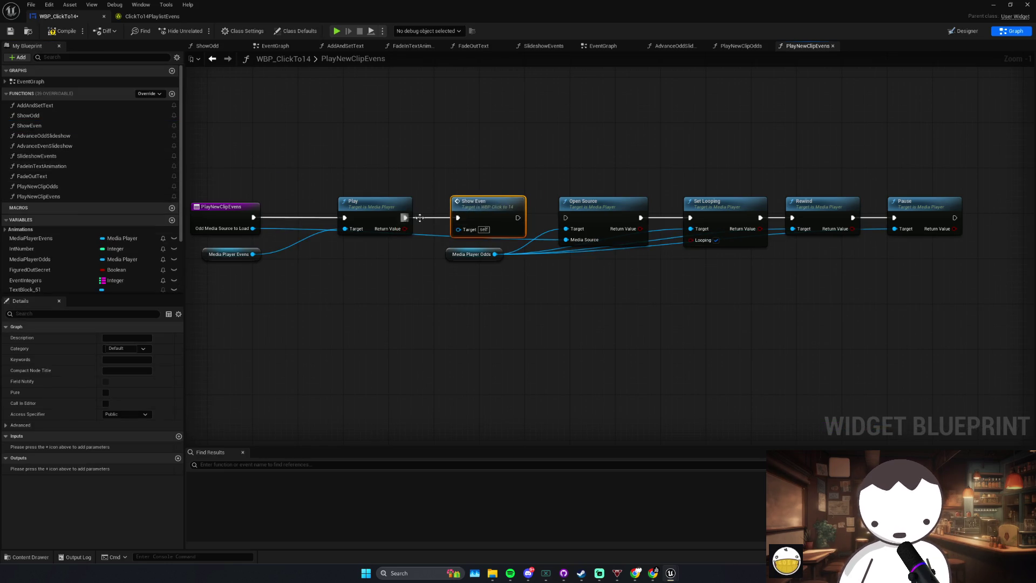
{"action": "left_click_drag", "start_coordinate": [518, 218], "coordinate": [566, 218]}
{"action": "left_click", "coordinate": [64, 30]}
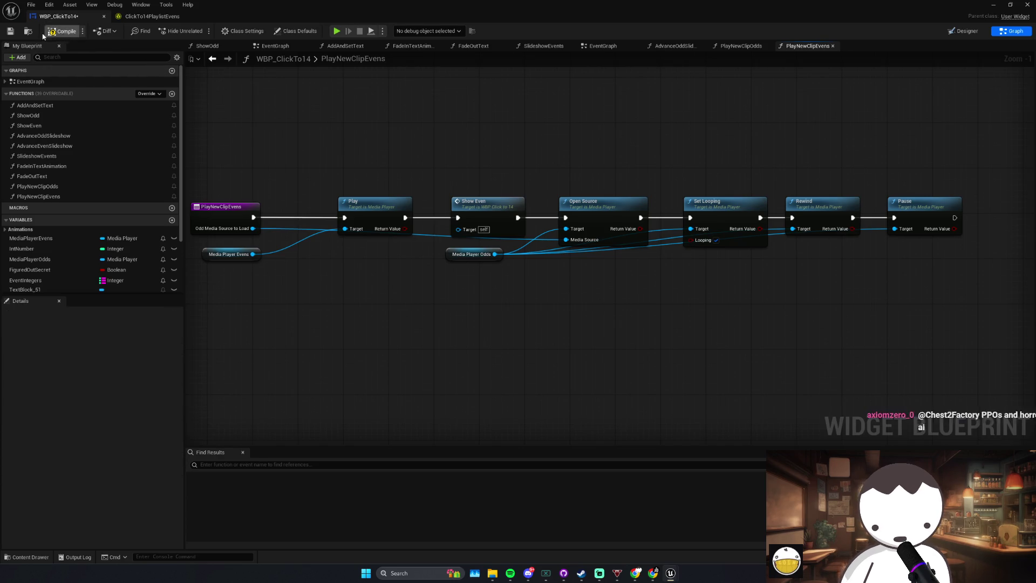
Step: Shift the Play node left to tidy the start of the chain
{"action": "left_click_drag", "start_coordinate": [276, 104], "coordinate": [294, 88]}
{"action": "left_click", "coordinate": [507, 196]}
{"action": "left_click_drag", "start_coordinate": [389, 186], "coordinate": [366, 186]}
{"action": "left_click", "coordinate": [438, 175]}
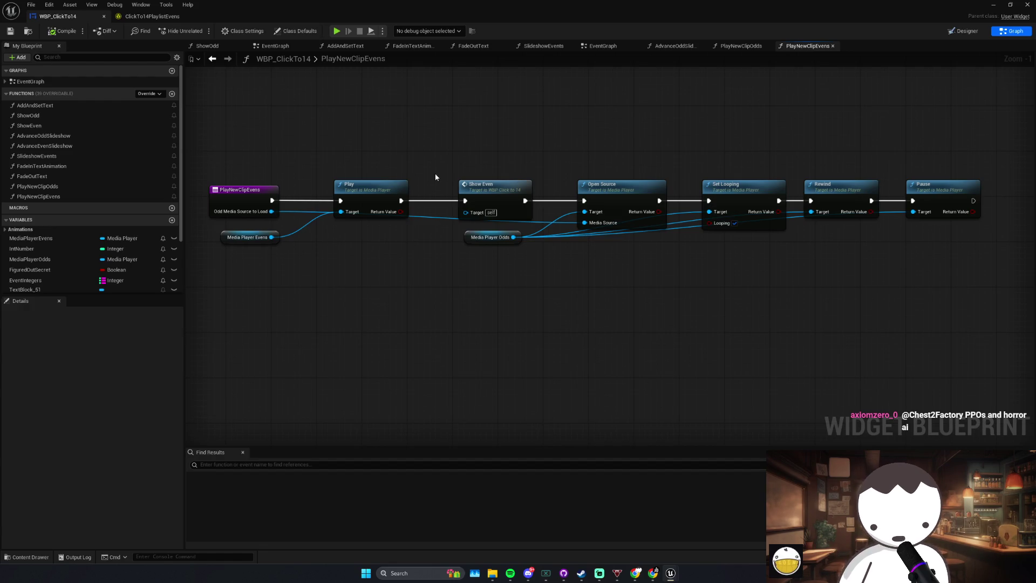
{"action": "scroll", "coordinate": [474, 183], "scroll_direction": "down", "scroll_amount": 1}
{"action": "scroll", "coordinate": [491, 262], "scroll_direction": "up", "scroll_amount": 1}
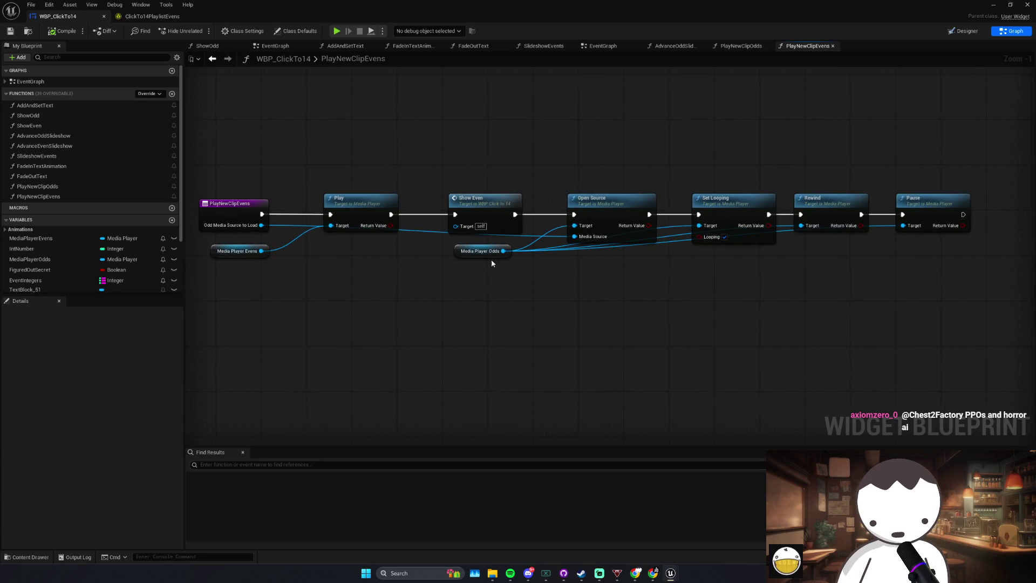
Step: Lower the Media Player Odds getter and add a reroute point along its wire
{"action": "left_click_drag", "start_coordinate": [474, 254], "coordinate": [469, 265]}
{"action": "double_click", "coordinate": [593, 254]}
{"action": "left_click_drag", "start_coordinate": [595, 261], "coordinate": [753, 272]}
{"action": "left_click", "coordinate": [633, 299]}
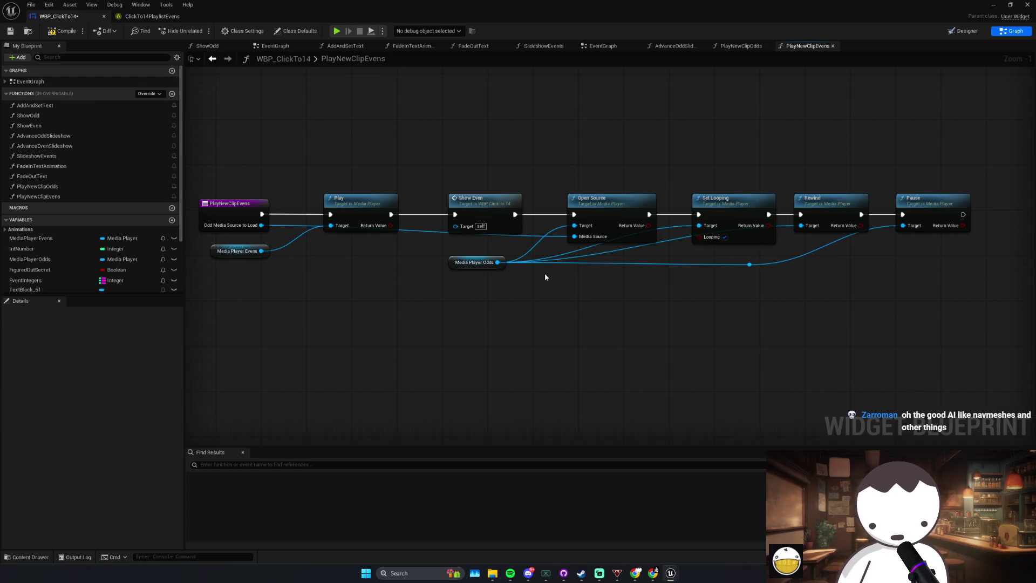
{"action": "mouse_move", "coordinate": [748, 262]}
{"action": "left_mouse_down"}
{"action": "mouse_move", "coordinate": [661, 282]}
{"action": "mouse_move", "coordinate": [667, 274]}
{"action": "left_mouse_up"}
{"action": "left_click", "coordinate": [690, 277]}
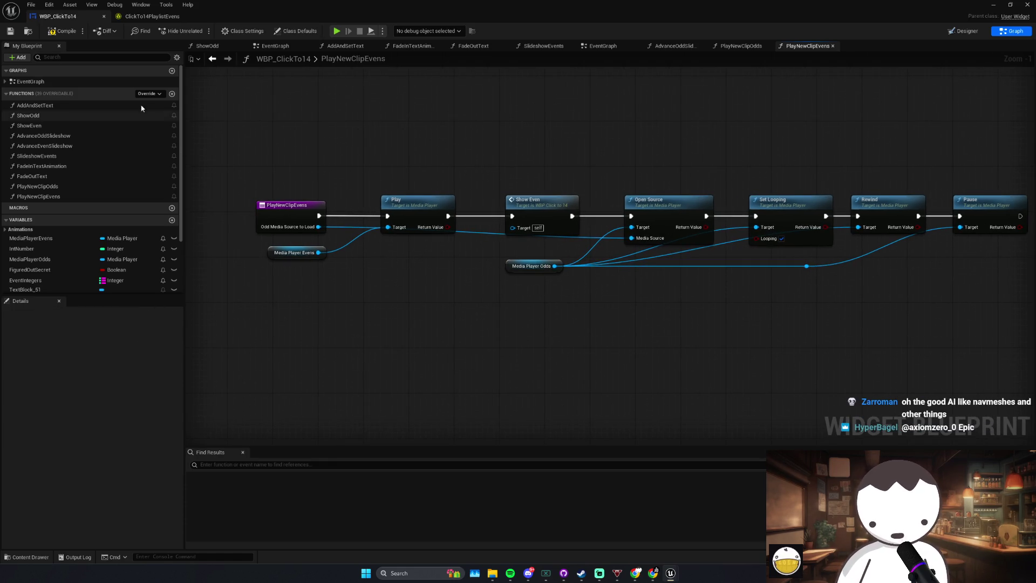
Step: In SlideshowEvents, set the Play New Clip Evens node's media source to the 03 flying clip
{"action": "double_click", "coordinate": [32, 81]}
{"action": "scroll", "coordinate": [468, 257], "scroll_direction": "up", "scroll_amount": 5}
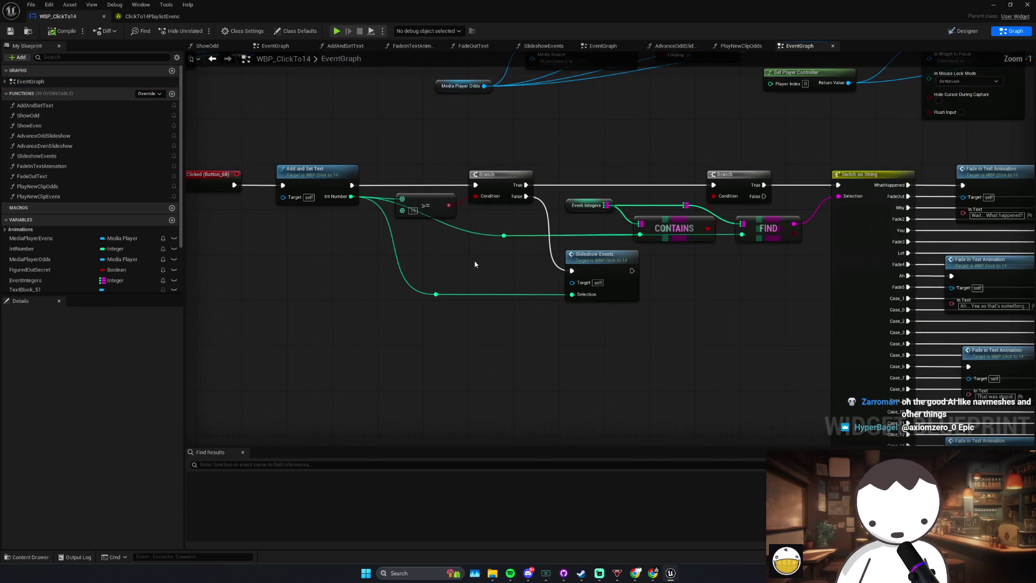
{"action": "double_click", "coordinate": [562, 260]}
{"action": "scroll", "coordinate": [551, 251], "scroll_direction": "up", "scroll_amount": 2}
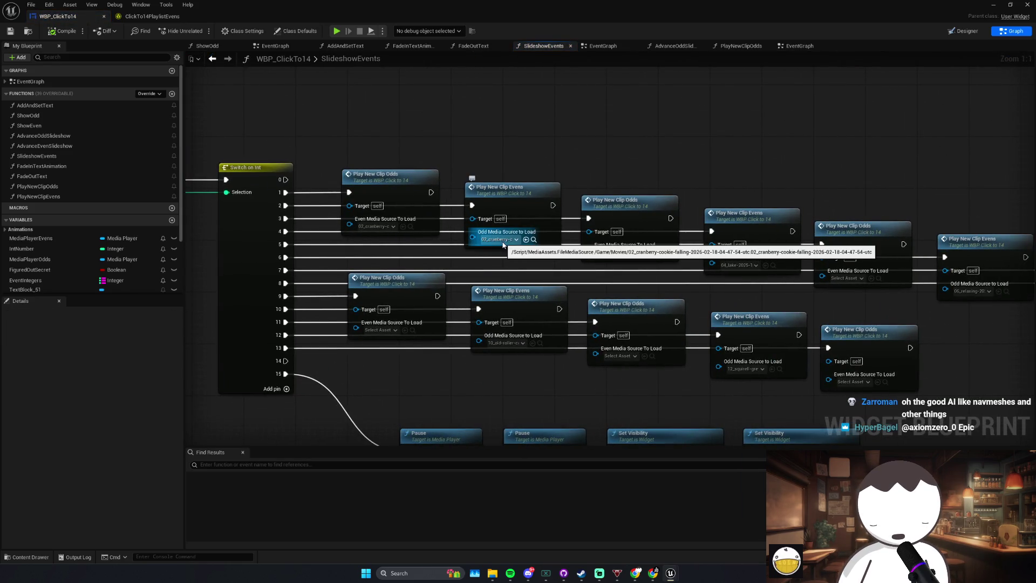
{"action": "left_click", "coordinate": [372, 219]}
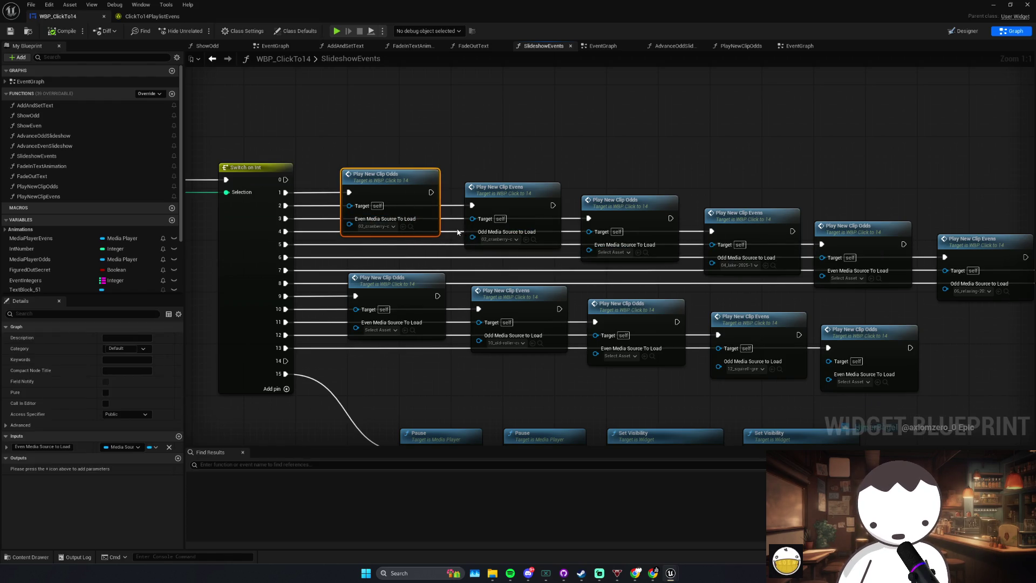
{"action": "left_click", "coordinate": [486, 188]}
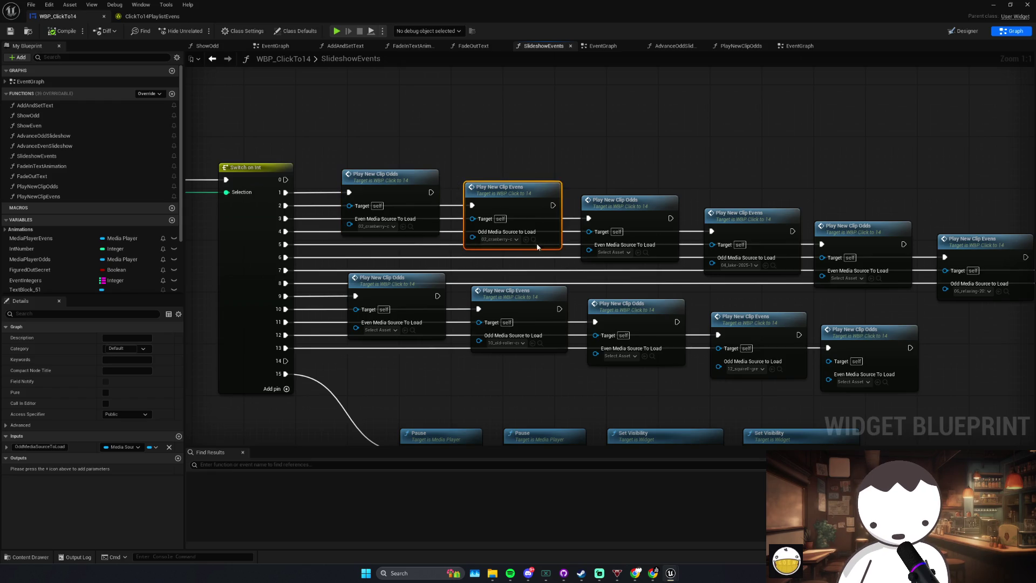
{"action": "left_click", "coordinate": [500, 239]}
{"action": "left_click", "coordinate": [541, 352]}
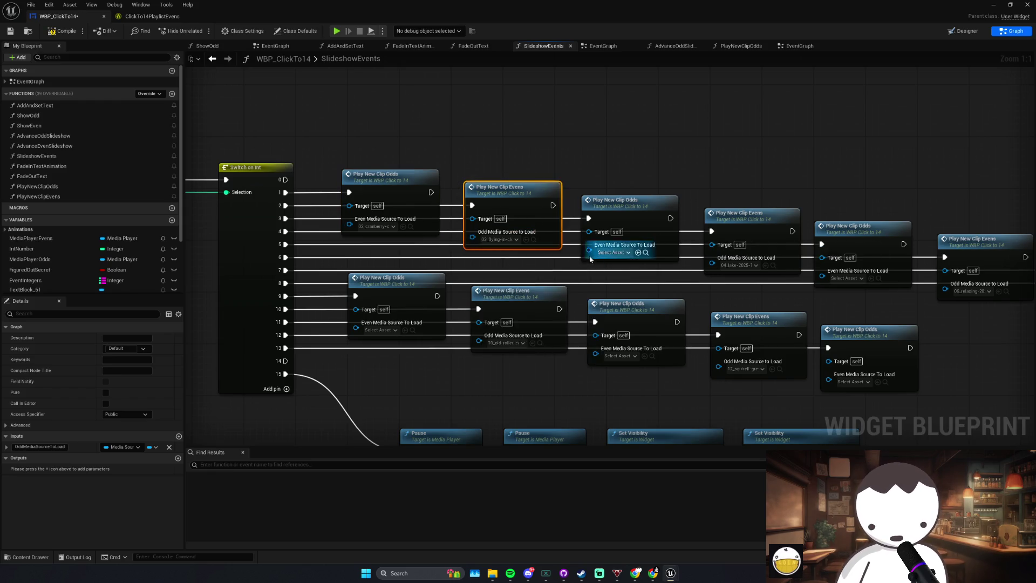
Step: Assign the 04 lake clip to the next Odds node, then start a level play test
{"action": "left_click", "coordinate": [575, 252]}
{"action": "scroll", "coordinate": [637, 371], "scroll_direction": "down", "scroll_amount": 2}
{"action": "left_click", "coordinate": [631, 368]}
{"action": "left_click", "coordinate": [653, 260]}
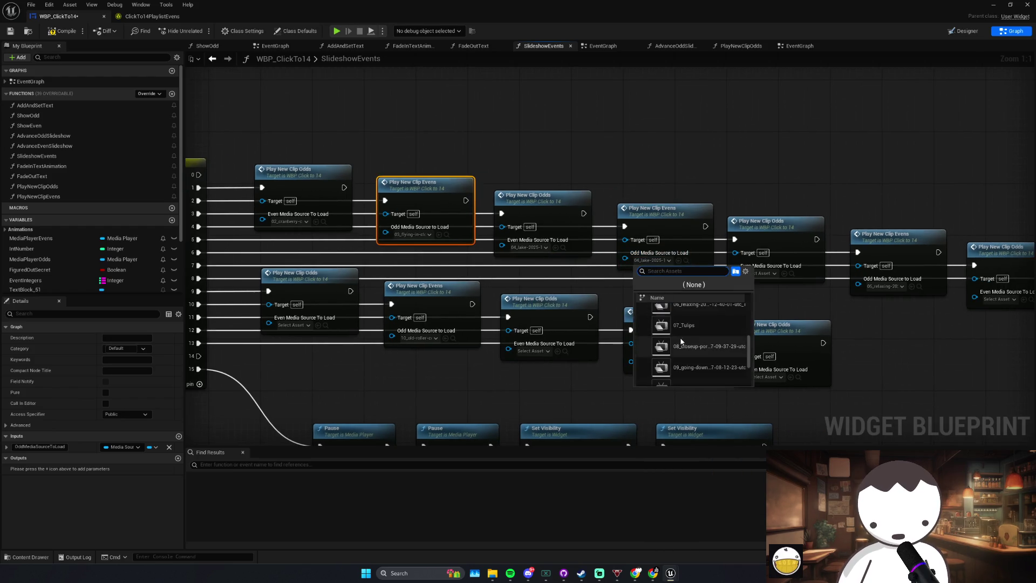
{"action": "left_click", "coordinate": [684, 312]}
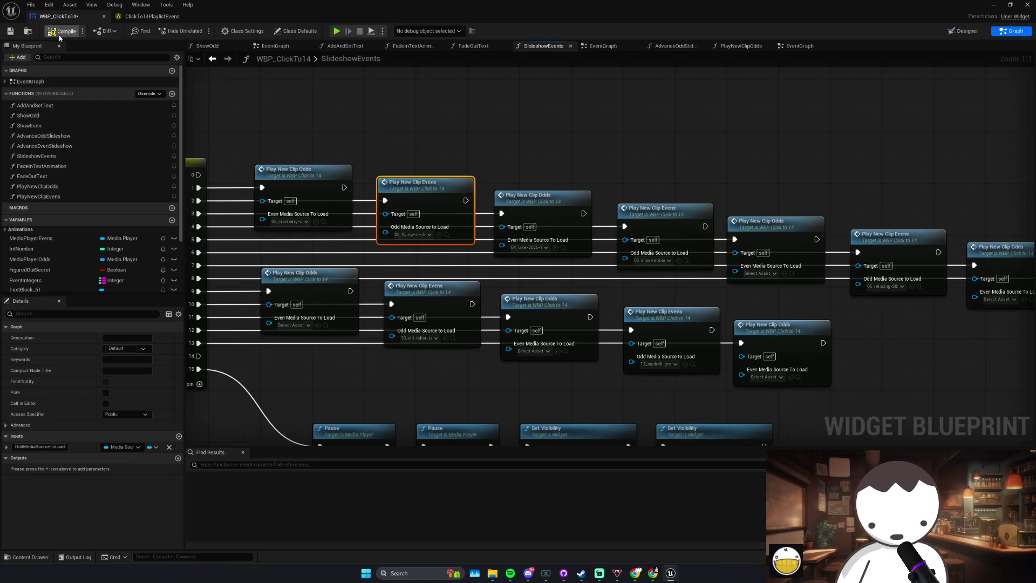
{"action": "key", "text": "alt+Tab"}
{"action": "key", "text": "alt+p"}
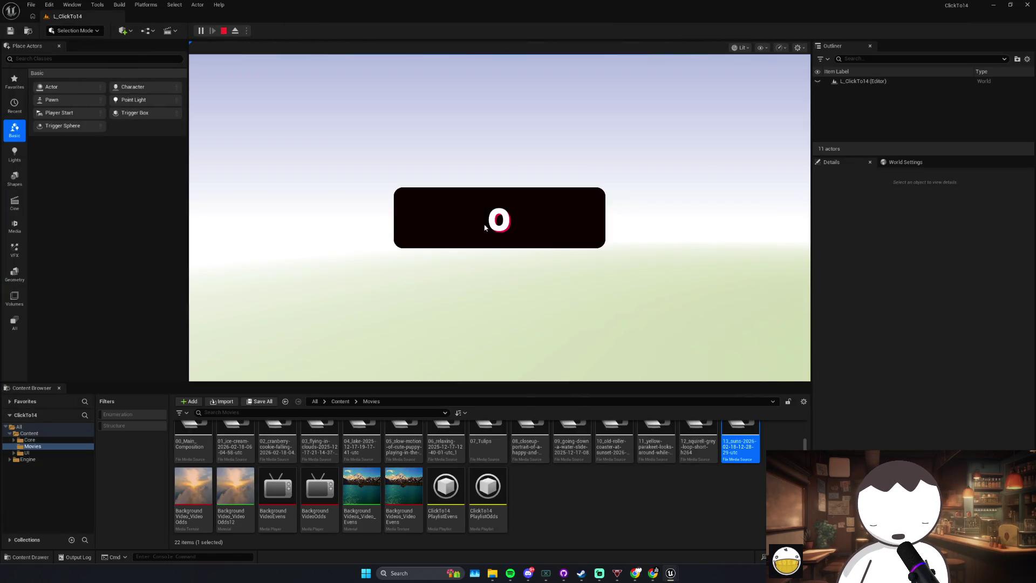
Step: Click the counter up to 2, stop the test, save, and open PlayNewClipEvens
{"action": "left_click", "coordinate": [455, 220]}
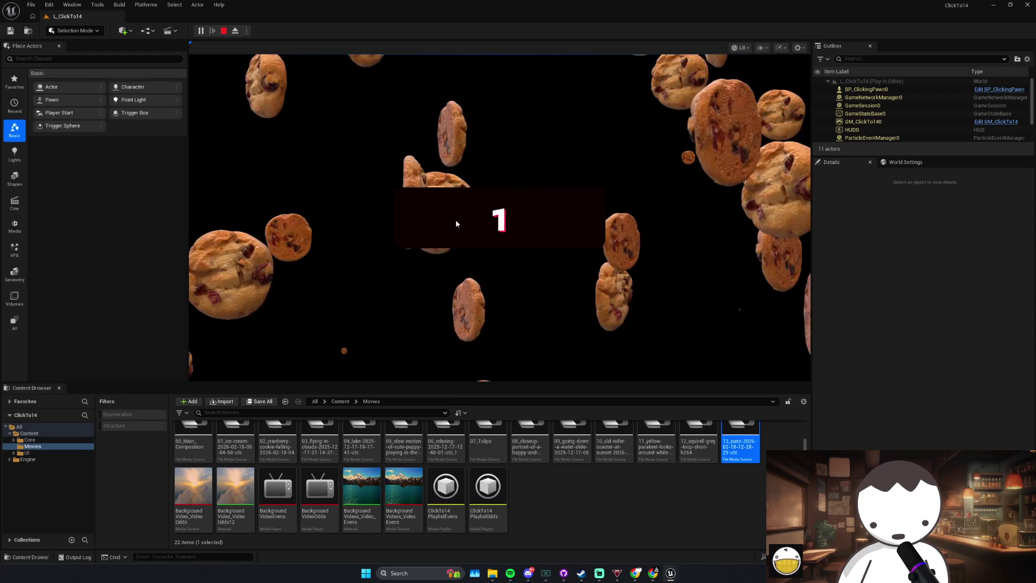
{"action": "left_click", "coordinate": [455, 220]}
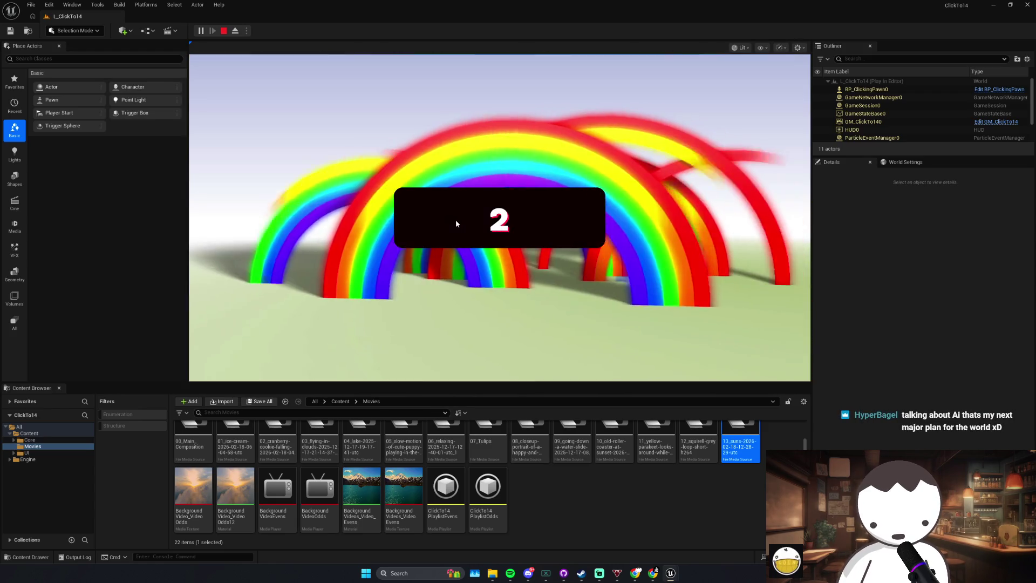
{"action": "key", "text": "Escape"}
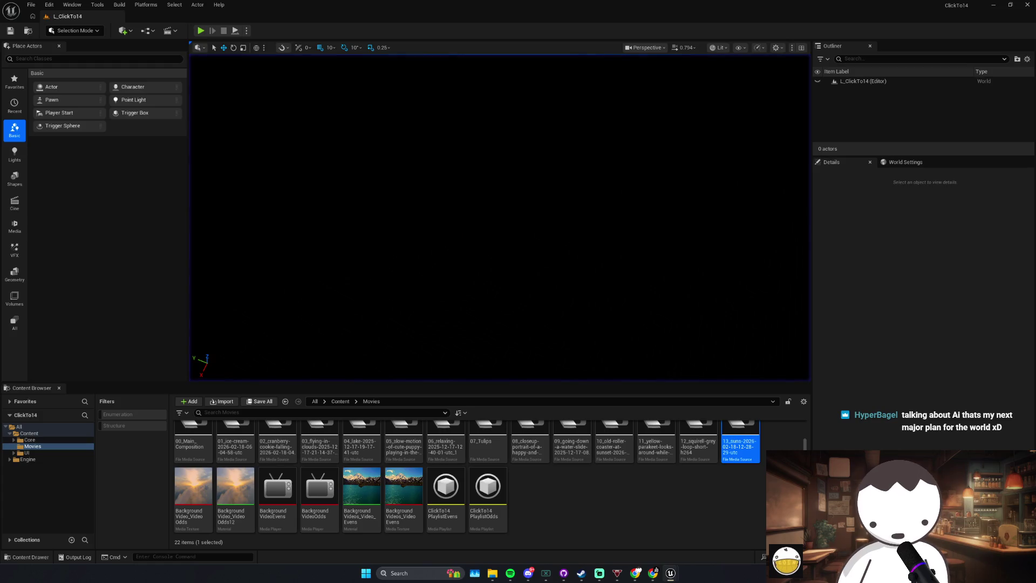
{"action": "key", "text": "ctrl+s"}
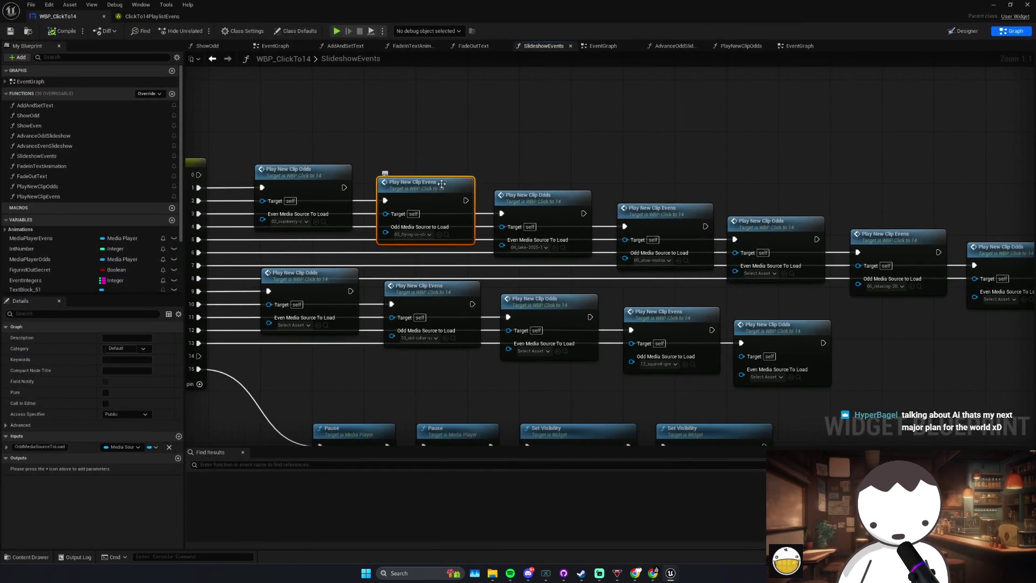
{"action": "double_click", "coordinate": [446, 184]}
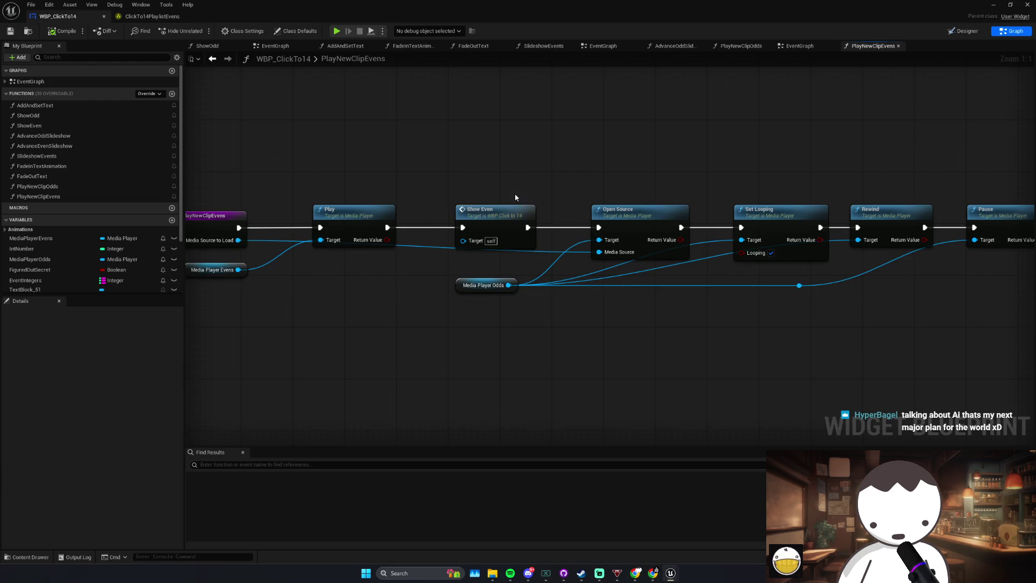
Step: Confirm the first clip call uses the cranberry clip and peek into PlayNewClipOdds
{"action": "left_click", "coordinate": [481, 288]}
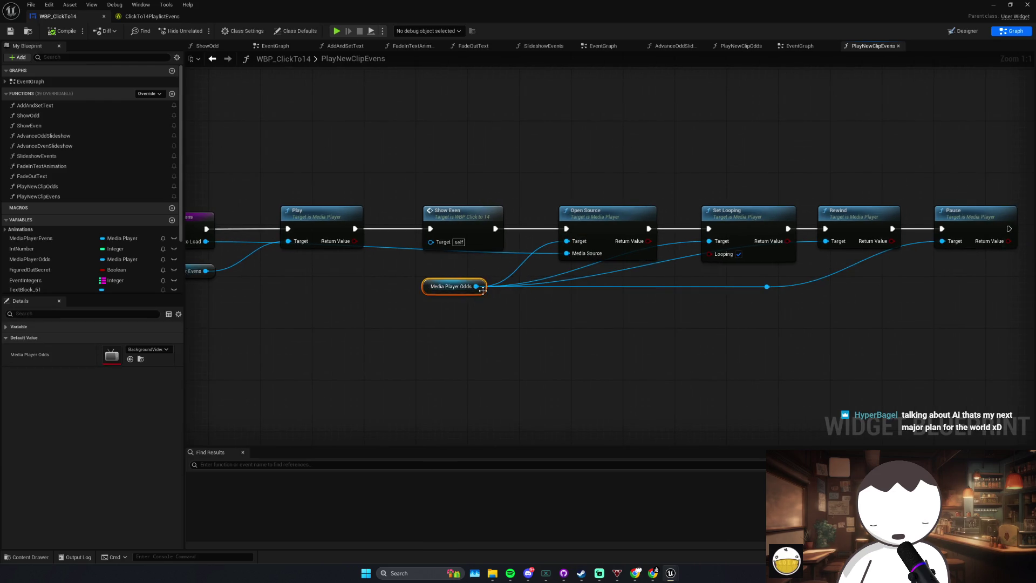
{"action": "key", "text": "alt+Left"}
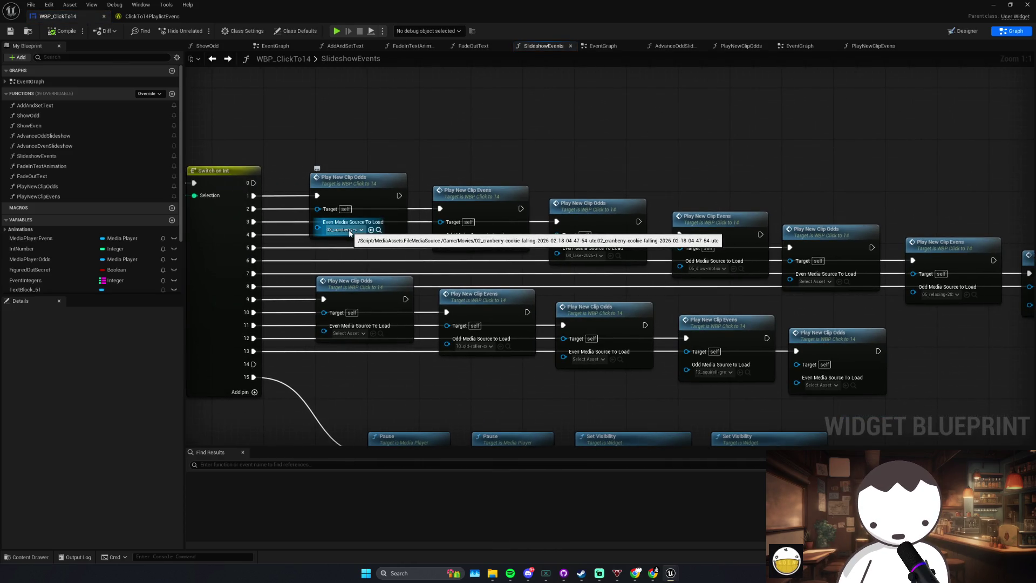
{"action": "left_click", "coordinate": [350, 229]}
{"action": "key", "text": "Escape"}
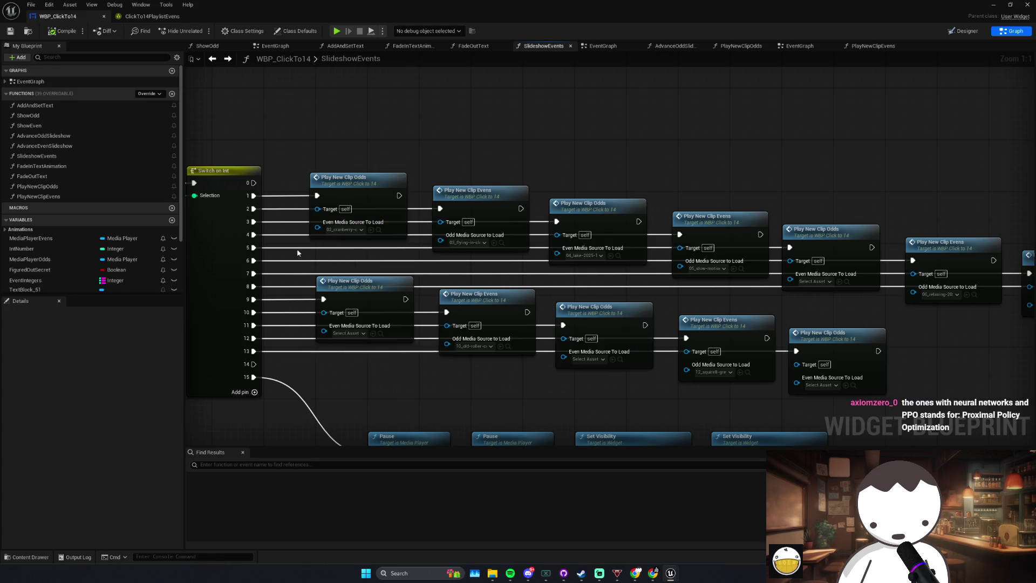
{"action": "double_click", "coordinate": [358, 186]}
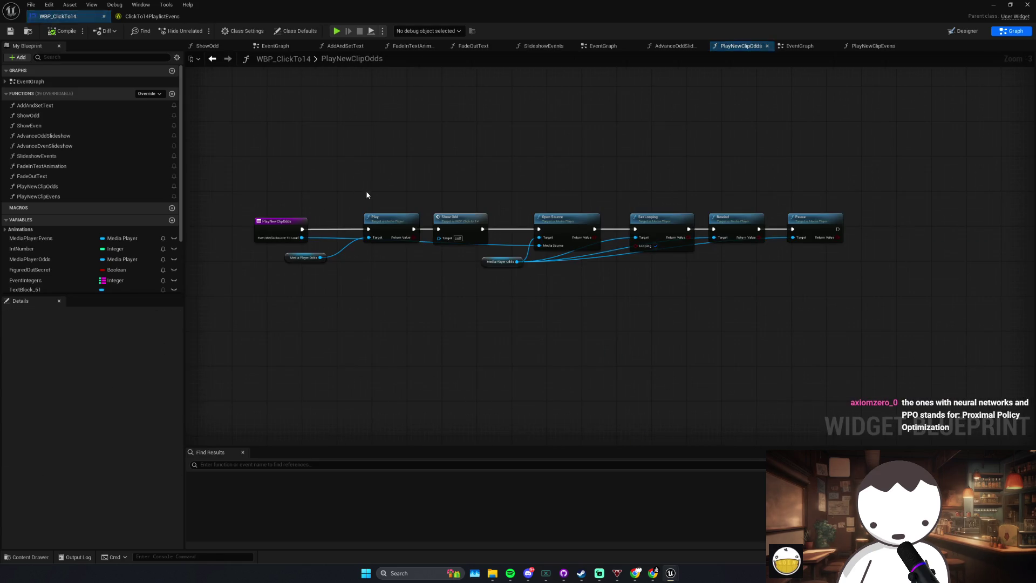
{"action": "key", "text": "alt+Left"}
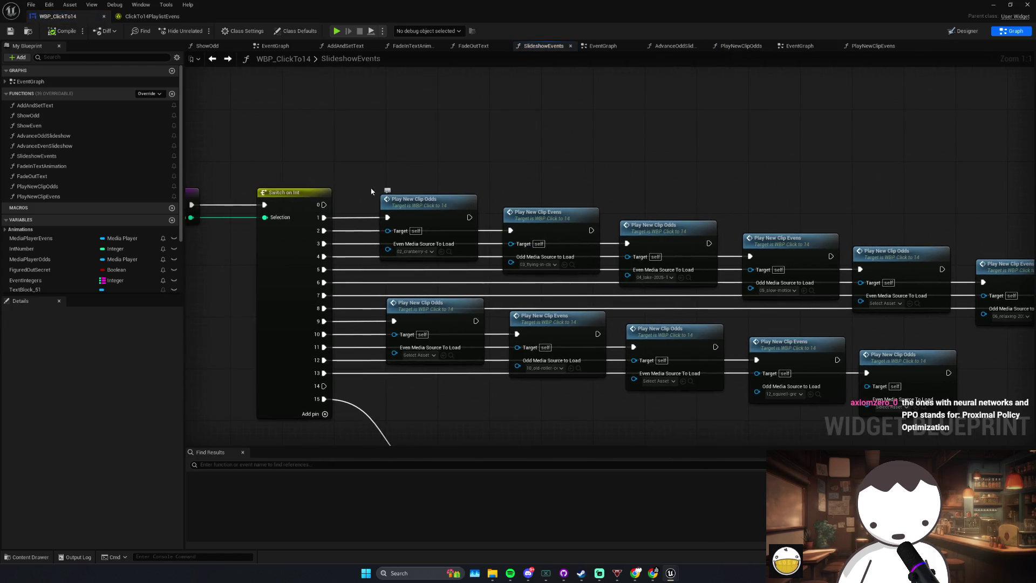
Step: Inspect the EventGraph's Open Source, Set Looping, Rewind and Pause nodes, then reopen SlideshowEvents
{"action": "left_click", "coordinate": [47, 83]}
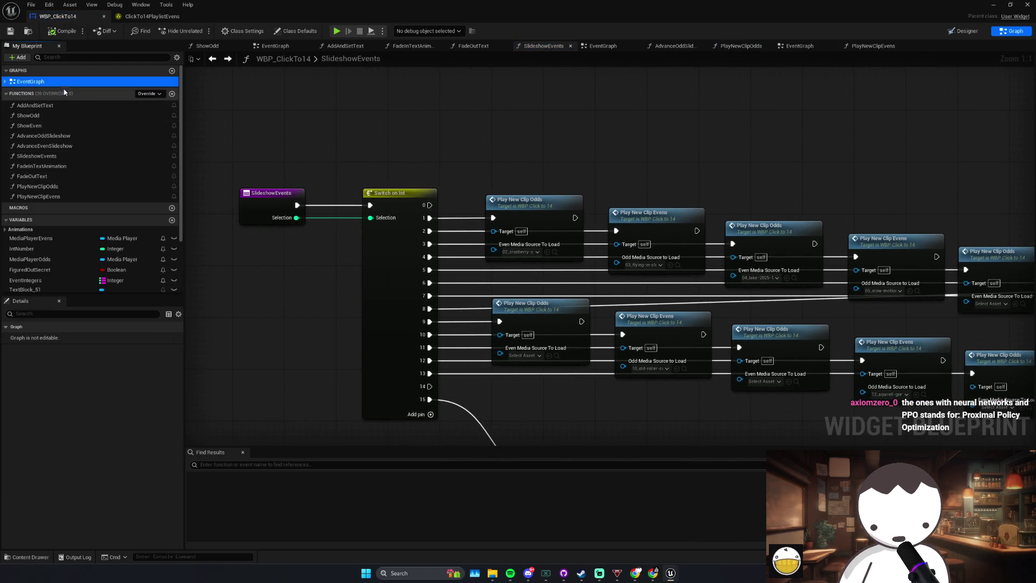
{"action": "double_click", "coordinate": [48, 83]}
{"action": "scroll", "coordinate": [464, 216], "scroll_direction": "up", "scroll_amount": 5}
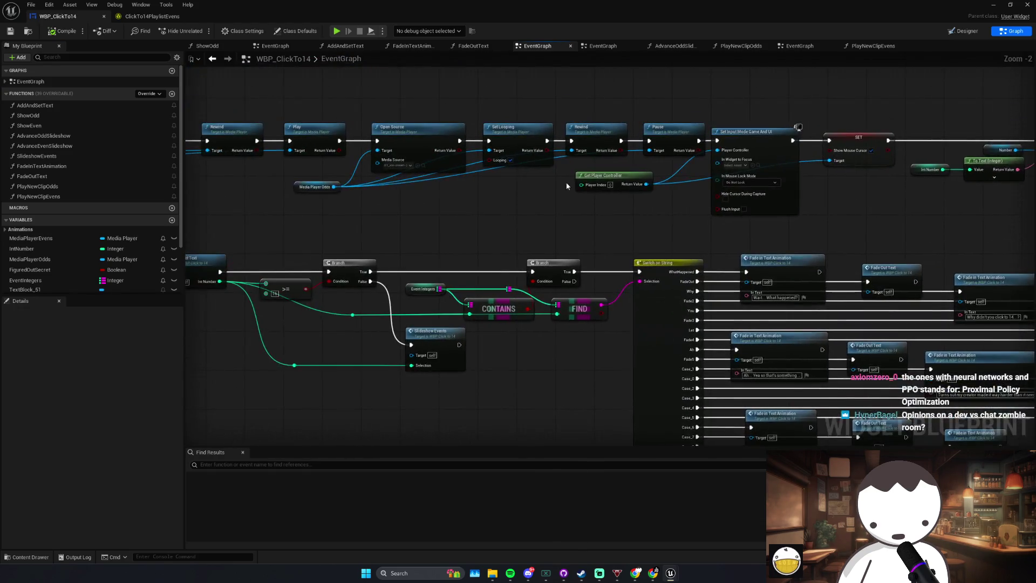
{"action": "left_click", "coordinate": [402, 206]}
{"action": "left_click", "coordinate": [393, 274]}
{"action": "mouse_move", "coordinate": [434, 241]}
{"action": "left_mouse_down"}
{"action": "mouse_move", "coordinate": [475, 211]}
{"action": "mouse_move", "coordinate": [511, 245]}
{"action": "mouse_move", "coordinate": [448, 253]}
{"action": "left_mouse_up"}
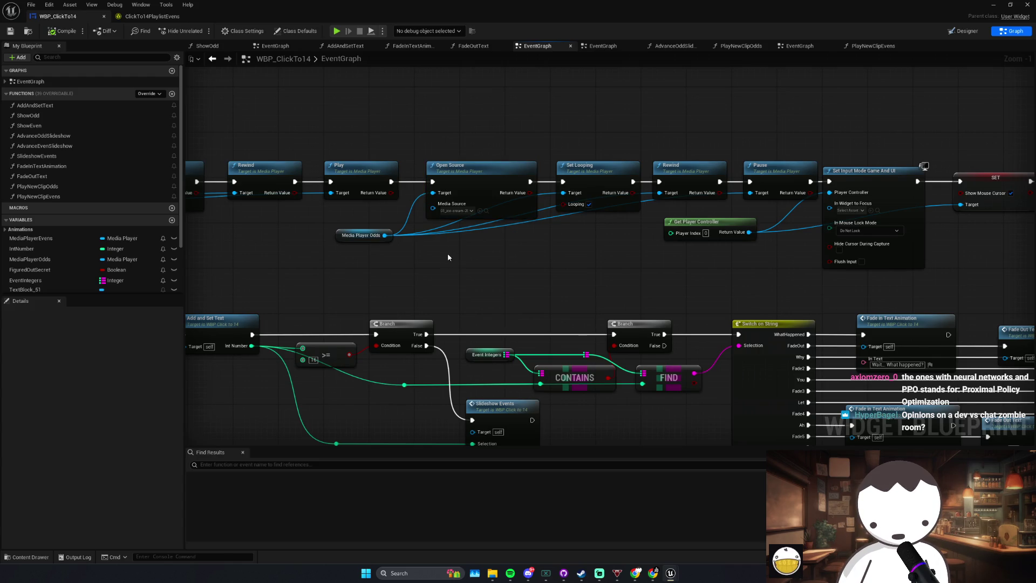
{"action": "left_click", "coordinate": [594, 206]}
{"action": "left_click", "coordinate": [693, 196]}
{"action": "left_click", "coordinate": [780, 195]}
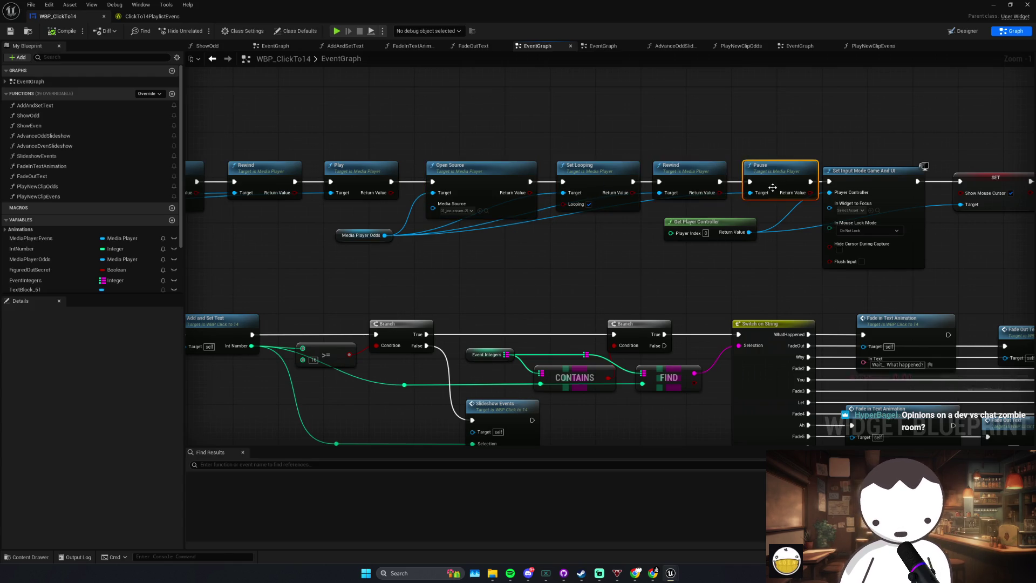
{"action": "left_click_drag", "start_coordinate": [294, 301], "coordinate": [381, 286]}
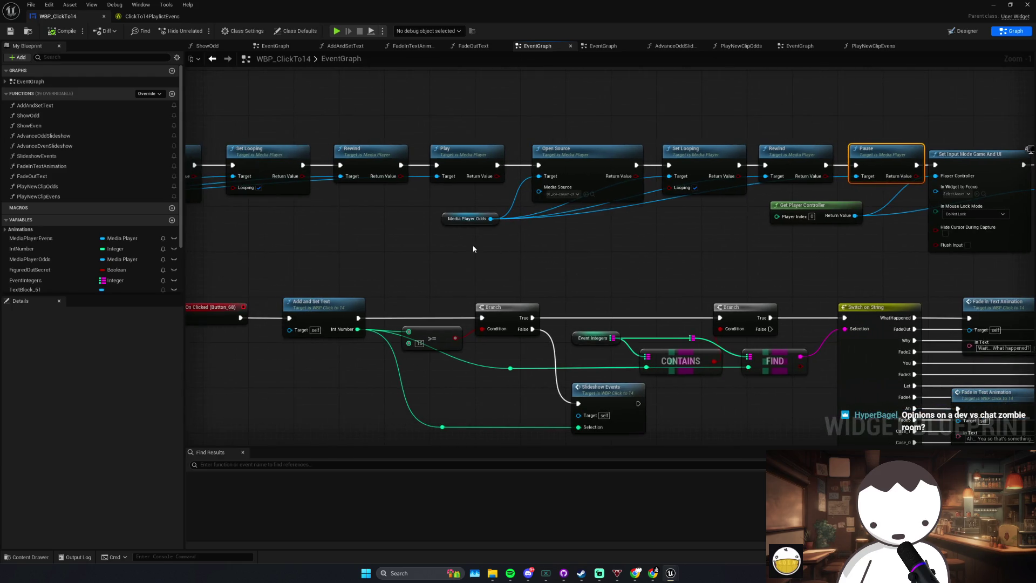
{"action": "double_click", "coordinate": [604, 389]}
{"action": "left_click", "coordinate": [49, 116]}
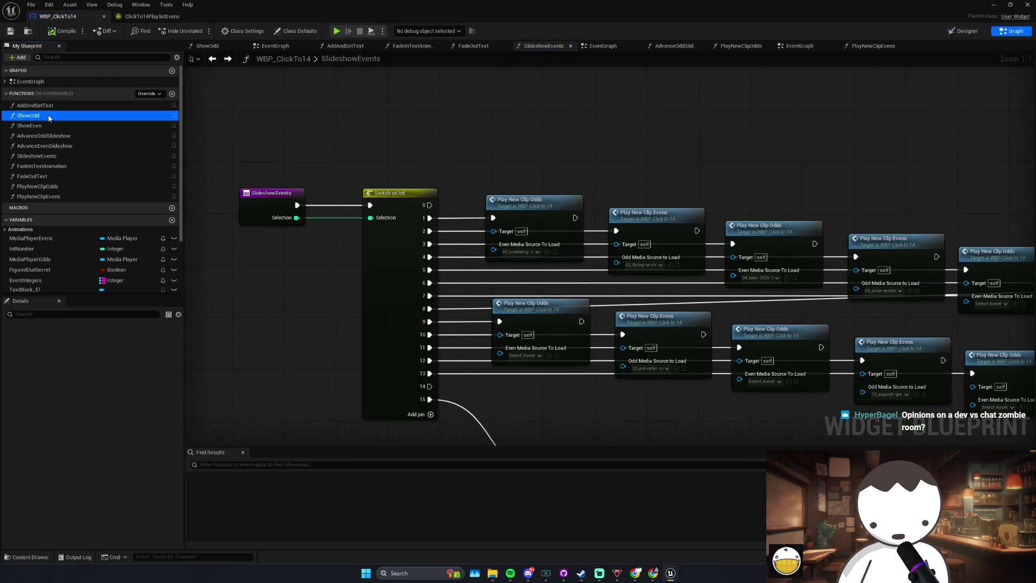
Step: In PlayNewClipOdds, move the Media Player Odds getter, Open Source, Set Looping and Rewind left
{"action": "double_click", "coordinate": [49, 117]}
{"action": "double_click", "coordinate": [38, 186]}
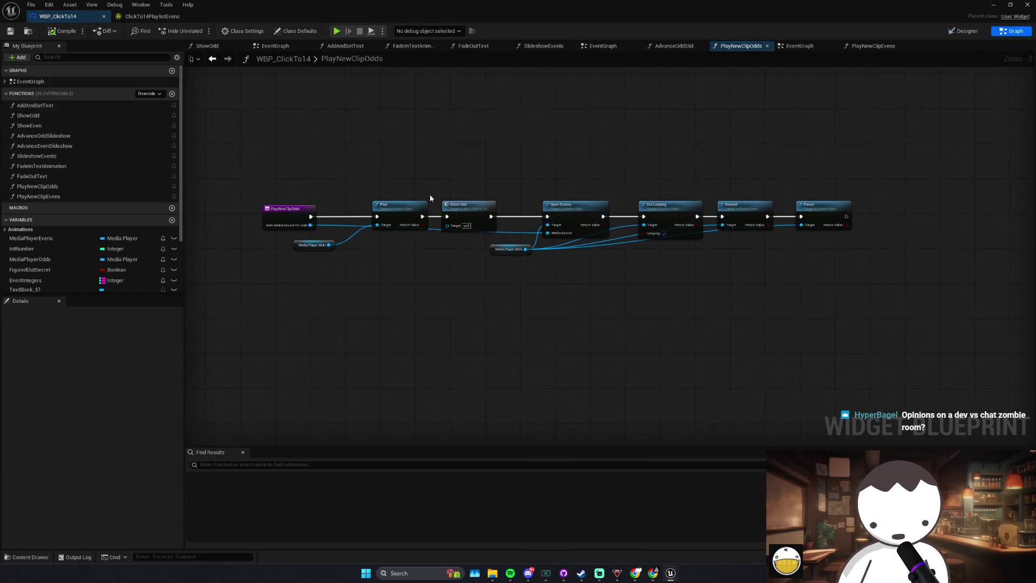
{"action": "scroll", "coordinate": [545, 197], "scroll_direction": "up", "scroll_amount": 1}
{"action": "left_click_drag", "start_coordinate": [510, 257], "coordinate": [474, 257]}
{"action": "left_click_drag", "start_coordinate": [555, 216], "coordinate": [536, 216]}
{"action": "left_click_drag", "start_coordinate": [669, 207], "coordinate": [645, 208]}
{"action": "left_click_drag", "start_coordinate": [730, 207], "coordinate": [710, 207]}
{"action": "left_click", "coordinate": [837, 203]}
{"action": "scroll", "coordinate": [508, 273], "scroll_direction": "up", "scroll_amount": 1}
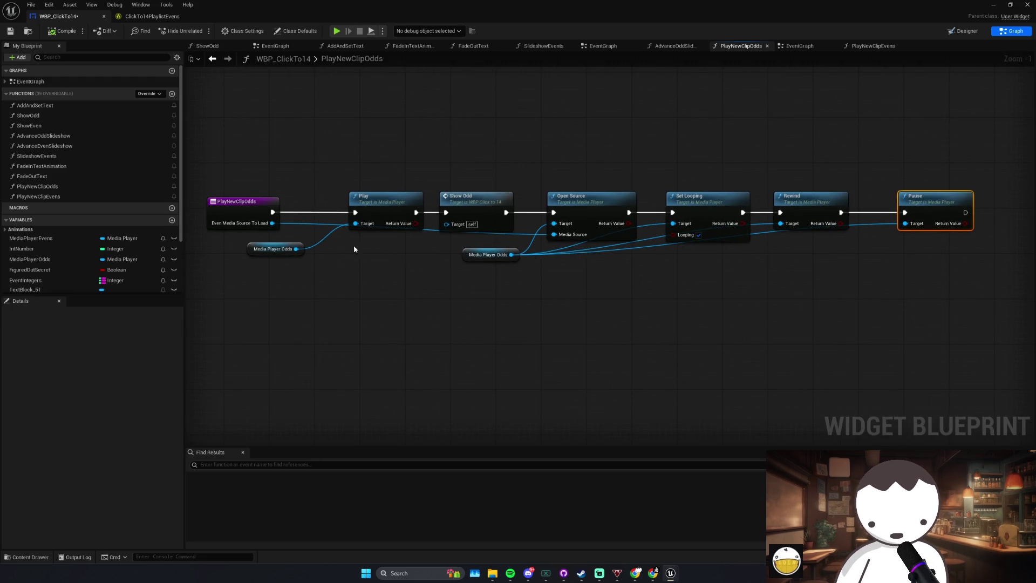
Step: Check the media-player getters, then bring up the Twitch analytics dashboard
{"action": "left_click", "coordinate": [288, 250]}
{"action": "left_click", "coordinate": [506, 256]}
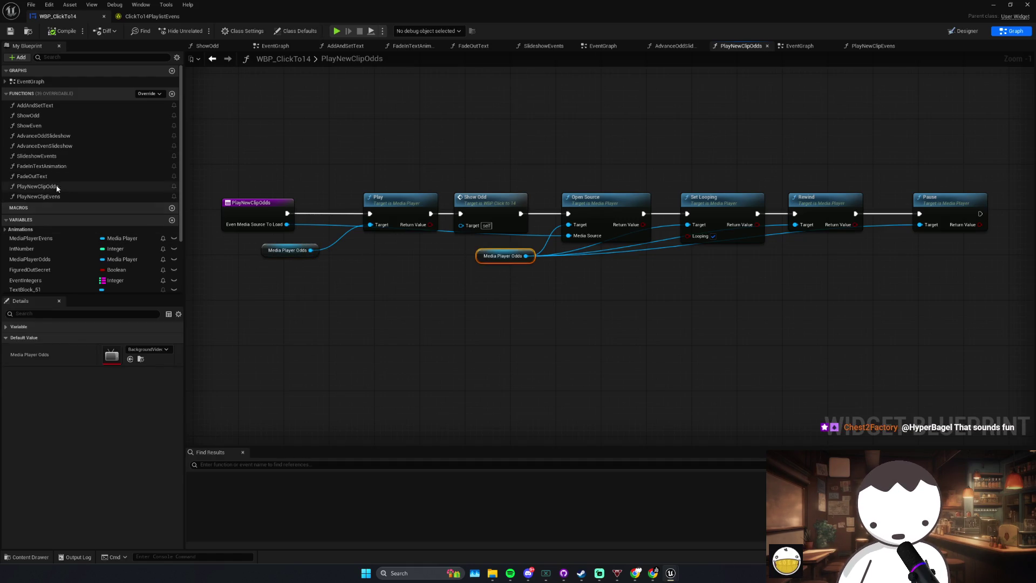
{"action": "scroll", "coordinate": [54, 205], "scroll_direction": "down", "scroll_amount": 3}
{"action": "mouse_move", "coordinate": [31, 174]}
{"action": "left_mouse_down"}
{"action": "mouse_move", "coordinate": [474, 251]}
{"action": "mouse_move", "coordinate": [476, 262]}
{"action": "left_mouse_up"}
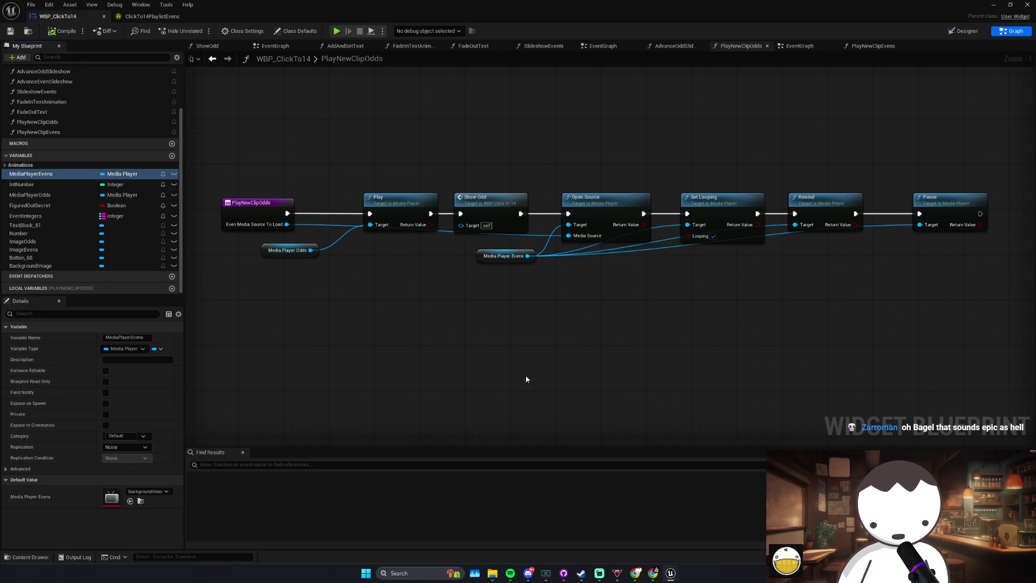
{"action": "left_click", "coordinate": [502, 256]}
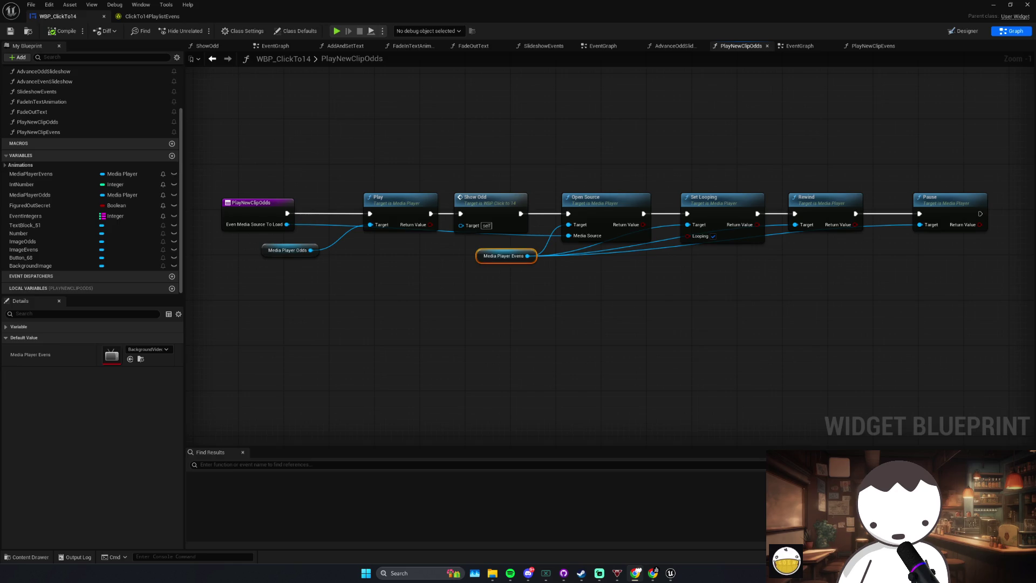
{"action": "key", "text": "super+shift+Right"}
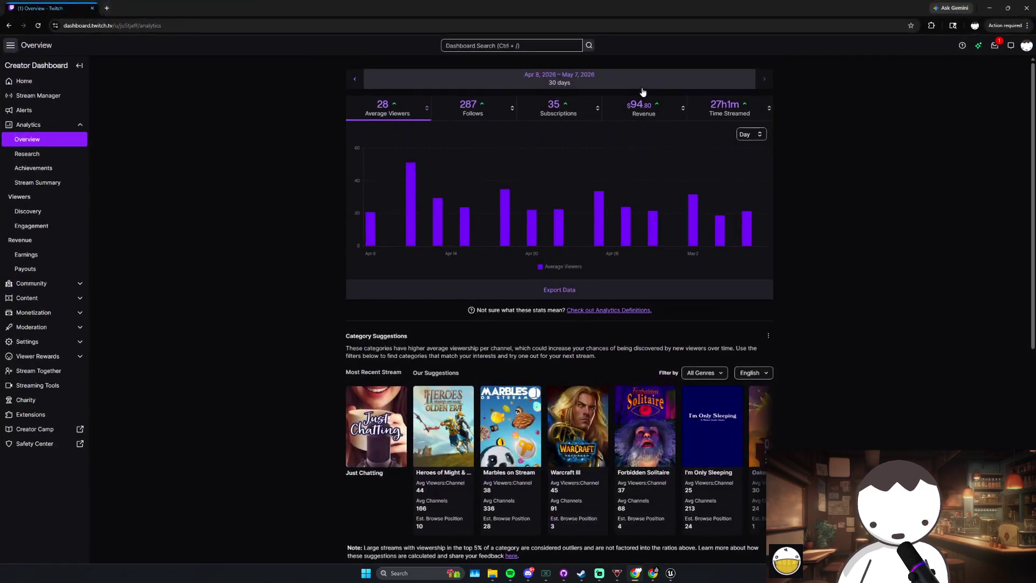
Step: Show Revenue in the 30-day Twitch analytics chart, move the browser back, and open a new tab
{"action": "left_click", "coordinate": [641, 115]}
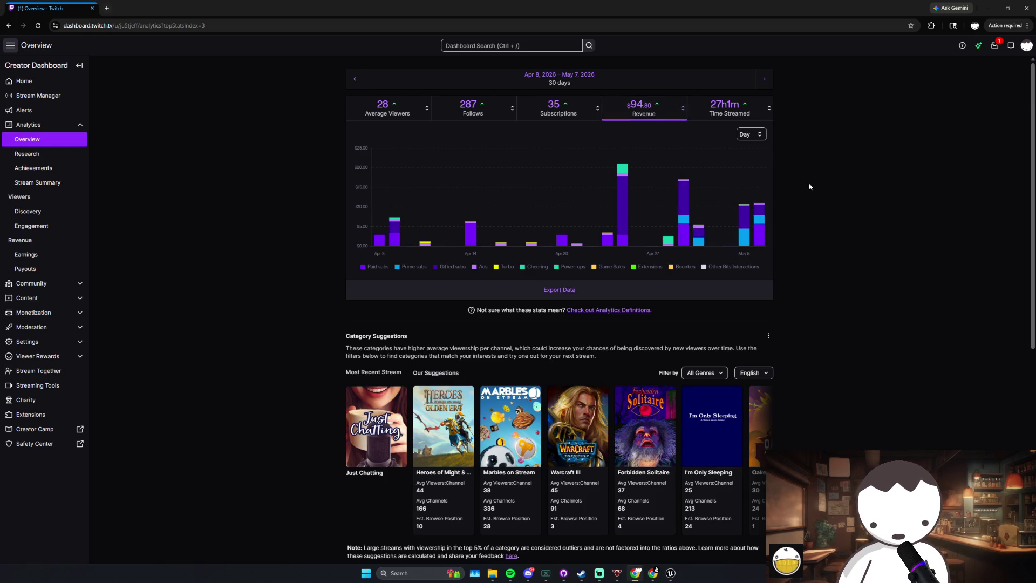
{"action": "mouse_move", "coordinate": [409, 4]}
{"action": "left_mouse_down"}
{"action": "mouse_move", "coordinate": [0, 8]}
{"action": "mouse_move", "coordinate": [162, 30]}
{"action": "mouse_move", "coordinate": [150, 9]}
{"action": "left_mouse_up"}
{"action": "left_click", "coordinate": [107, 8]}
Step: Load youtube.com from the browser address bar
{"action": "type", "text": "youtube.com"}
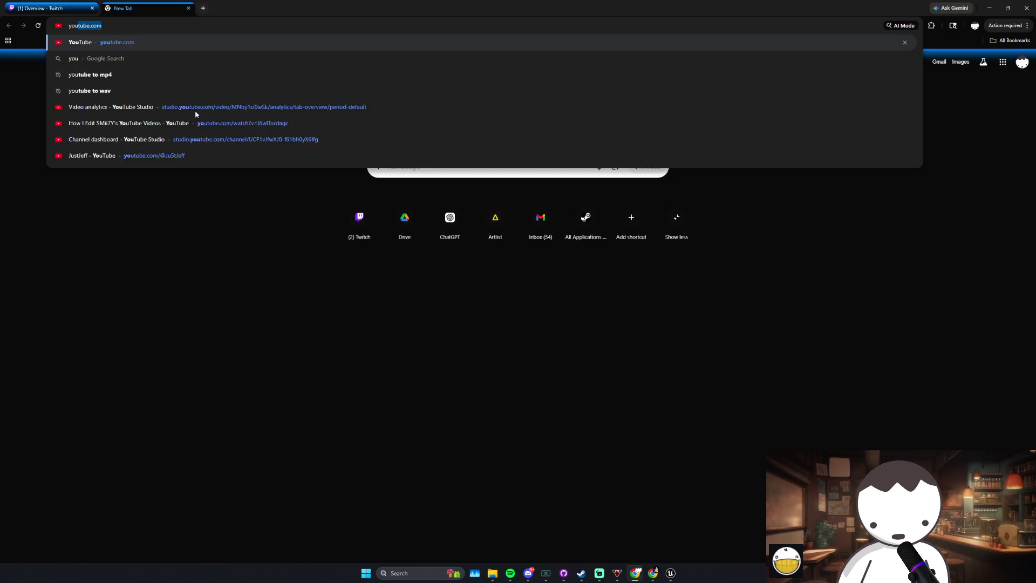
{"action": "key", "text": "Return"}
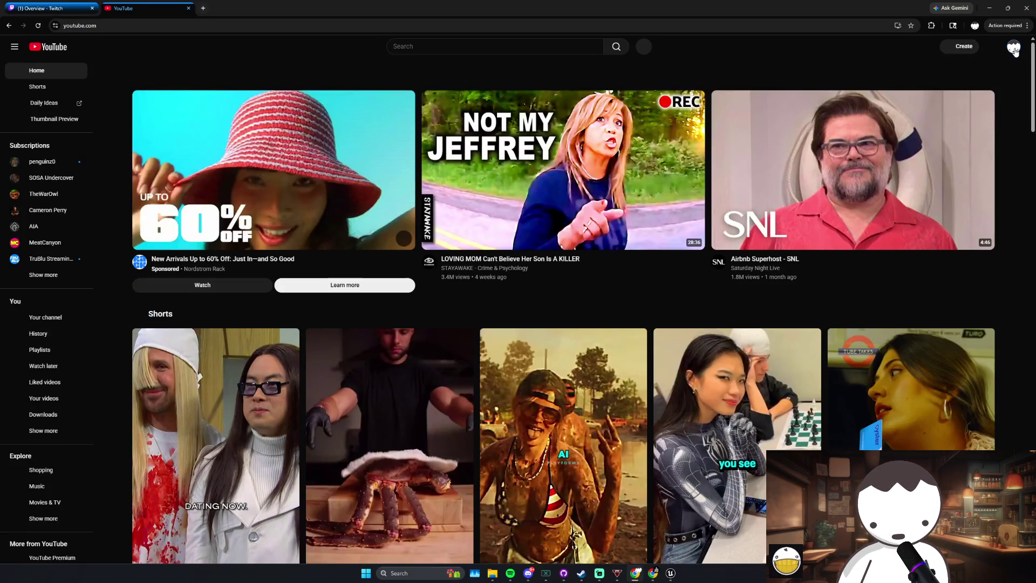
Step: Open the latest Short's analytics in YouTube Studio, then minimise Chrome
{"action": "left_click", "coordinate": [1015, 47]}
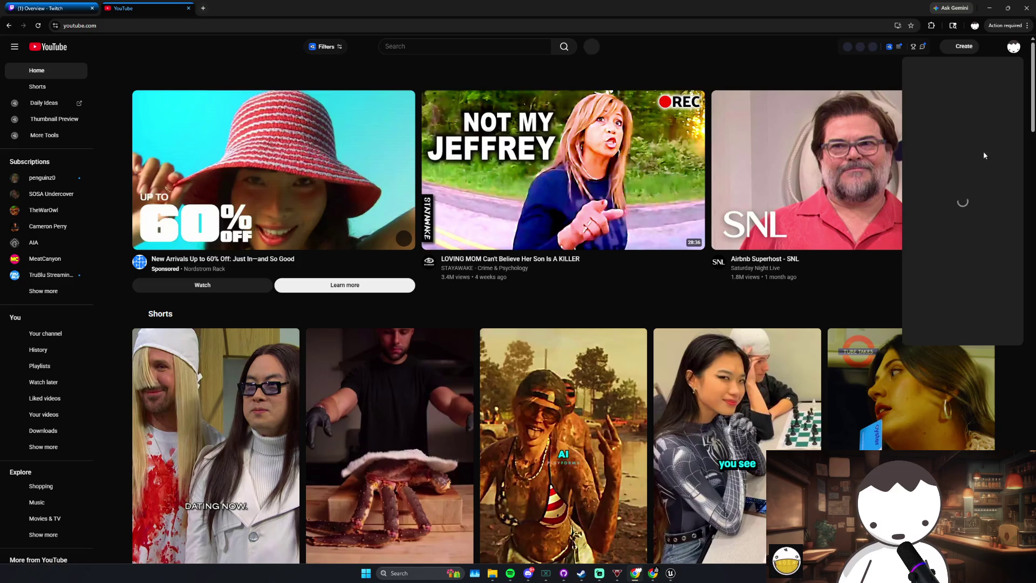
{"action": "left_click", "coordinate": [964, 172]}
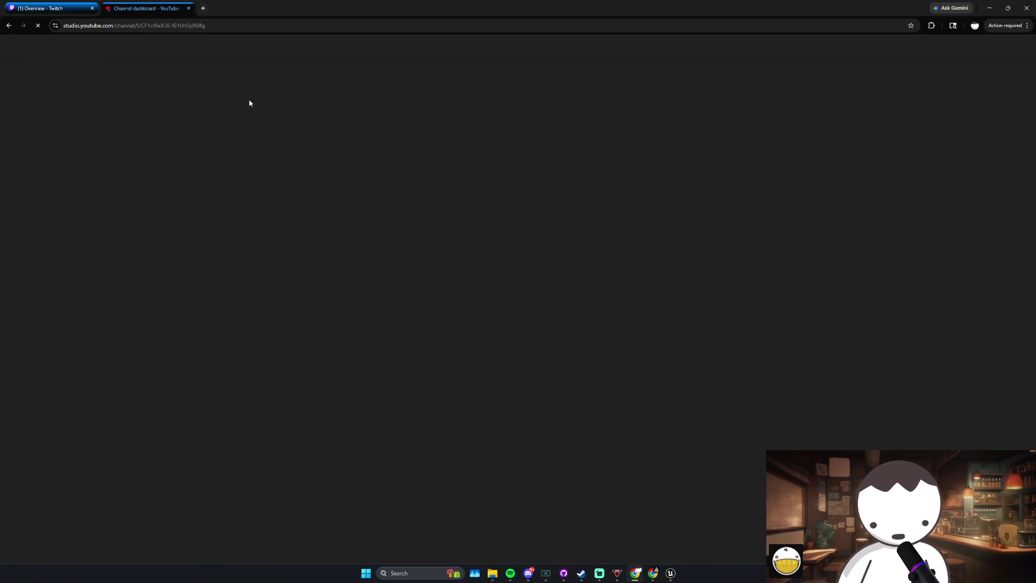
{"action": "scroll", "coordinate": [348, 237], "scroll_direction": "down", "scroll_amount": 1}
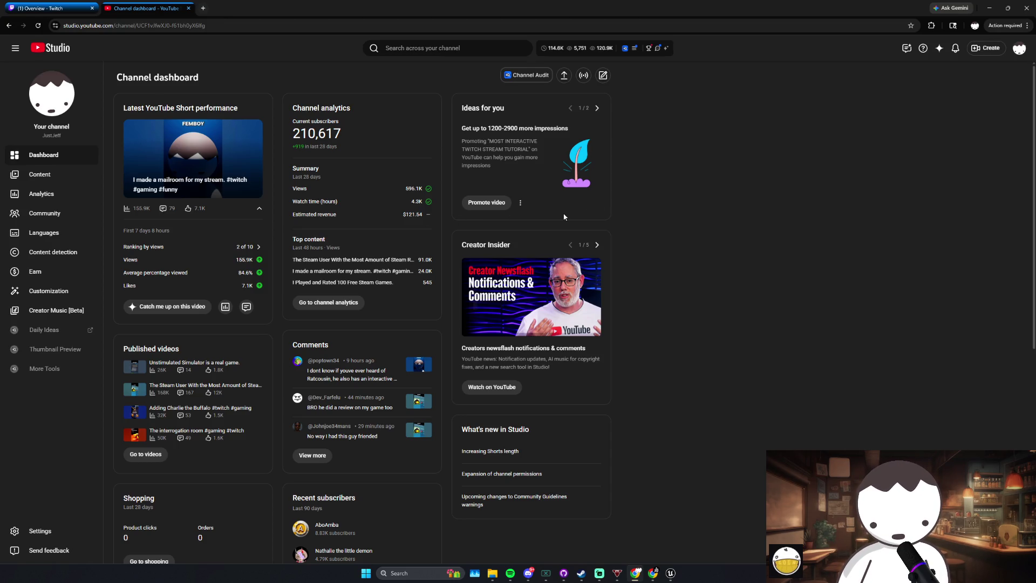
{"action": "left_click", "coordinate": [225, 307]}
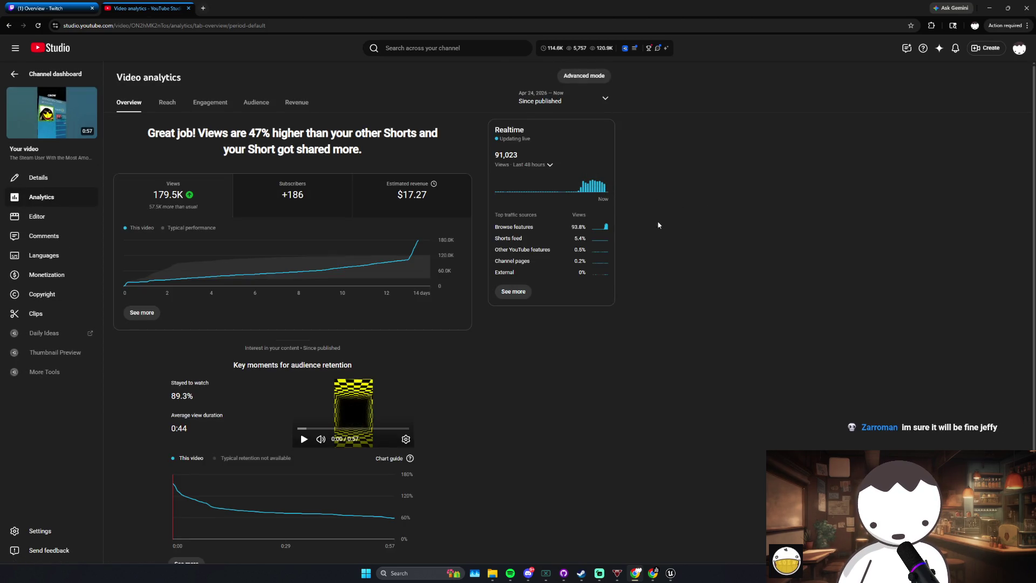
{"action": "left_click", "coordinate": [989, 8]}
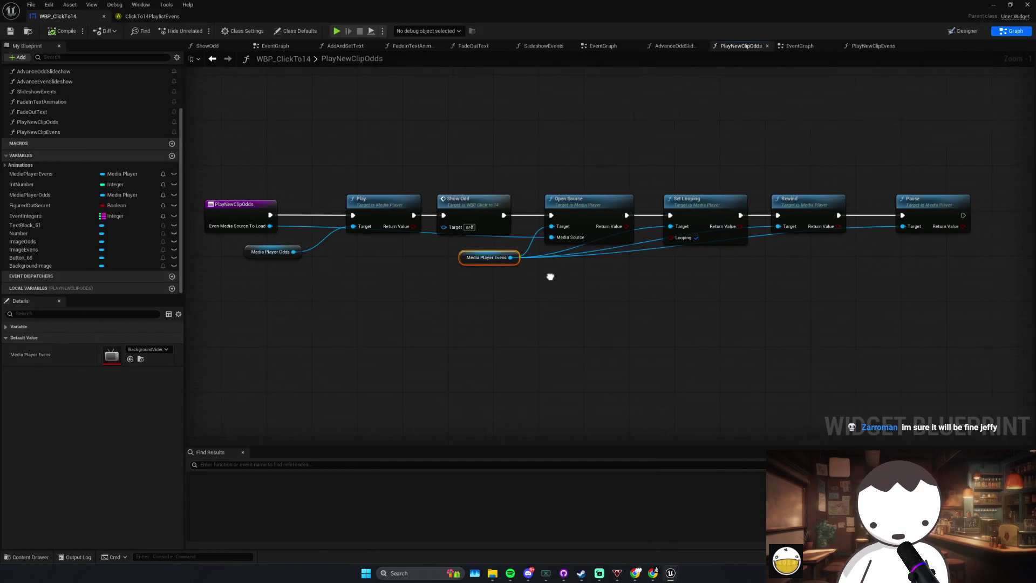
Step: Move the Play node and Media Player Odds getter slightly left, then switch to the Stream Manager window
{"action": "left_click", "coordinate": [541, 276]}
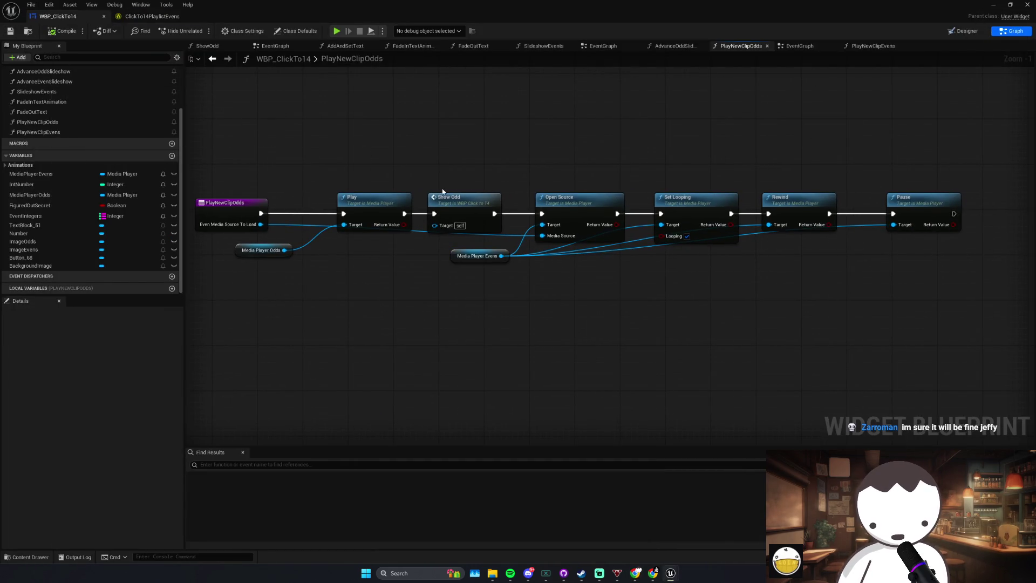
{"action": "left_click_drag", "start_coordinate": [401, 198], "coordinate": [372, 197]}
{"action": "left_click_drag", "start_coordinate": [256, 250], "coordinate": [215, 242]}
{"action": "left_click", "coordinate": [290, 263]}
{"action": "left_click", "coordinate": [345, 204]}
{"action": "left_click", "coordinate": [375, 257]}
{"action": "left_click_drag", "start_coordinate": [358, 266], "coordinate": [344, 276]}
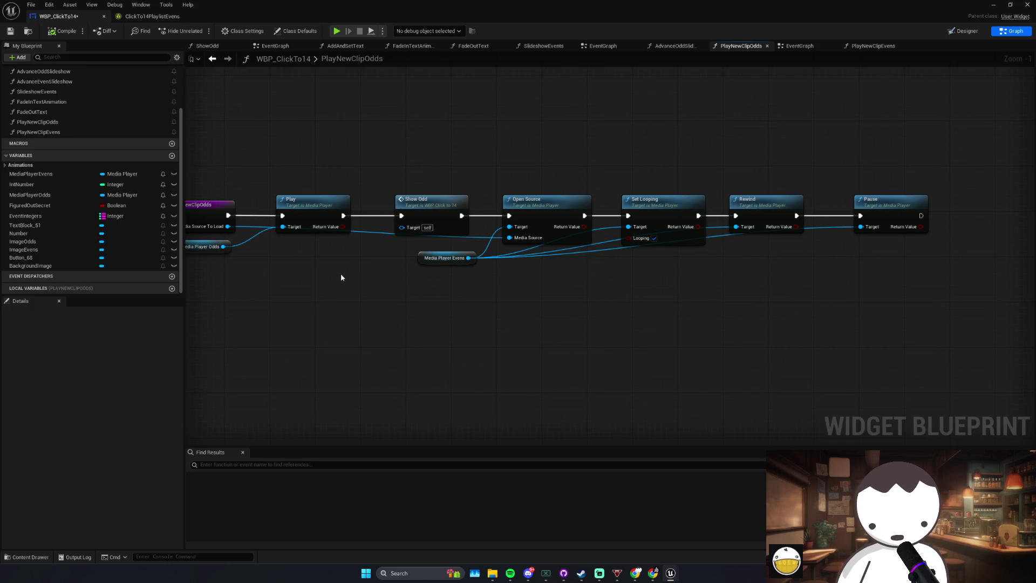
{"action": "key", "text": "alt+Tab"}
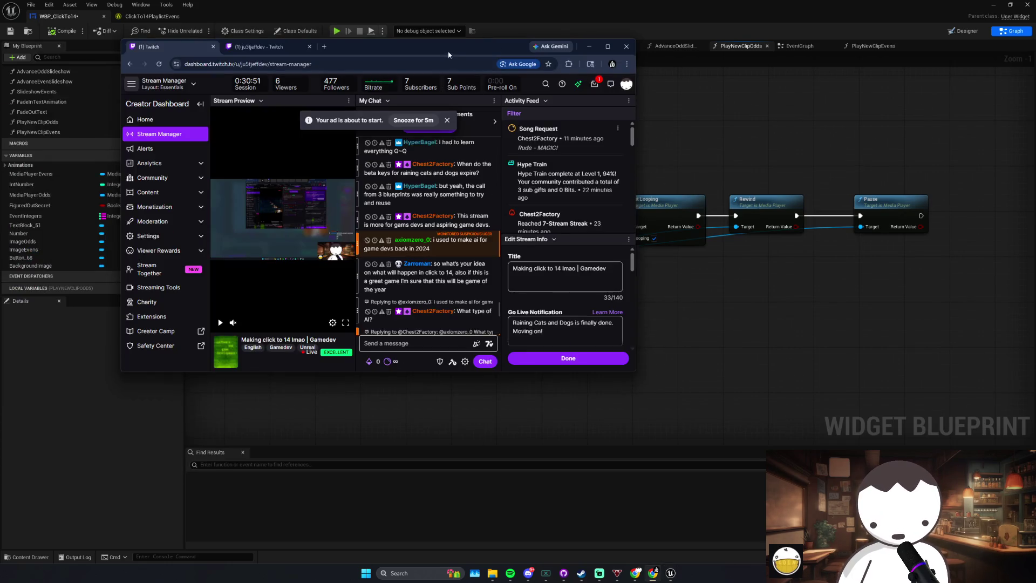
Step: Leave Twitch Stream Manager and return to the Unreal PlayNewClipOdds graph with Alt+Tab
{"action": "key", "text": "alt+Tab"}
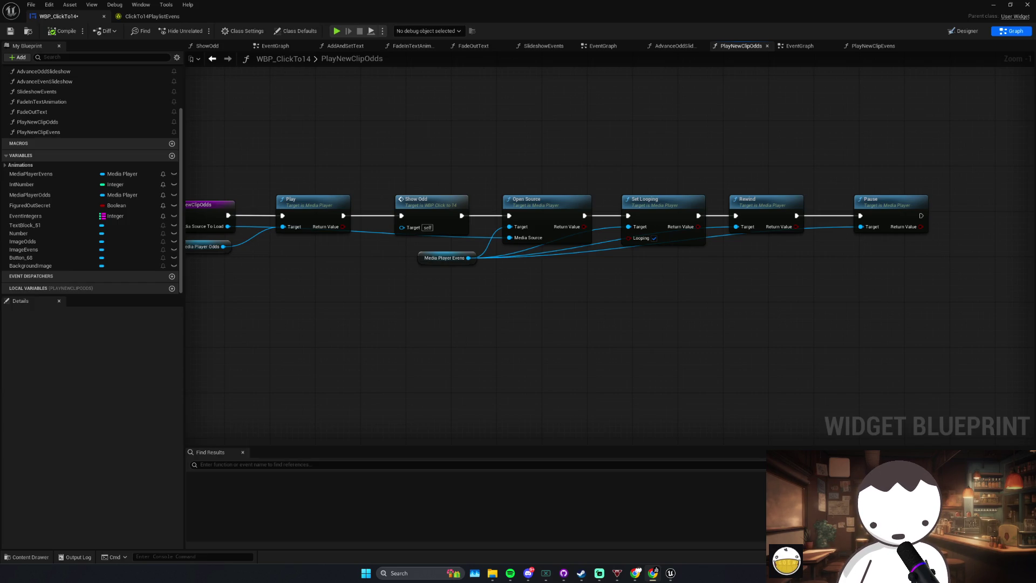
{"action": "key", "text": "alt+p"}
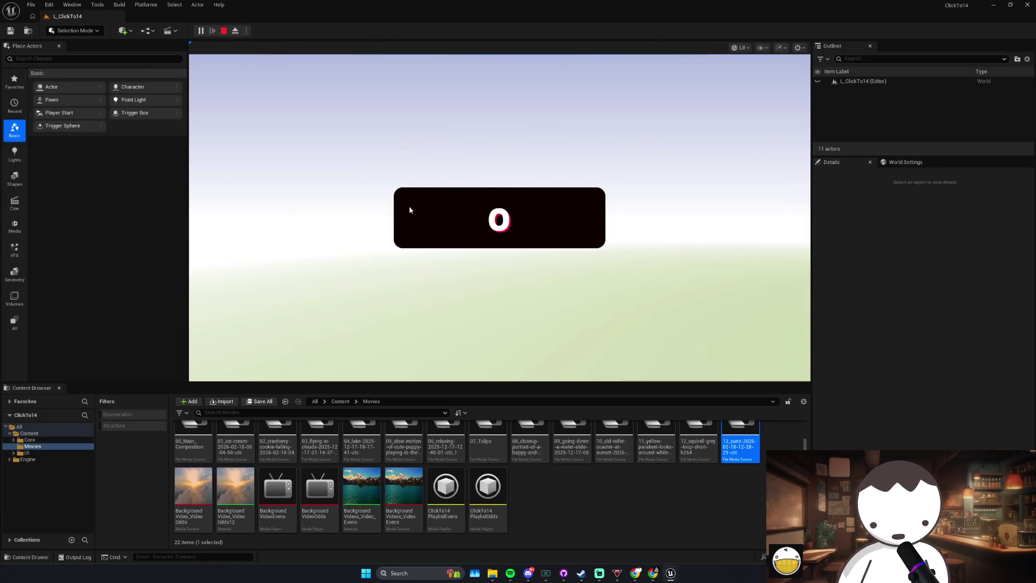
{"action": "left_click", "coordinate": [419, 210]}
{"action": "left_click", "coordinate": [421, 213]}
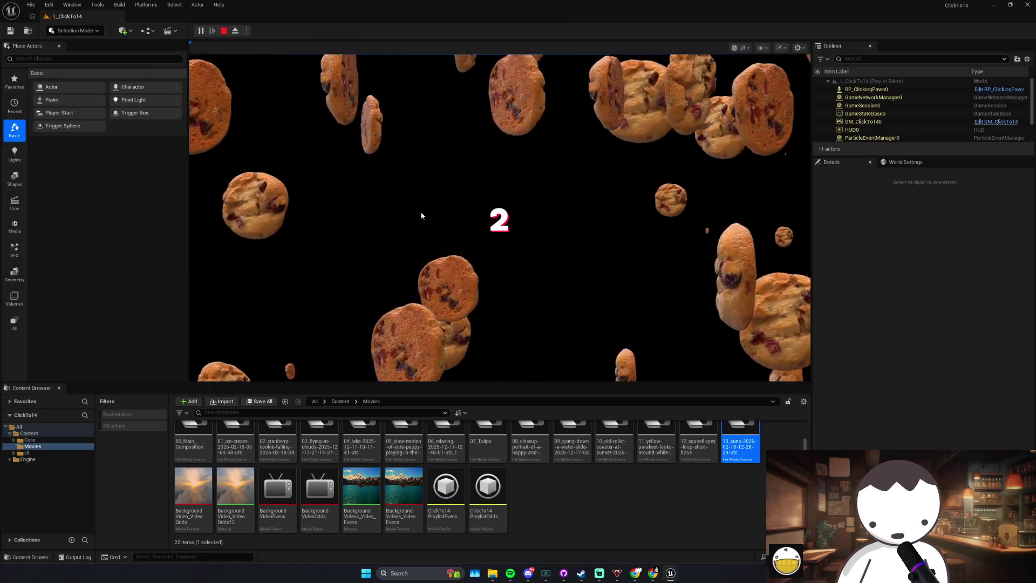
{"action": "left_click", "coordinate": [422, 214]}
{"action": "left_click", "coordinate": [422, 214]}
{"action": "left_click", "coordinate": [423, 213]}
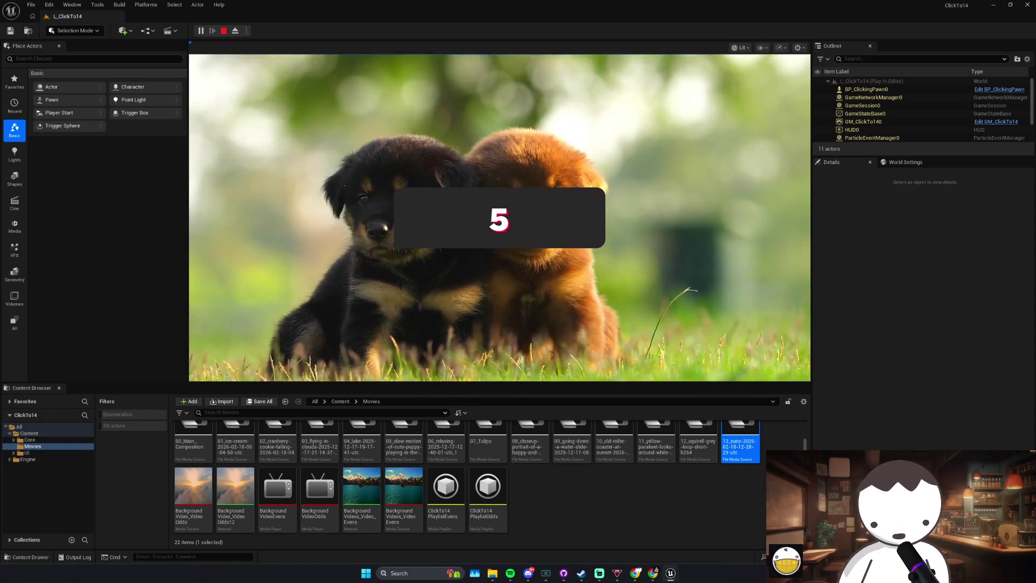
{"action": "key", "text": "Escape"}
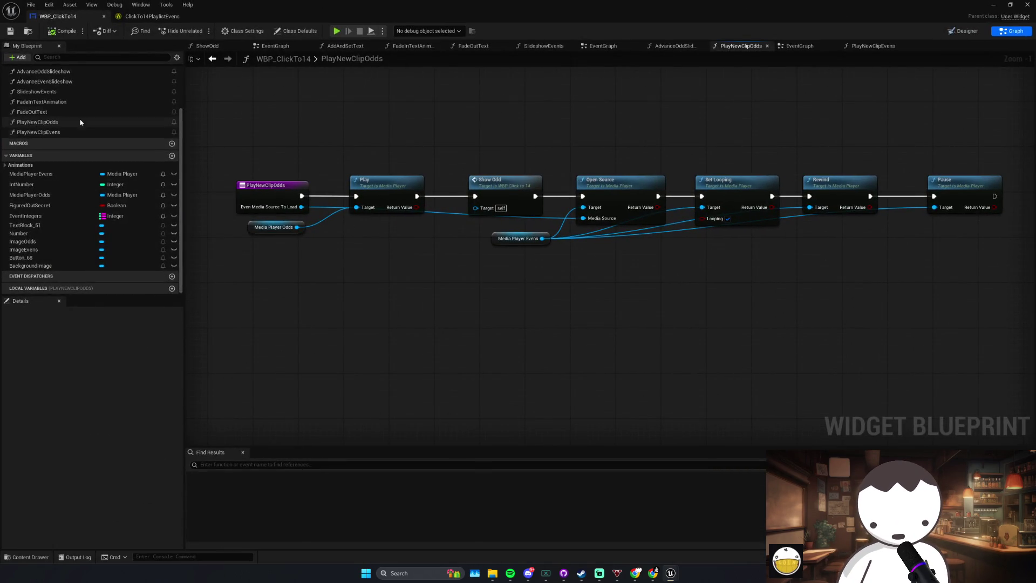
Step: Open the SlideshowEvents function graph by way of the EventGraph
{"action": "scroll", "coordinate": [80, 122], "scroll_direction": "up", "scroll_amount": 5}
{"action": "double_click", "coordinate": [30, 81]}
{"action": "scroll", "coordinate": [525, 318], "scroll_direction": "down", "scroll_amount": 2}
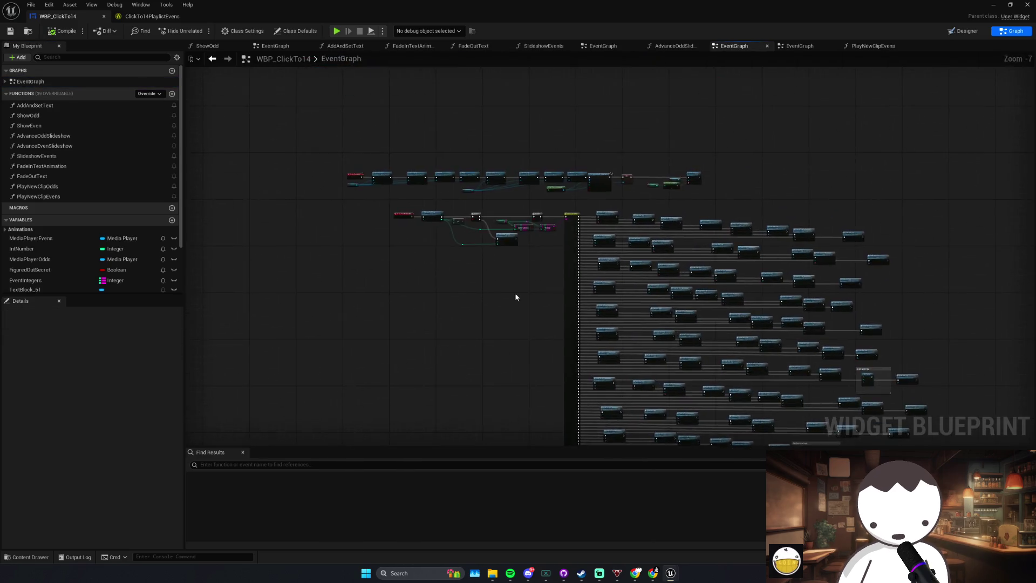
{"action": "scroll", "coordinate": [525, 318], "scroll_direction": "up", "scroll_amount": 5}
{"action": "double_click", "coordinate": [535, 241]}
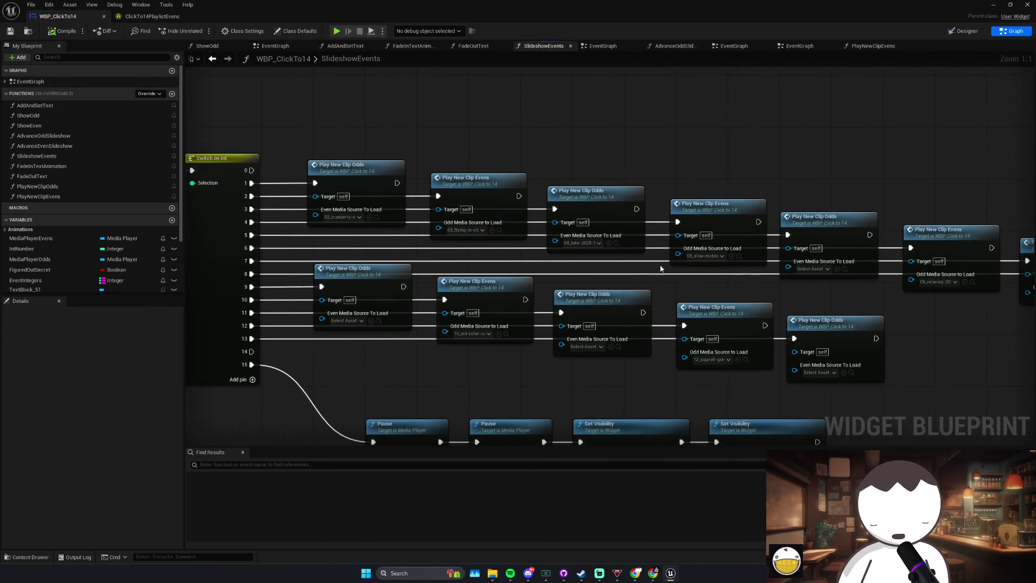
Step: Assign clip 06 as an Even source and 07_Tulips as an Odd source
{"action": "left_click", "coordinate": [728, 259]}
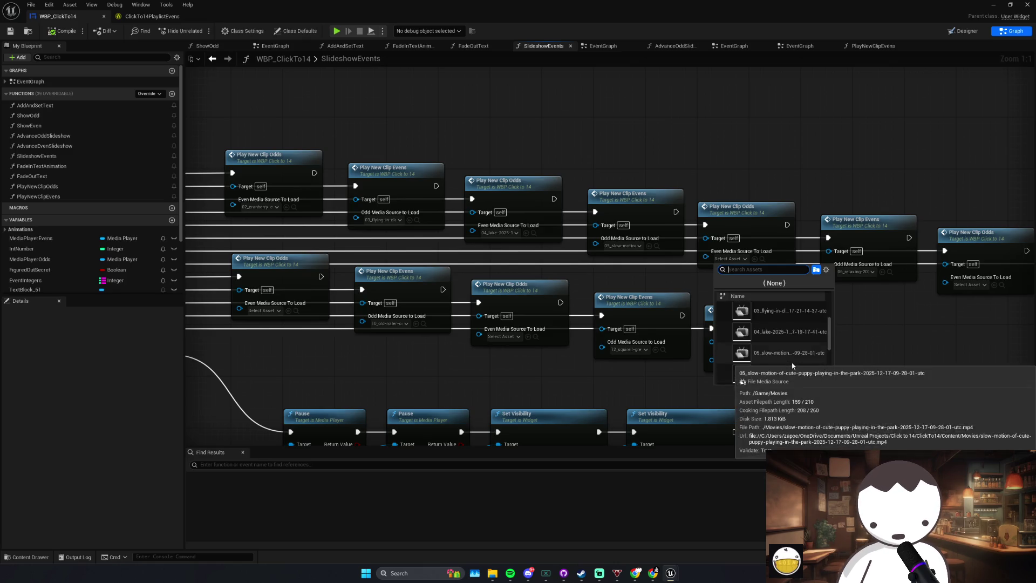
{"action": "left_click", "coordinate": [793, 366]}
{"action": "left_click", "coordinate": [864, 271]}
{"action": "scroll", "coordinate": [896, 334], "scroll_direction": "up", "scroll_amount": 2}
{"action": "left_click", "coordinate": [896, 324]}
{"action": "left_click", "coordinate": [970, 284]}
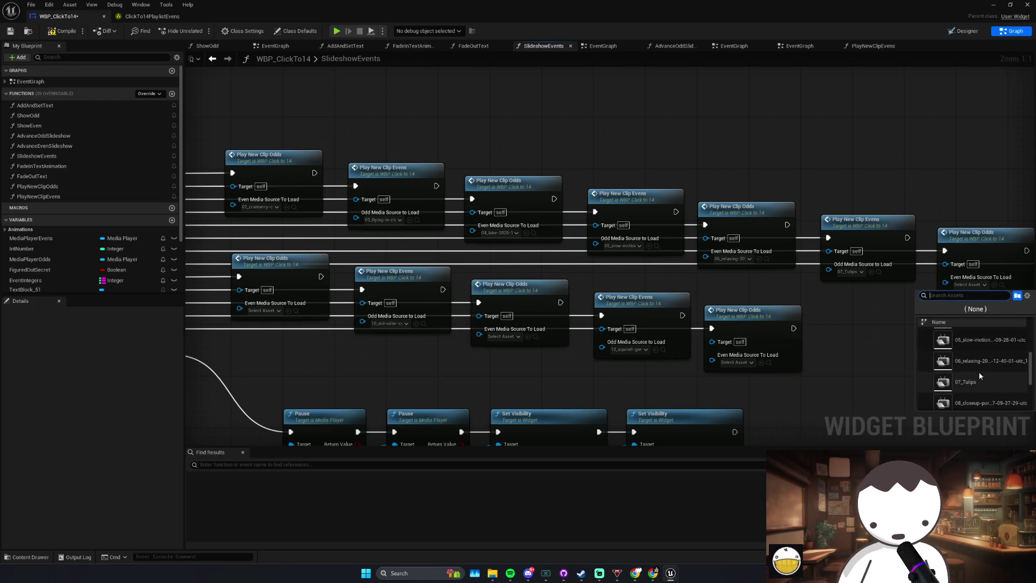
{"action": "left_click", "coordinate": [977, 371]}
Step: Set clip 09 as the pin-11 node's Even media source
{"action": "left_click_drag", "start_coordinate": [255, 308], "coordinate": [357, 310]}
{"action": "left_click", "coordinate": [356, 312]}
{"action": "scroll", "coordinate": [416, 395], "scroll_direction": "down", "scroll_amount": 5}
{"action": "left_click", "coordinate": [418, 414]}
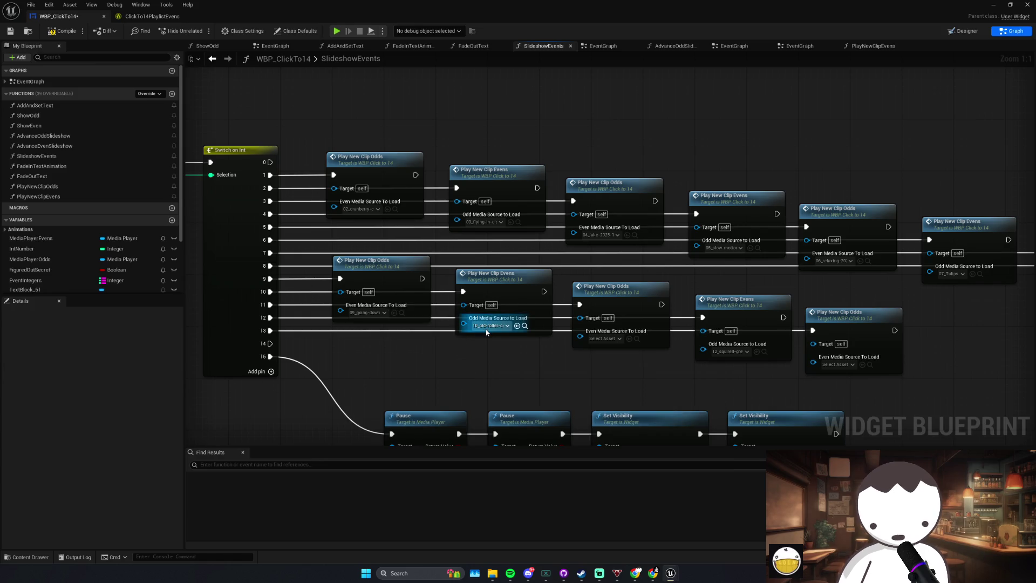
{"action": "left_click", "coordinate": [488, 326]}
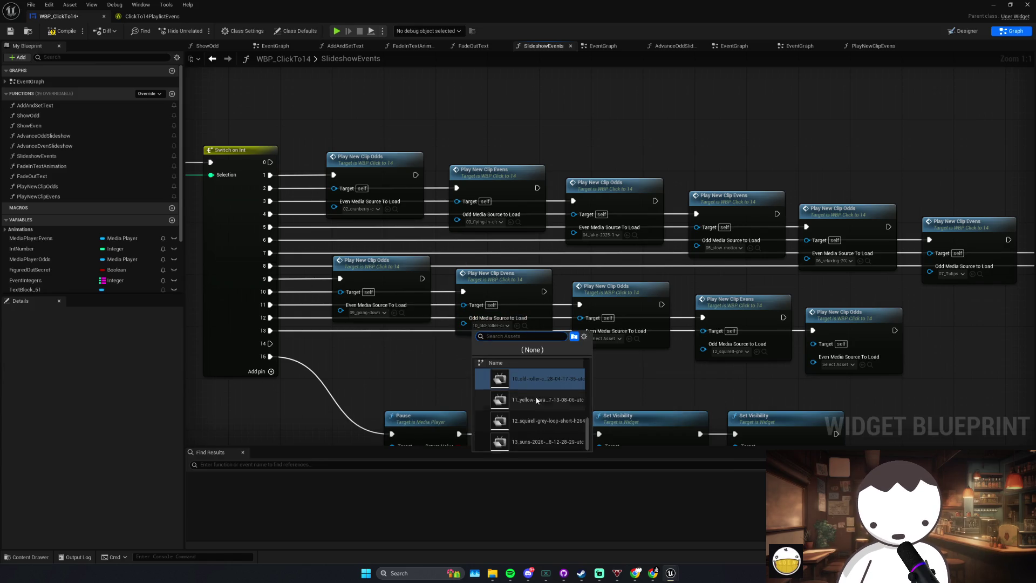
{"action": "left_click", "coordinate": [644, 385]}
Step: Set clip 11 for the pin-13 node's Even source and clip 13 for pin-14's Odd source
{"action": "left_click", "coordinate": [605, 338]}
{"action": "scroll", "coordinate": [650, 419], "scroll_direction": "down", "scroll_amount": 5}
{"action": "scroll", "coordinate": [653, 448], "scroll_direction": "down", "scroll_amount": 2}
{"action": "left_click", "coordinate": [656, 426]}
{"action": "left_click", "coordinate": [729, 352]}
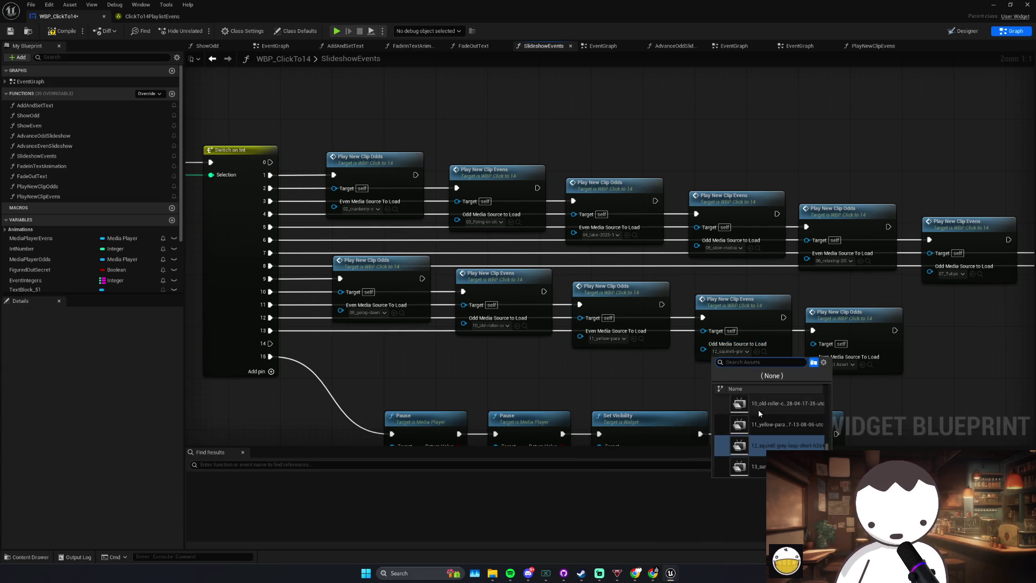
{"action": "left_click", "coordinate": [757, 466]}
{"action": "left_click_drag", "start_coordinate": [791, 386], "coordinate": [695, 355]}
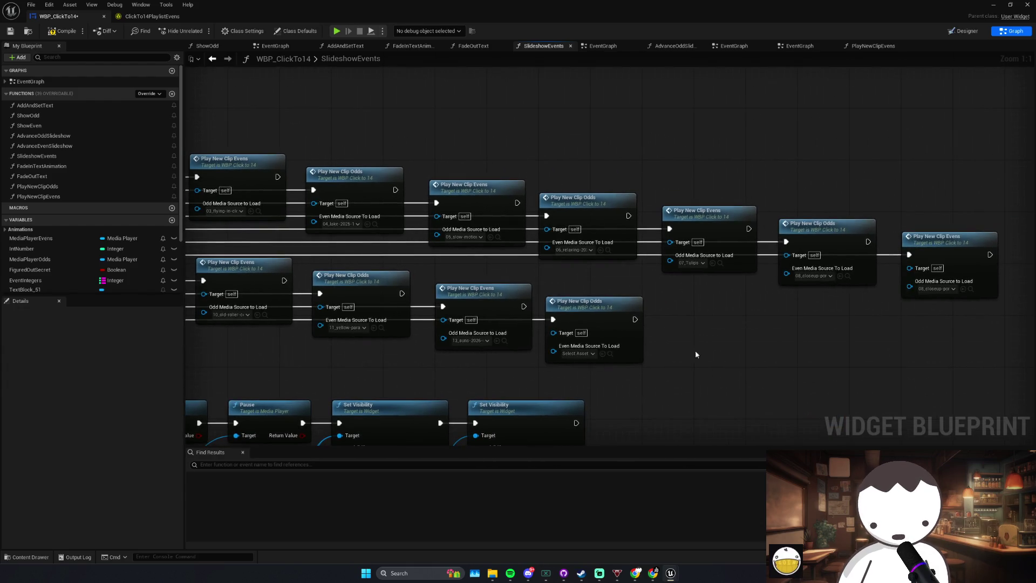
{"action": "left_click", "coordinate": [932, 290]}
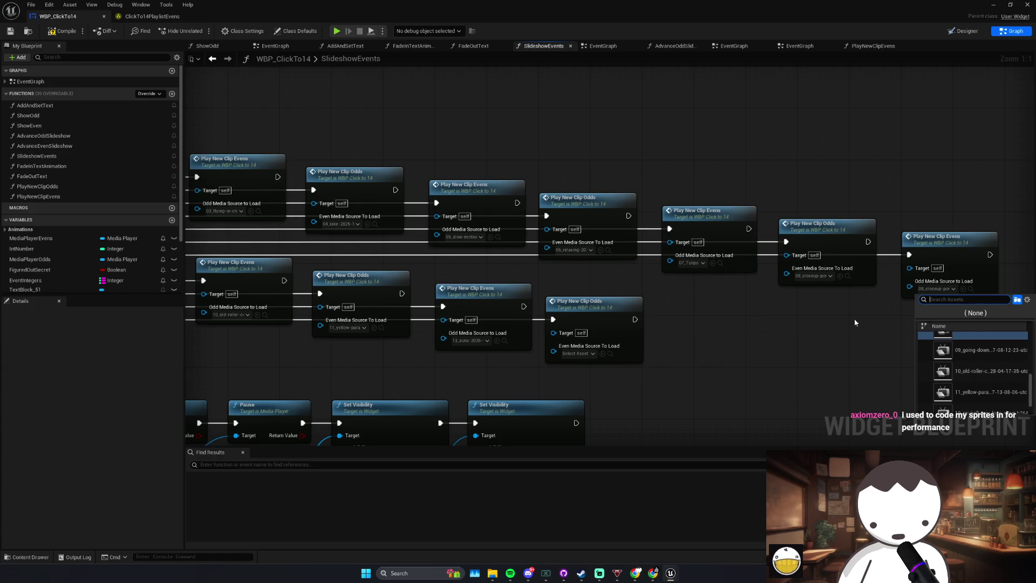
{"action": "left_click", "coordinate": [808, 282]}
Step: Check the Play New Clip nodes in order, from the first Odds node to the clip 08 Evens node
{"action": "mouse_move", "coordinate": [362, 234]}
{"action": "left_mouse_down"}
{"action": "mouse_move", "coordinate": [480, 250]}
{"action": "mouse_move", "coordinate": [484, 236]}
{"action": "left_mouse_up"}
{"action": "mouse_move", "coordinate": [423, 196]}
{"action": "left_mouse_down"}
{"action": "mouse_move", "coordinate": [414, 186]}
{"action": "mouse_move", "coordinate": [480, 187]}
{"action": "left_mouse_up"}
{"action": "left_click", "coordinate": [444, 184]}
{"action": "left_click", "coordinate": [302, 177]}
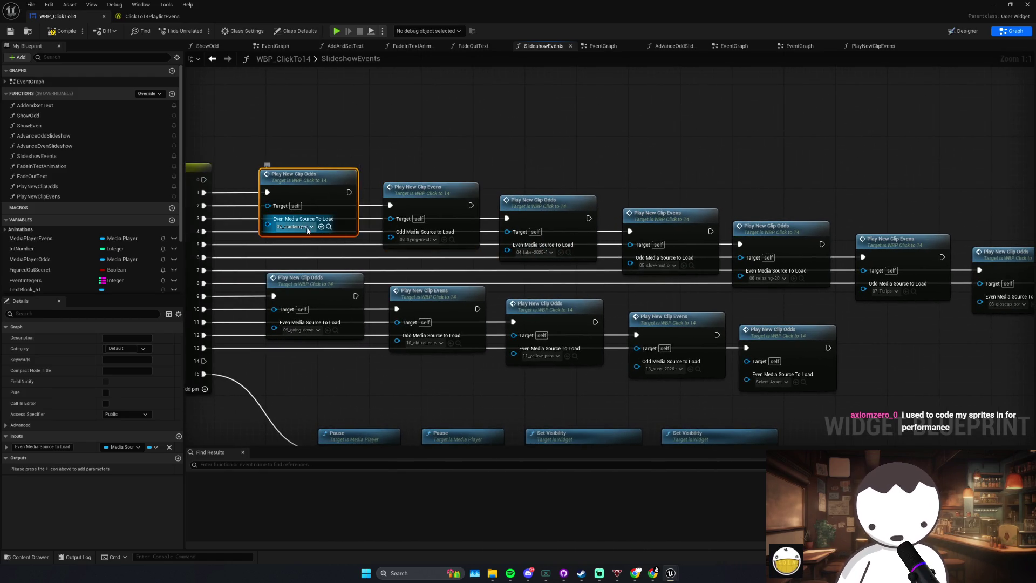
{"action": "left_click_drag", "start_coordinate": [370, 152], "coordinate": [450, 230]}
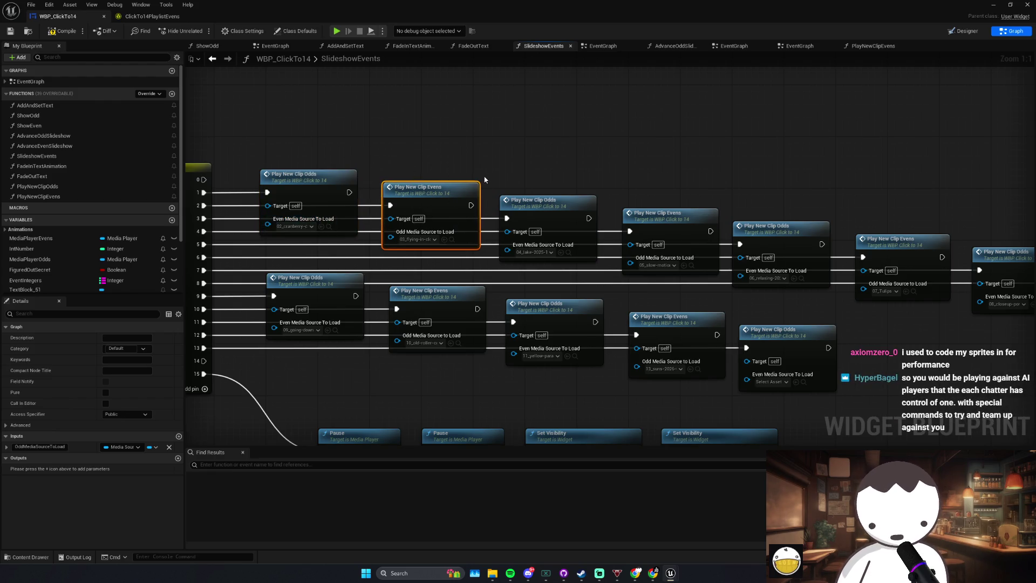
{"action": "mouse_move", "coordinate": [485, 179]}
{"action": "left_mouse_down"}
{"action": "mouse_move", "coordinate": [571, 244]}
{"action": "mouse_move", "coordinate": [589, 273]}
{"action": "mouse_move", "coordinate": [611, 209]}
{"action": "mouse_move", "coordinate": [565, 197]}
{"action": "left_mouse_up"}
{"action": "left_click", "coordinate": [669, 216]}
{"action": "left_click", "coordinate": [679, 227]}
{"action": "left_click_drag", "start_coordinate": [733, 218], "coordinate": [637, 211]}
{"action": "left_click", "coordinate": [717, 218]}
{"action": "left_click", "coordinate": [789, 222]}
{"action": "left_click", "coordinate": [913, 236]}
Step: Assign the going-down, old-roller and yellow parakeet videos to the next three nodes
{"action": "left_click", "coordinate": [900, 288]}
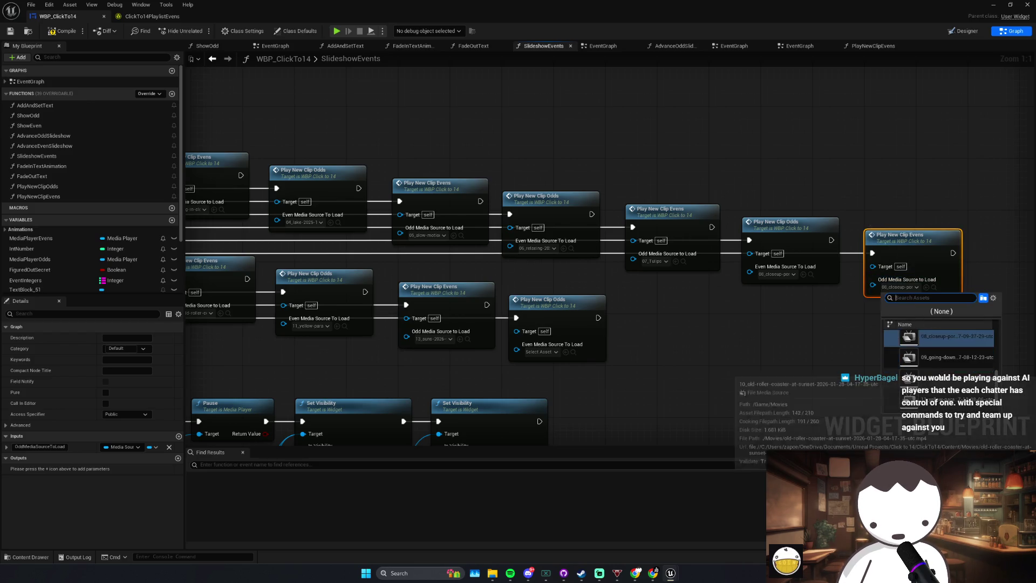
{"action": "left_click", "coordinate": [924, 361]}
{"action": "left_click_drag", "start_coordinate": [445, 355], "coordinate": [775, 355]}
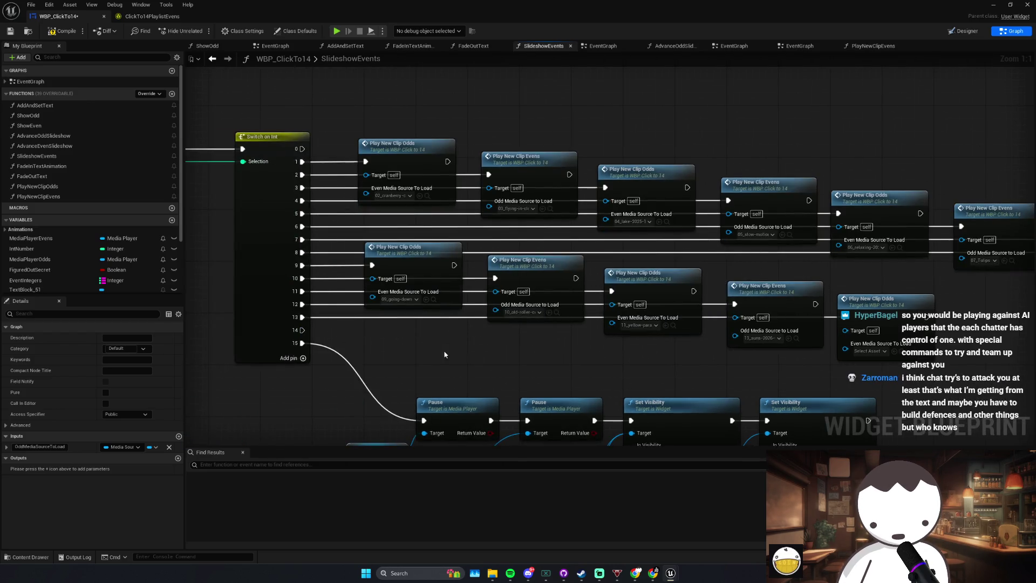
{"action": "left_click", "coordinate": [398, 299]}
{"action": "left_click", "coordinate": [442, 388]}
{"action": "left_click", "coordinate": [521, 312]}
{"action": "left_click", "coordinate": [558, 410]}
Step: Assign the squirrel and suns videos, and 00_Main_Composition to the last node
{"action": "left_click", "coordinate": [643, 325]}
{"action": "left_click", "coordinate": [657, 420]}
{"action": "left_click", "coordinate": [761, 338]}
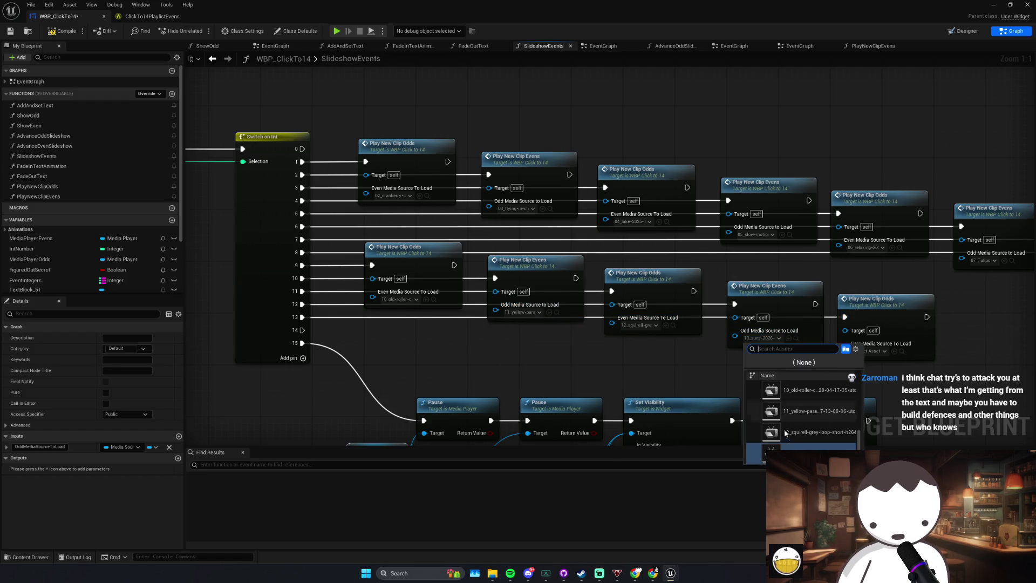
{"action": "left_click", "coordinate": [840, 320]}
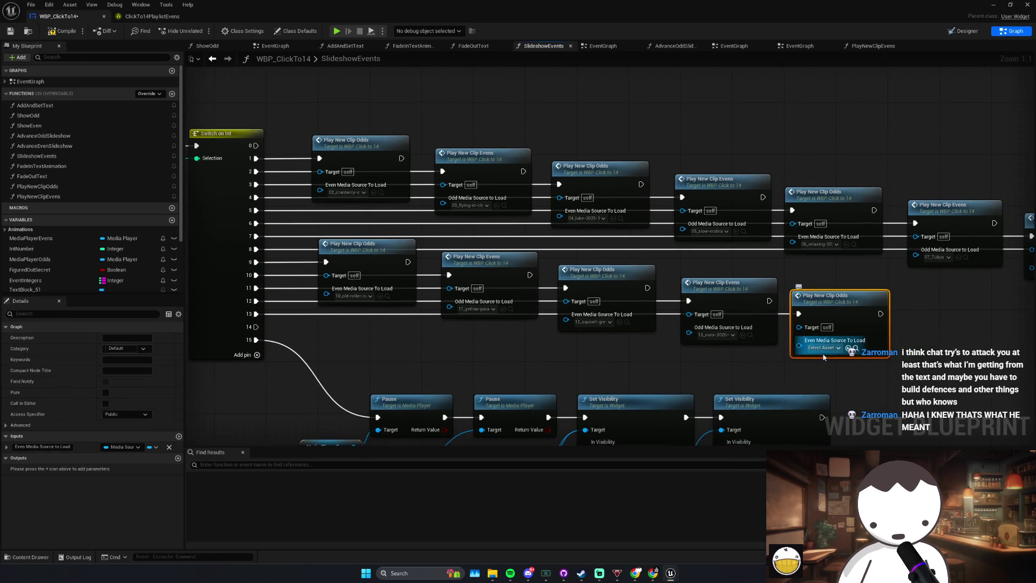
{"action": "left_click", "coordinate": [826, 348]}
{"action": "scroll", "coordinate": [870, 432], "scroll_direction": "up", "scroll_amount": 3}
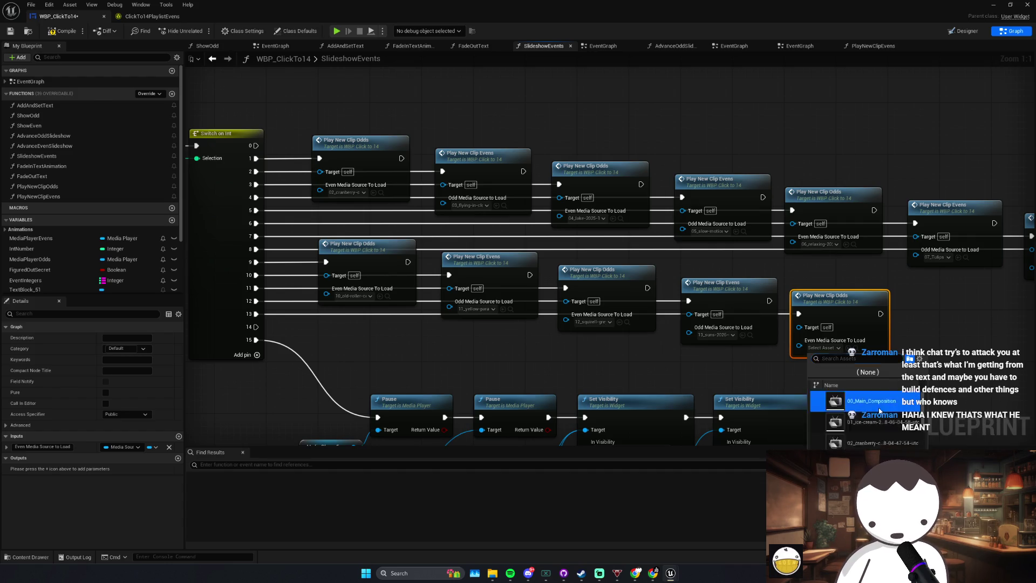
{"action": "left_click", "coordinate": [866, 400]}
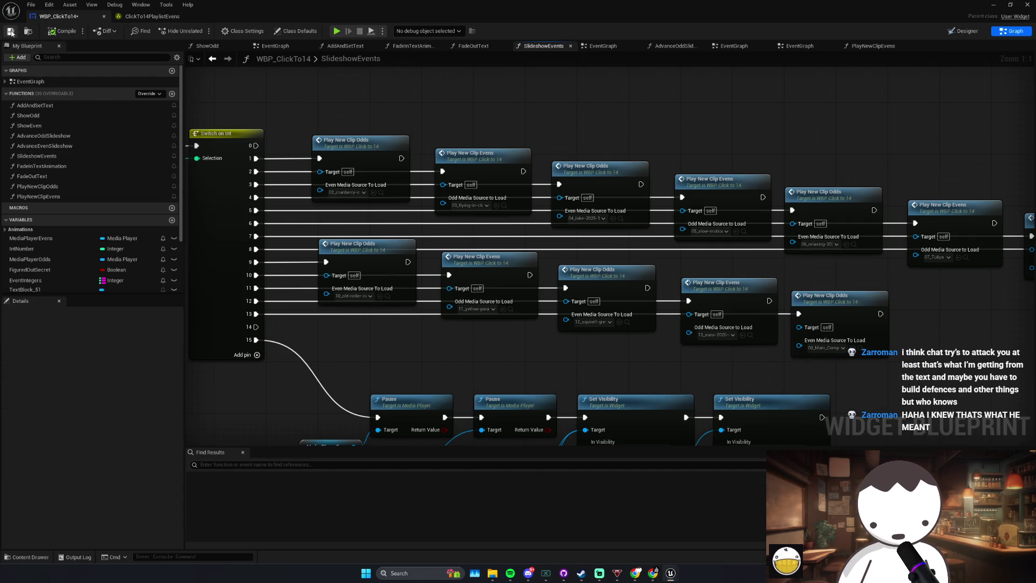
Step: Save the widget blueprint, tidy the Media Player Odds node, and return to the level editor
{"action": "left_click", "coordinate": [10, 33]}
{"action": "mouse_move", "coordinate": [361, 382]}
{"action": "left_mouse_down"}
{"action": "mouse_move", "coordinate": [337, 361]}
{"action": "mouse_move", "coordinate": [384, 370]}
{"action": "left_mouse_up"}
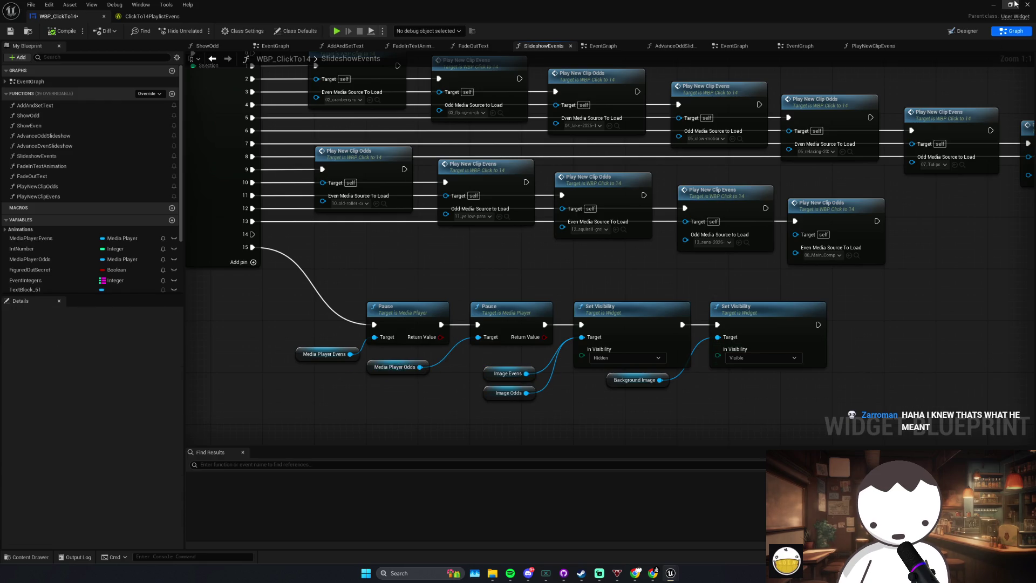
{"action": "left_click", "coordinate": [995, 6]}
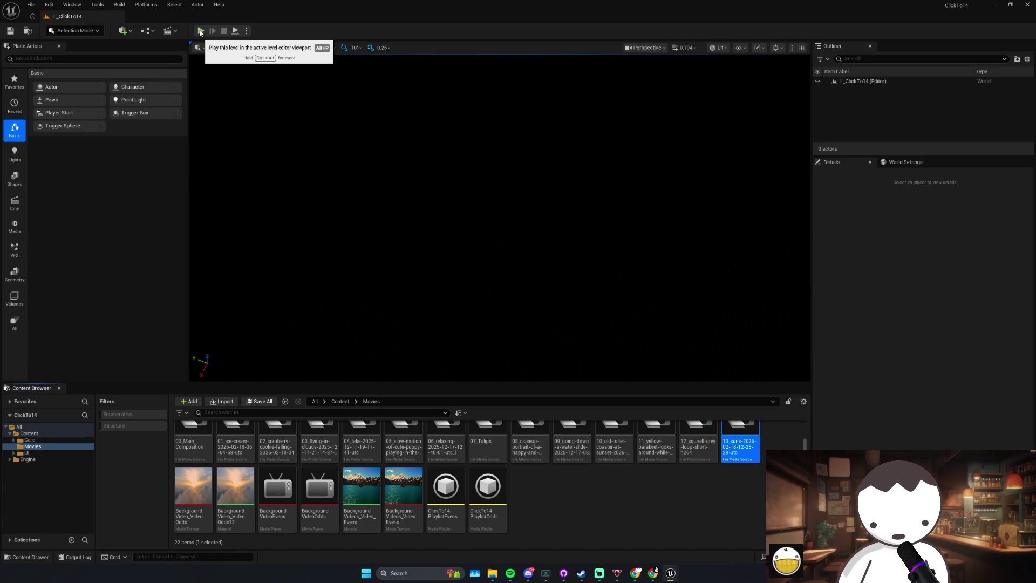
Step: Start Play-in-Editor and click the counter up to 6, checking each video
{"action": "left_click", "coordinate": [199, 32]}
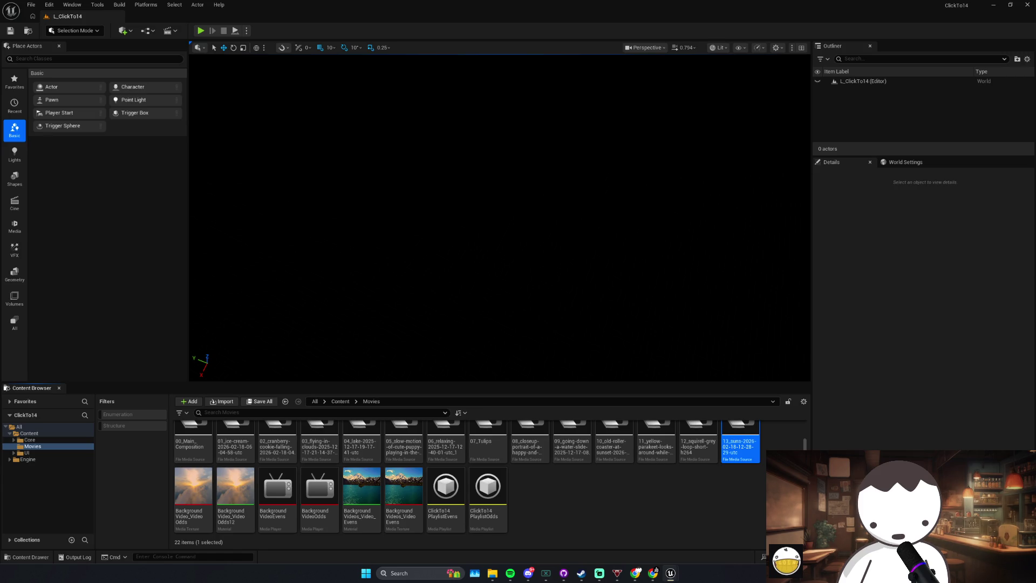
{"action": "left_click", "coordinate": [198, 30]}
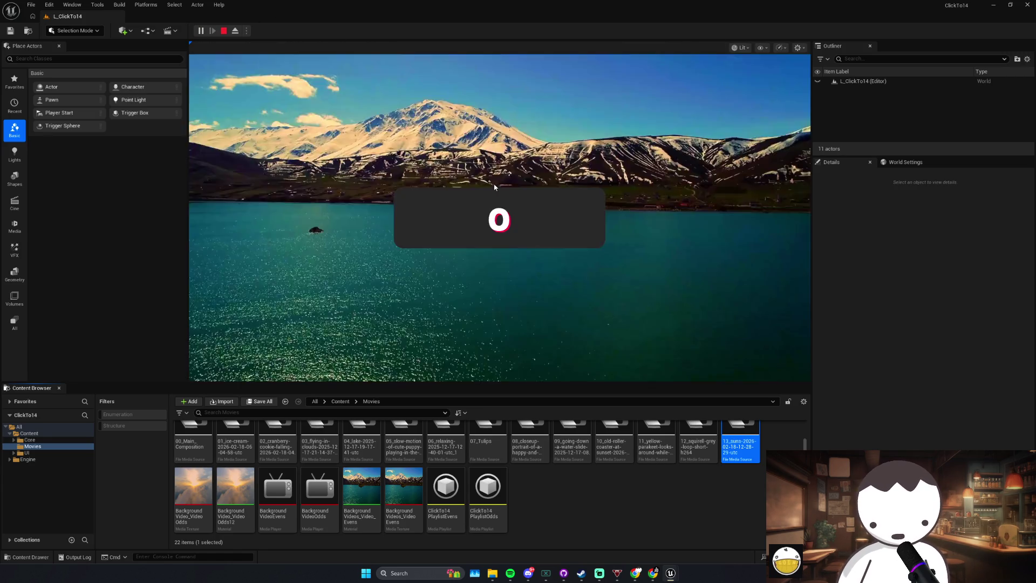
{"action": "left_click", "coordinate": [425, 213]}
{"action": "left_click", "coordinate": [425, 213]}
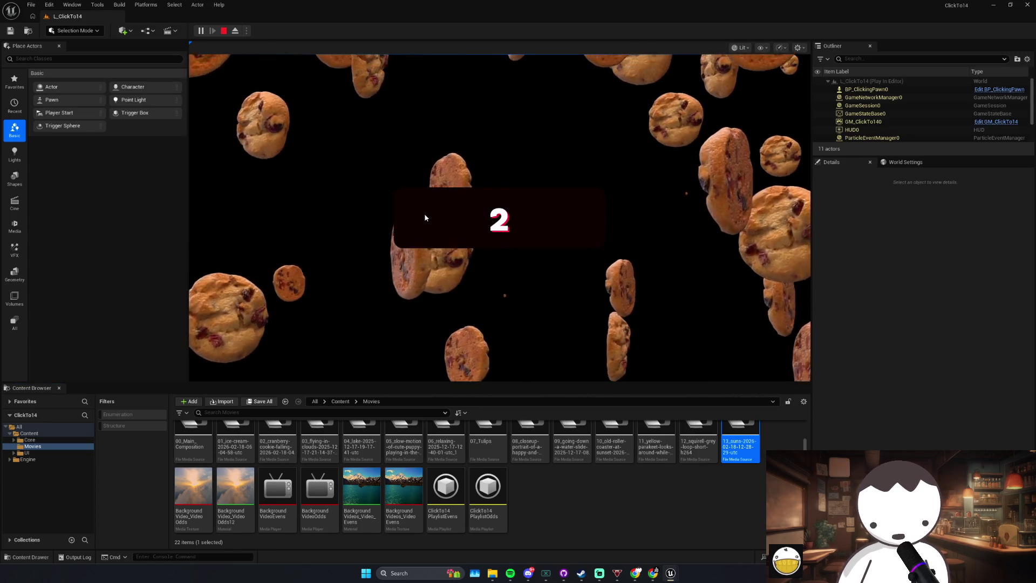
{"action": "left_click", "coordinate": [424, 213]}
{"action": "left_click", "coordinate": [425, 212]}
{"action": "left_click", "coordinate": [424, 213]}
{"action": "left_click", "coordinate": [424, 212]}
Step: Keep clicking the counter from 7 up to 13, then stop the play session
{"action": "left_click", "coordinate": [425, 212]}
{"action": "left_click", "coordinate": [424, 213]}
{"action": "left_click", "coordinate": [425, 213]}
{"action": "left_click", "coordinate": [425, 217]}
{"action": "left_click", "coordinate": [425, 218]}
{"action": "left_click", "coordinate": [425, 218]}
{"action": "left_click", "coordinate": [425, 218]}
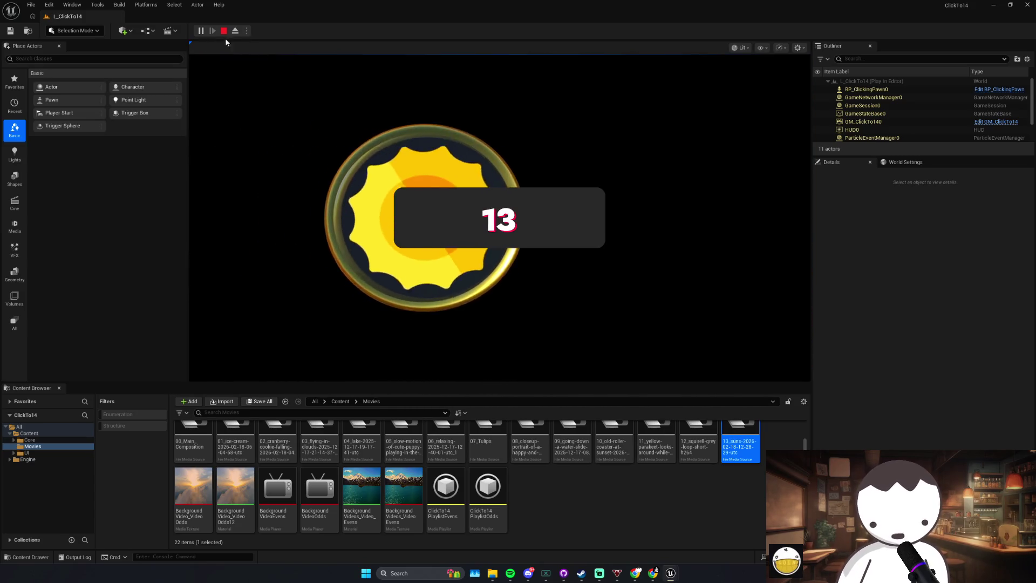
{"action": "left_click", "coordinate": [225, 31]}
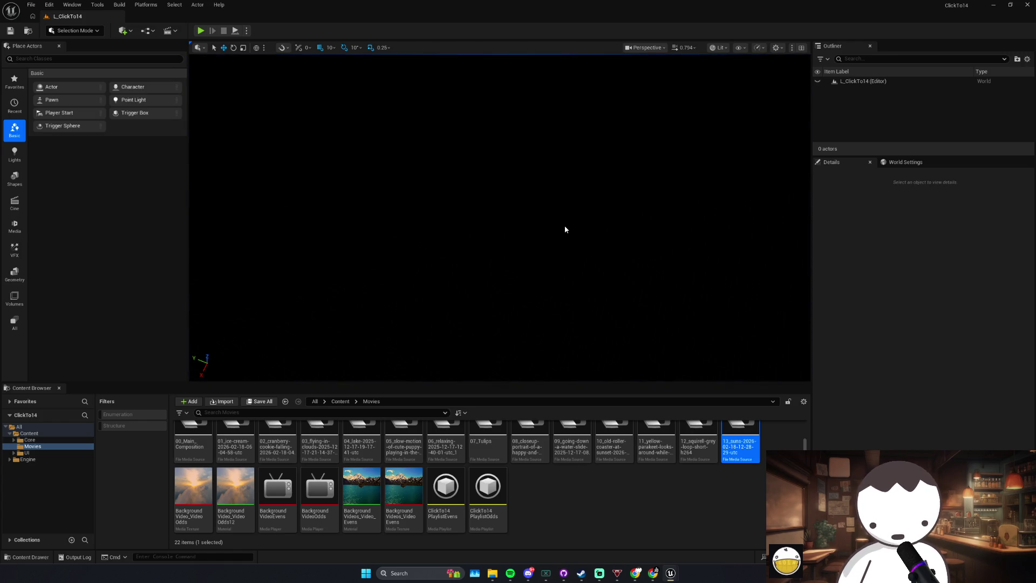
{"action": "left_click", "coordinate": [510, 573]}
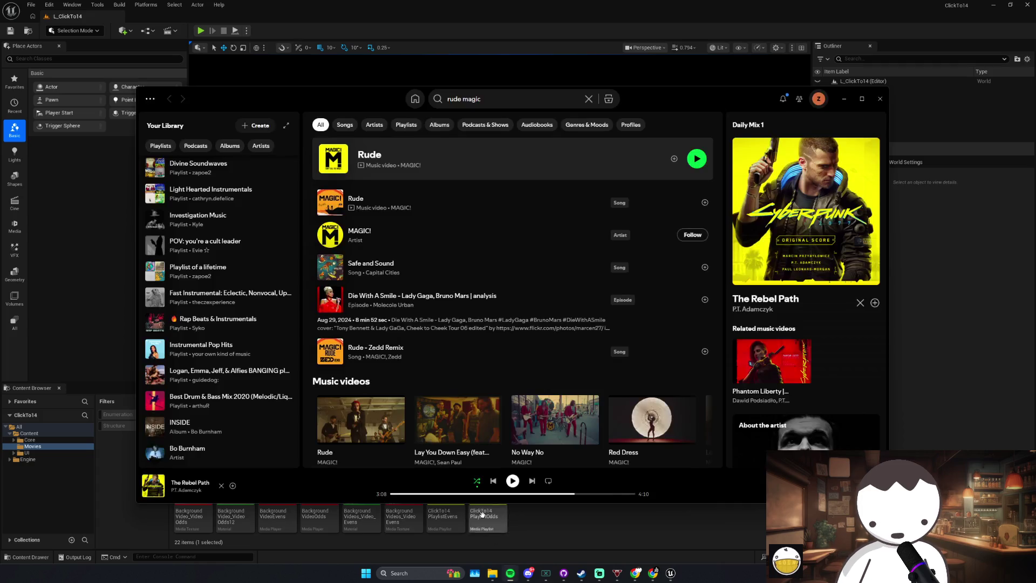
Step: Play the Light Hearted Instrumentals playlist in Spotify and go back to Unreal
{"action": "scroll", "coordinate": [157, 261], "scroll_direction": "up", "scroll_amount": 2}
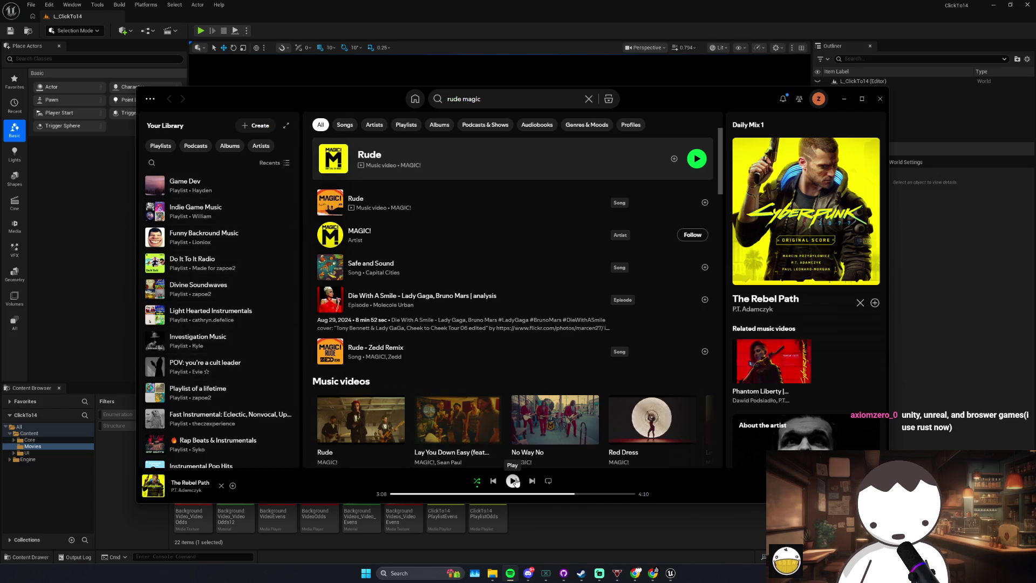
{"action": "left_click", "coordinate": [155, 318]}
{"action": "left_click", "coordinate": [642, 540]}
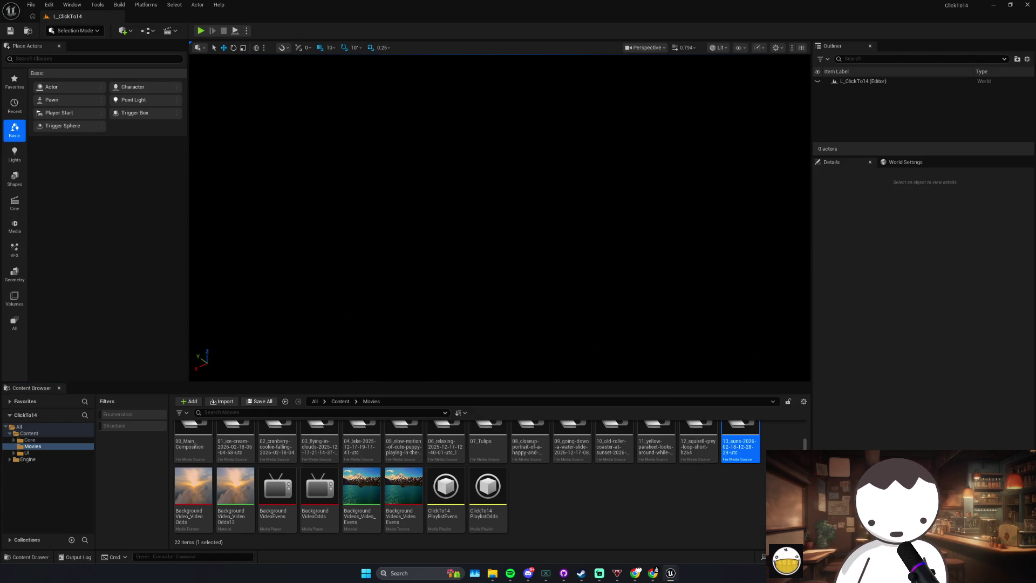
Step: Look around the level viewport, then bring up the Steam library window
{"action": "right_click", "coordinate": [451, 337]}
{"action": "right_click", "coordinate": [463, 325]}
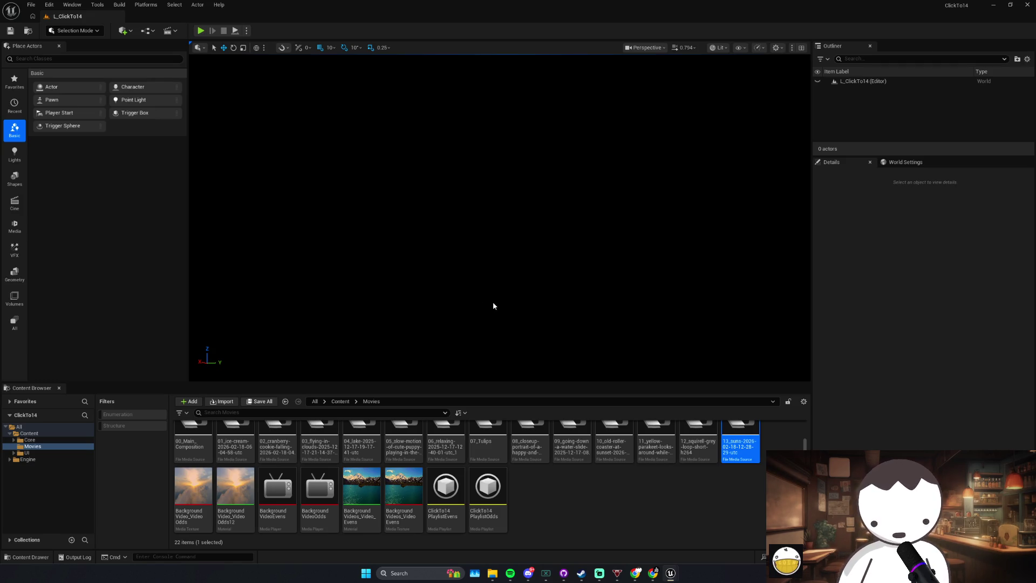
{"action": "mouse_move", "coordinate": [578, 575]}
{"action": "left_click", "coordinate": [560, 534]}
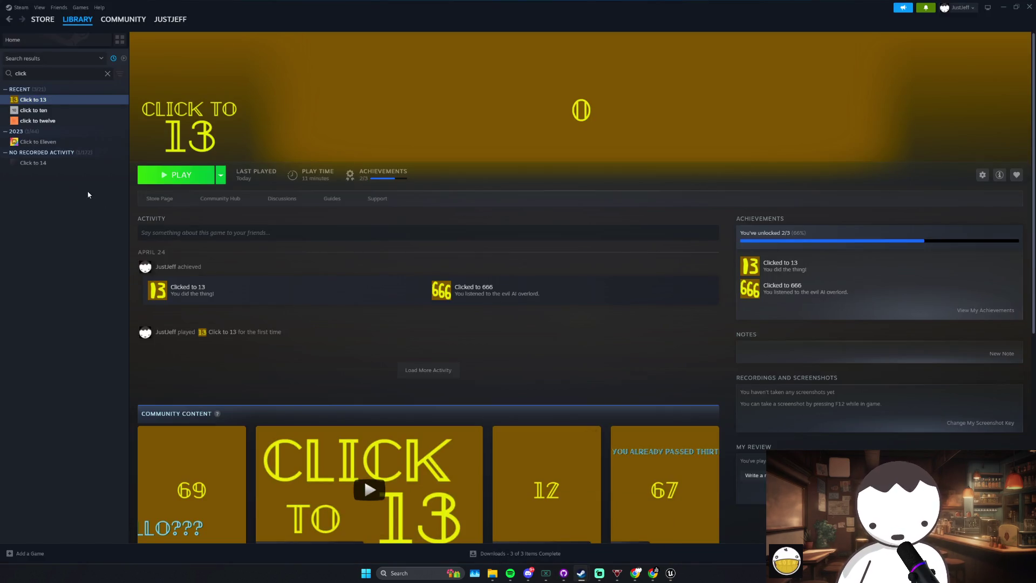
{"action": "left_click", "coordinate": [41, 110]}
{"action": "left_click", "coordinate": [156, 198]}
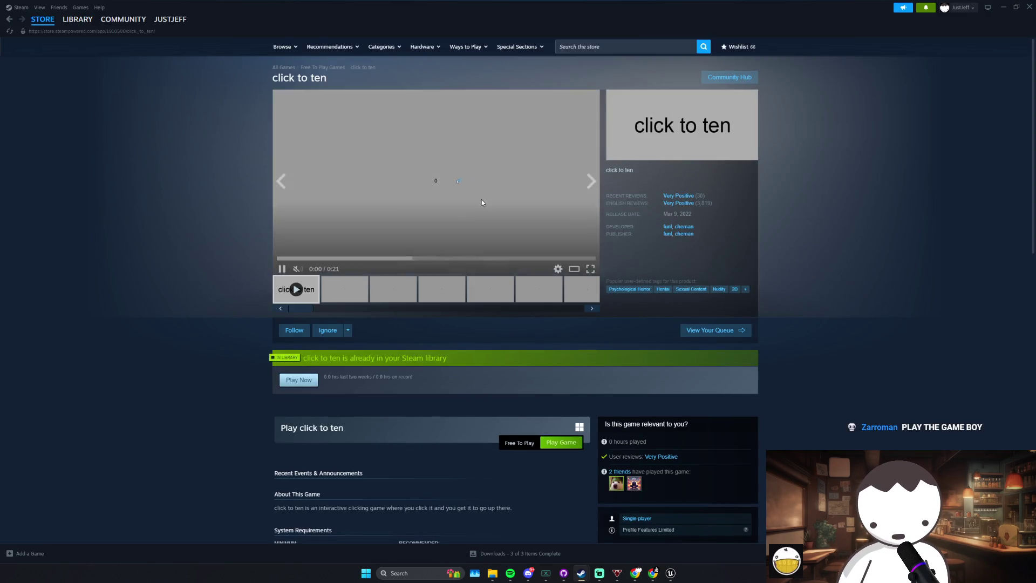
{"action": "left_click", "coordinate": [78, 19]}
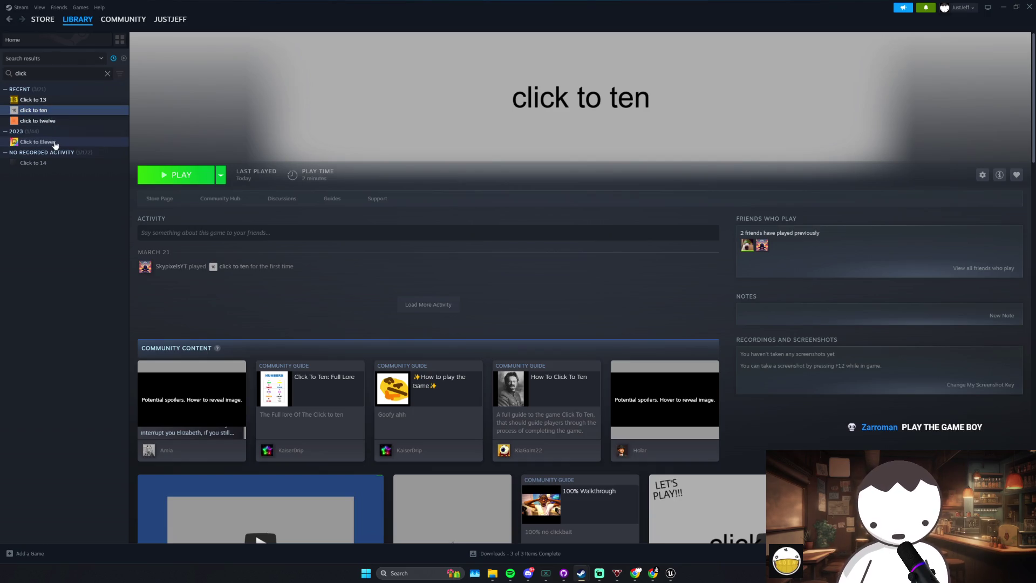
{"action": "left_click", "coordinate": [55, 143]}
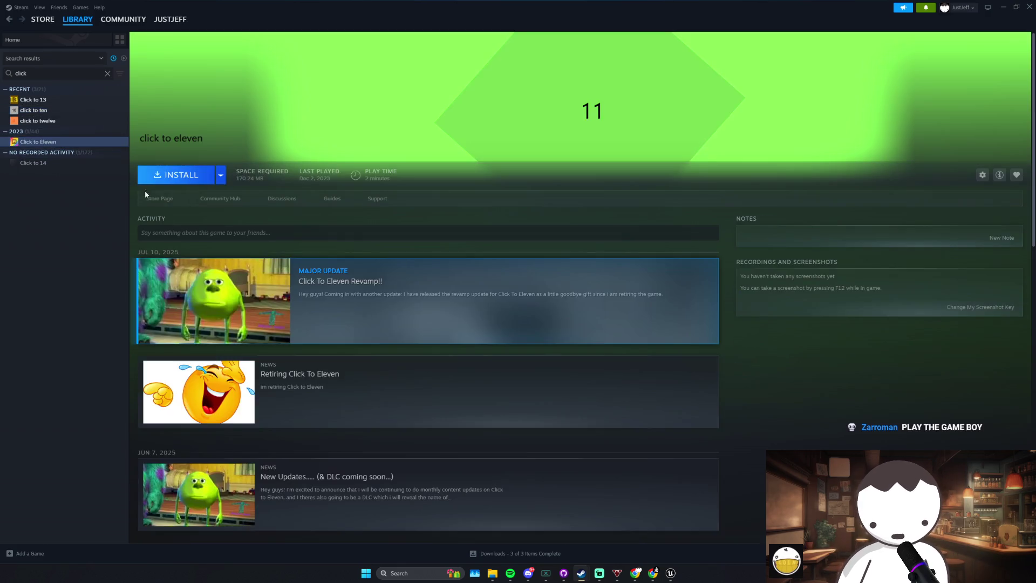
{"action": "left_click", "coordinate": [159, 198]}
{"action": "left_click", "coordinate": [77, 19]}
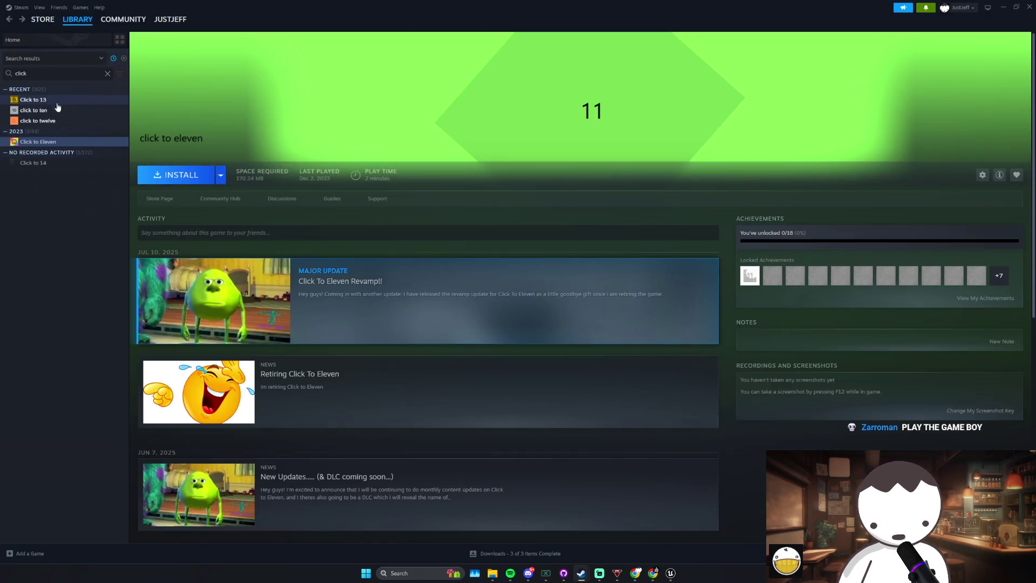
{"action": "left_click", "coordinate": [33, 99]}
{"action": "left_click", "coordinate": [38, 120]}
{"action": "left_click", "coordinate": [159, 198]}
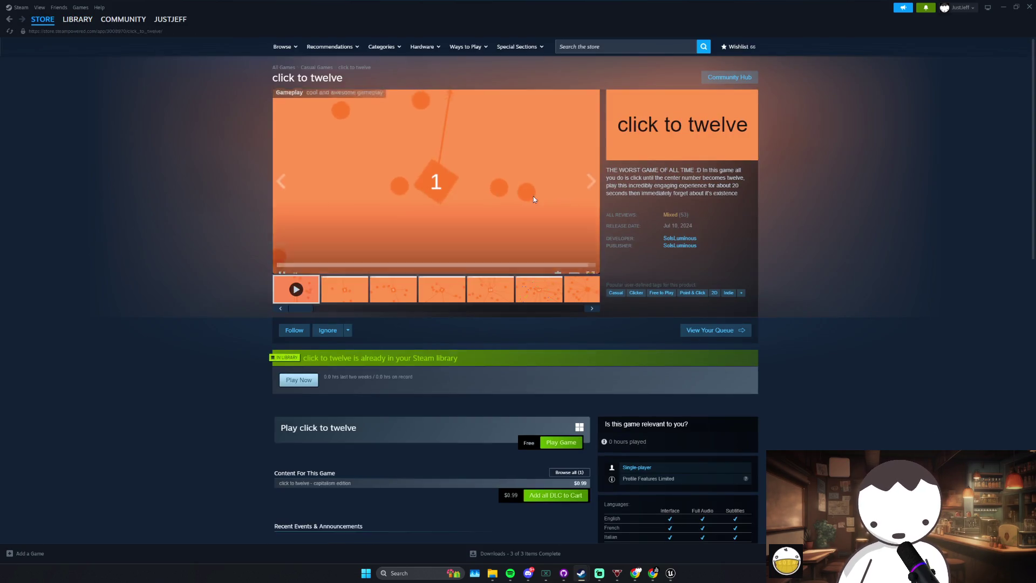
{"action": "left_click", "coordinate": [77, 19]}
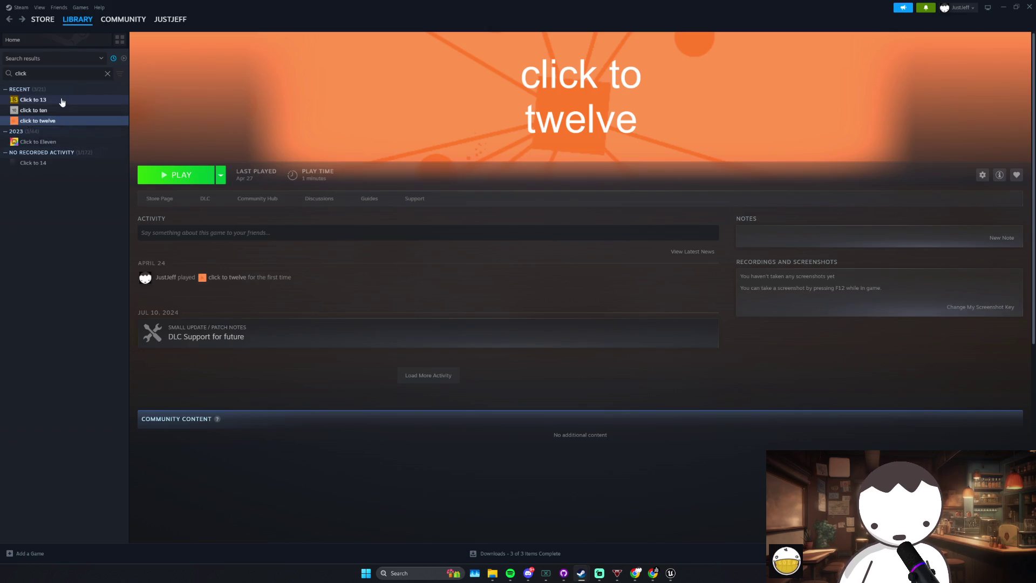
{"action": "left_click", "coordinate": [69, 100]}
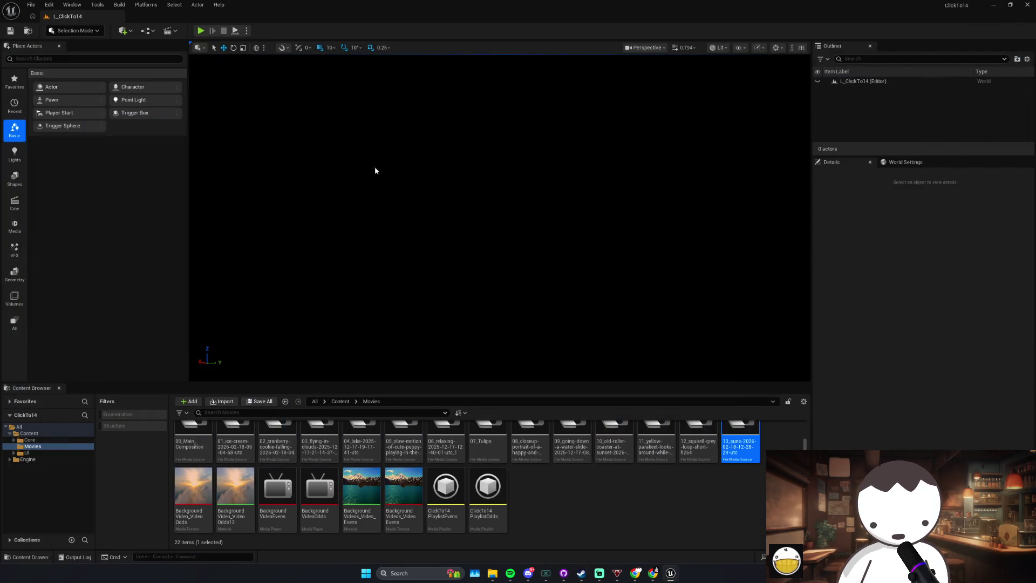
{"action": "left_click", "coordinate": [206, 34]}
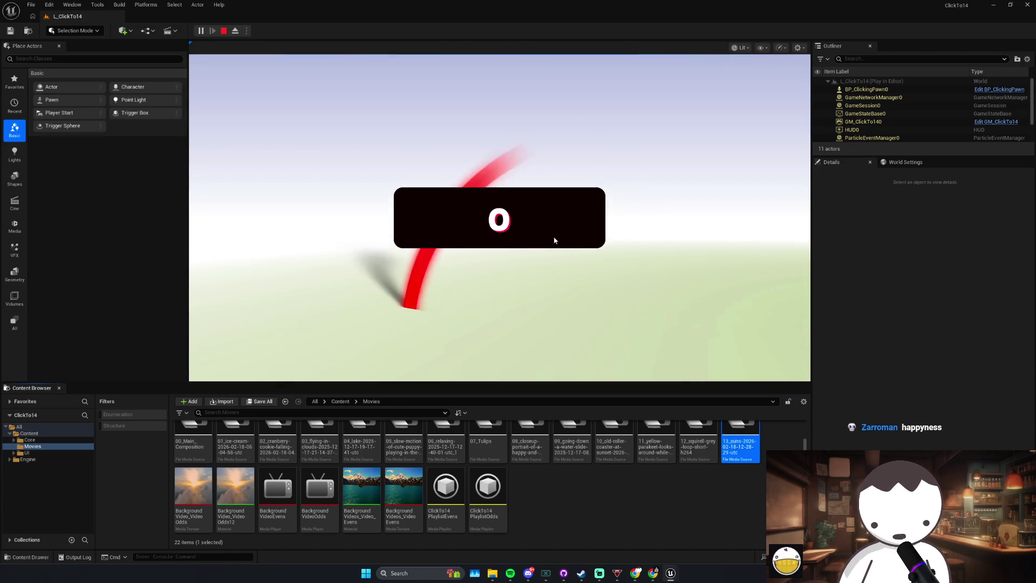
Step: Click the counter from 1 to 6, watching each count's background video change
{"action": "left_click", "coordinate": [562, 240]}
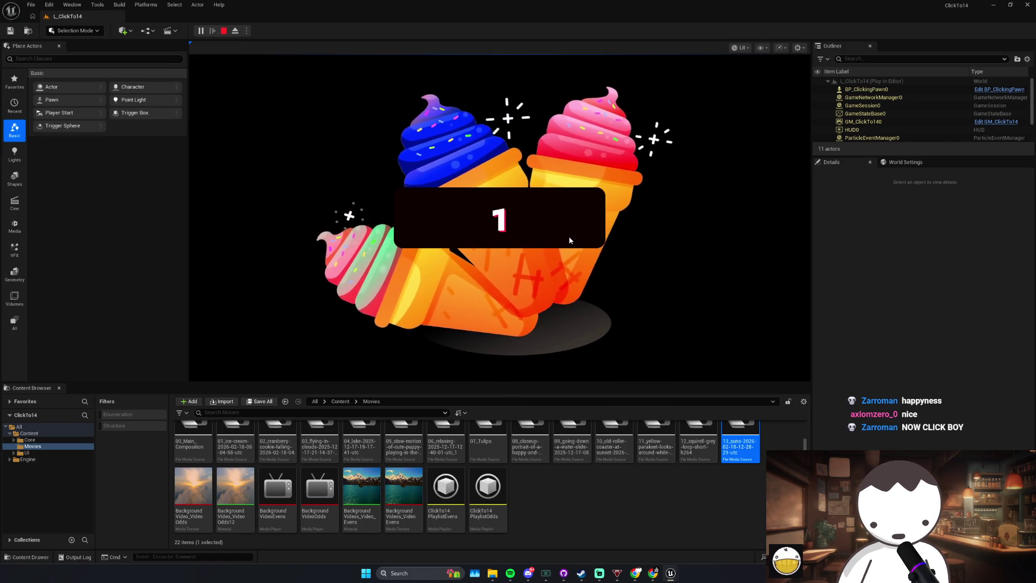
{"action": "left_click", "coordinate": [569, 240]}
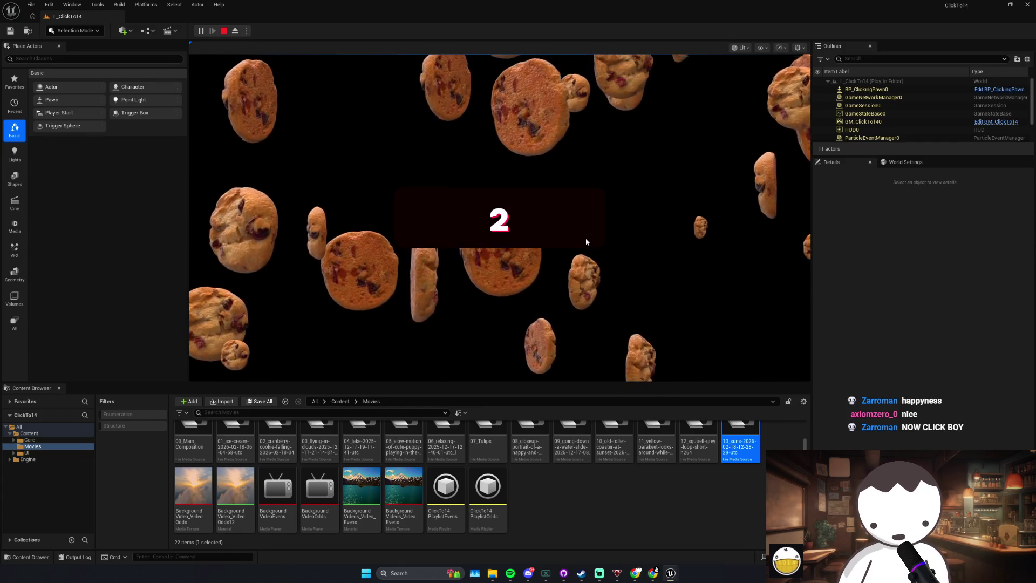
{"action": "left_click", "coordinate": [576, 237]}
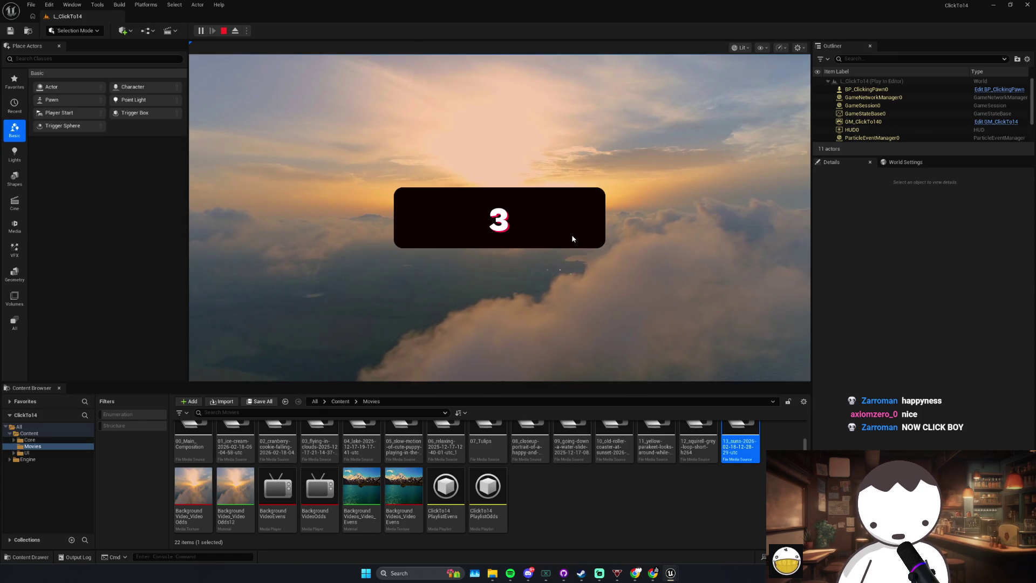
{"action": "left_click", "coordinate": [573, 237]}
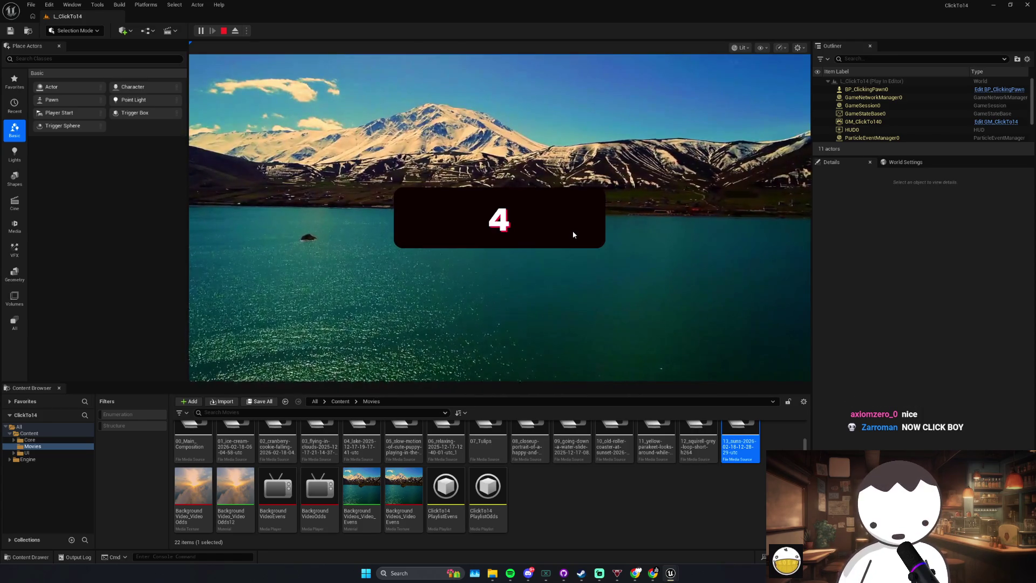
{"action": "left_click", "coordinate": [573, 232]}
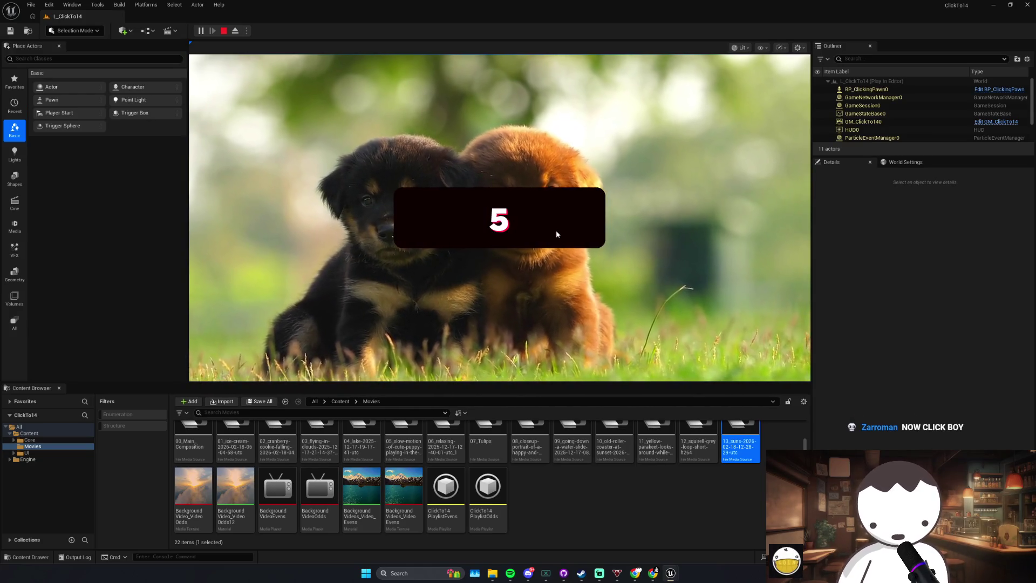
{"action": "left_click", "coordinate": [559, 231]}
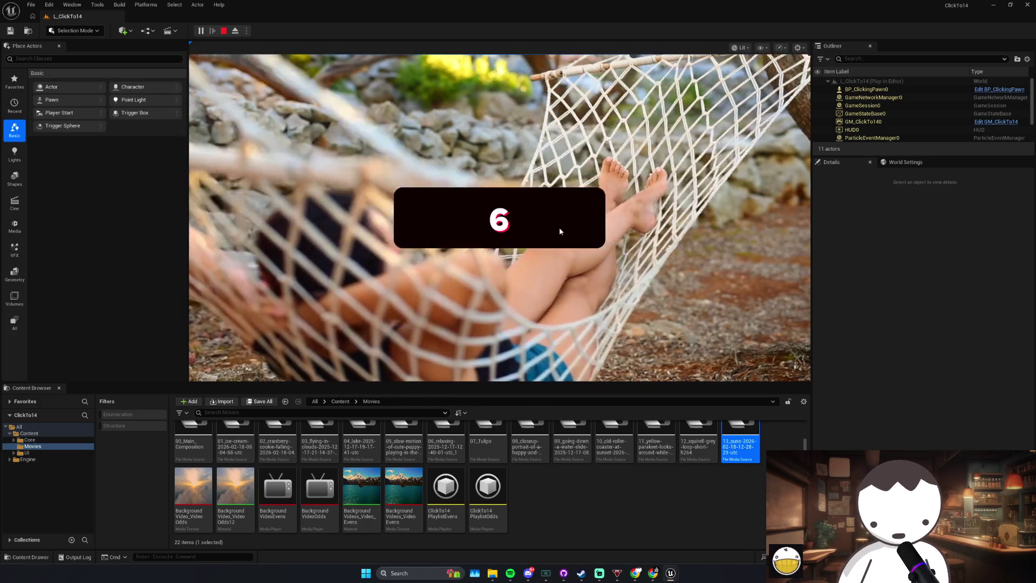
Step: Continue clicking the counter from 7 to 13, where the gold badge appears
{"action": "left_click", "coordinate": [560, 229]}
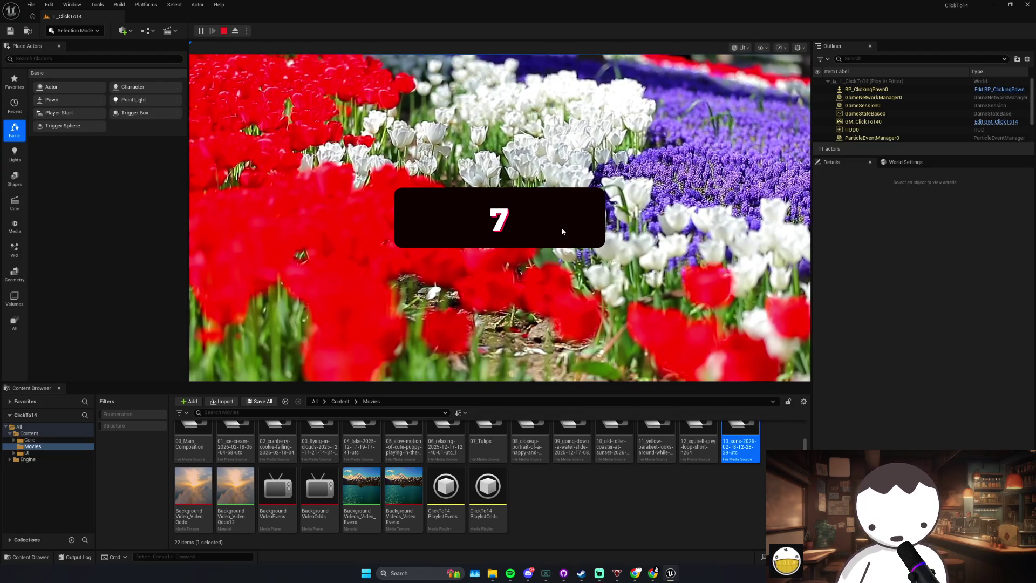
{"action": "left_click", "coordinate": [559, 229]}
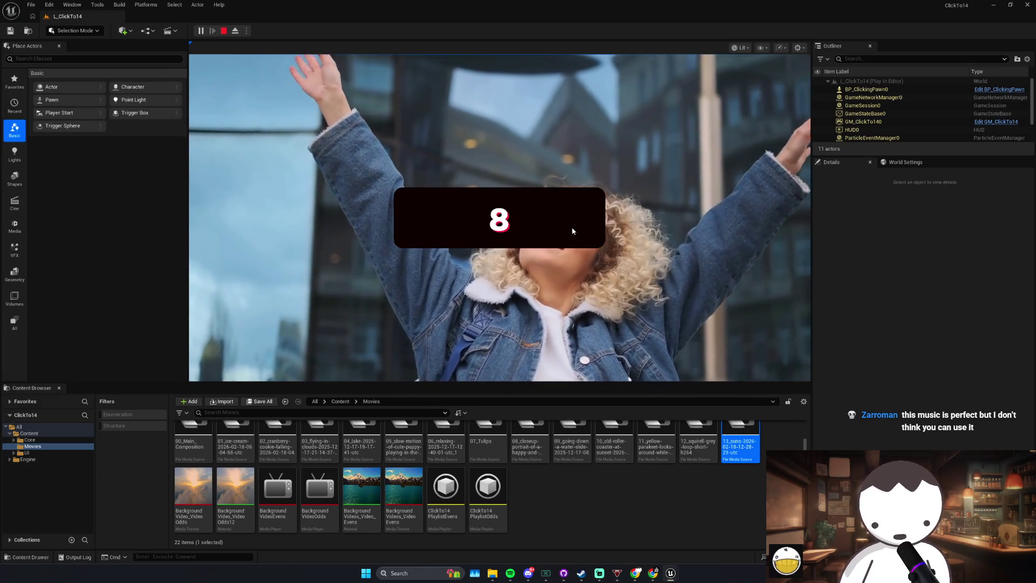
{"action": "left_click", "coordinate": [572, 231]}
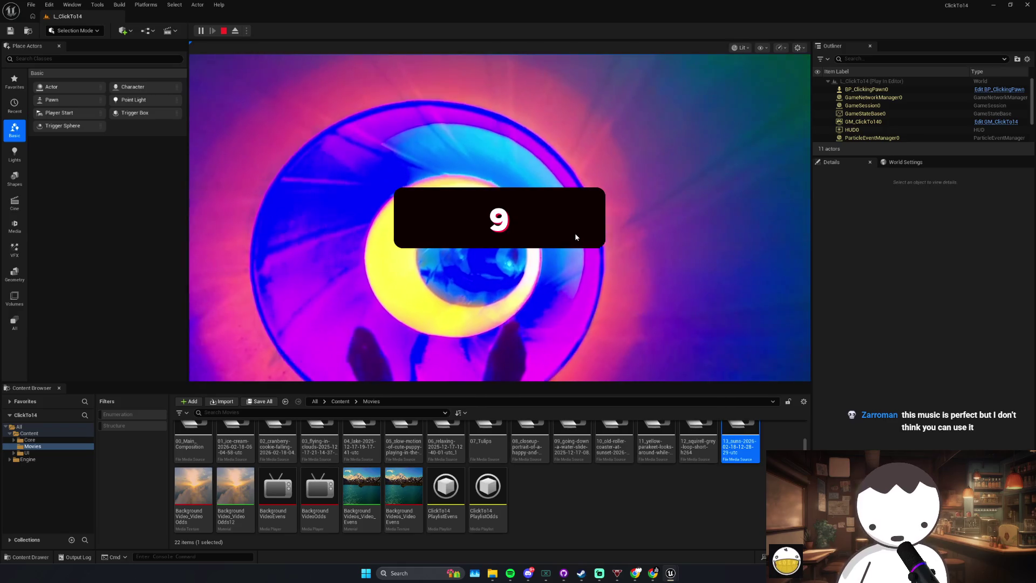
{"action": "left_click", "coordinate": [575, 234]}
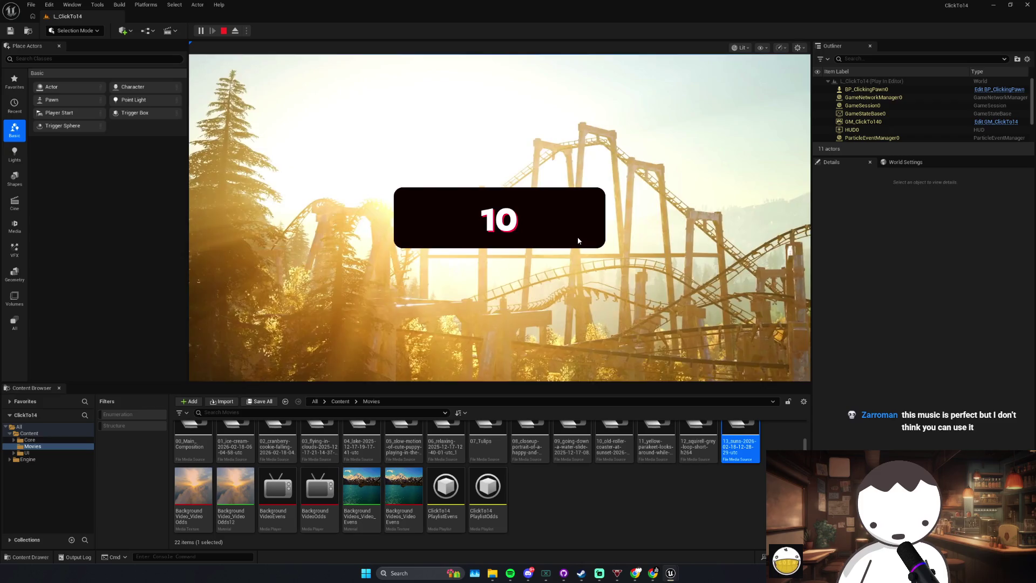
{"action": "left_click", "coordinate": [578, 238]}
{"action": "left_click", "coordinate": [576, 234]}
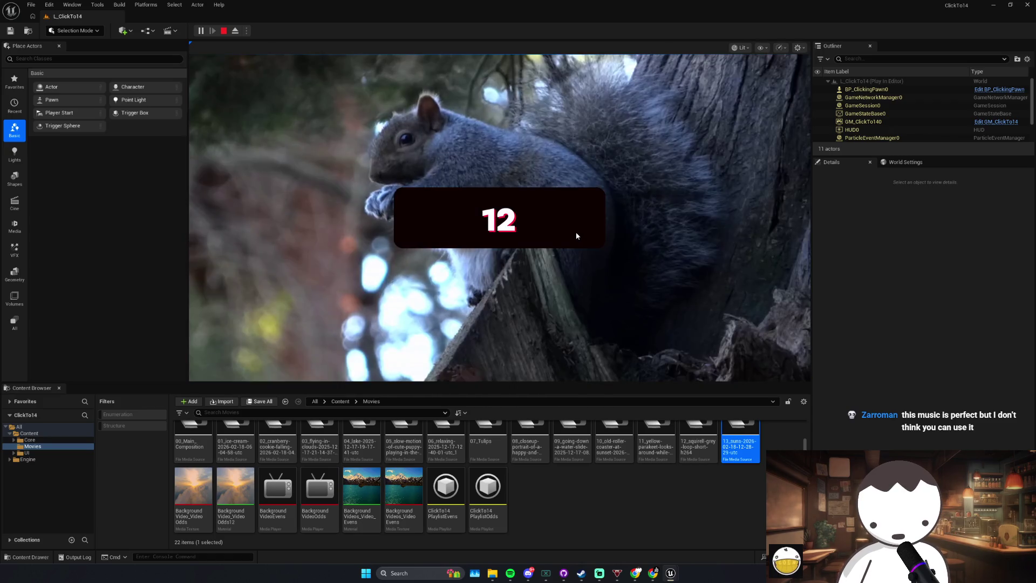
{"action": "left_click", "coordinate": [576, 232]}
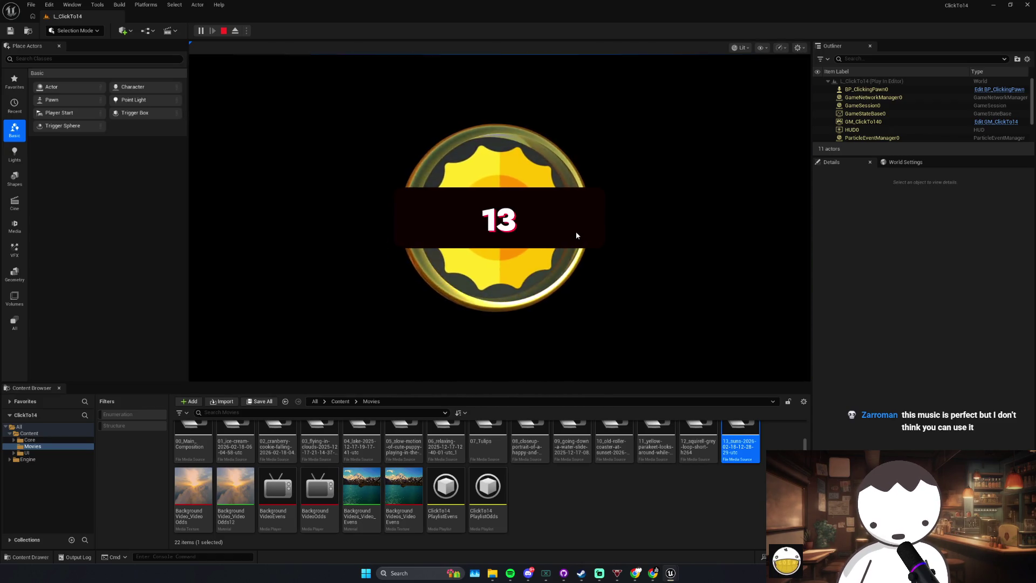
Step: Click the PIE counter from 14 up to 131, then bring Spotify to the front
{"action": "left_click", "coordinate": [575, 231]}
{"action": "left_click", "coordinate": [575, 231]}
{"action": "left_click", "coordinate": [576, 233]}
{"action": "left_click", "coordinate": [576, 233]}
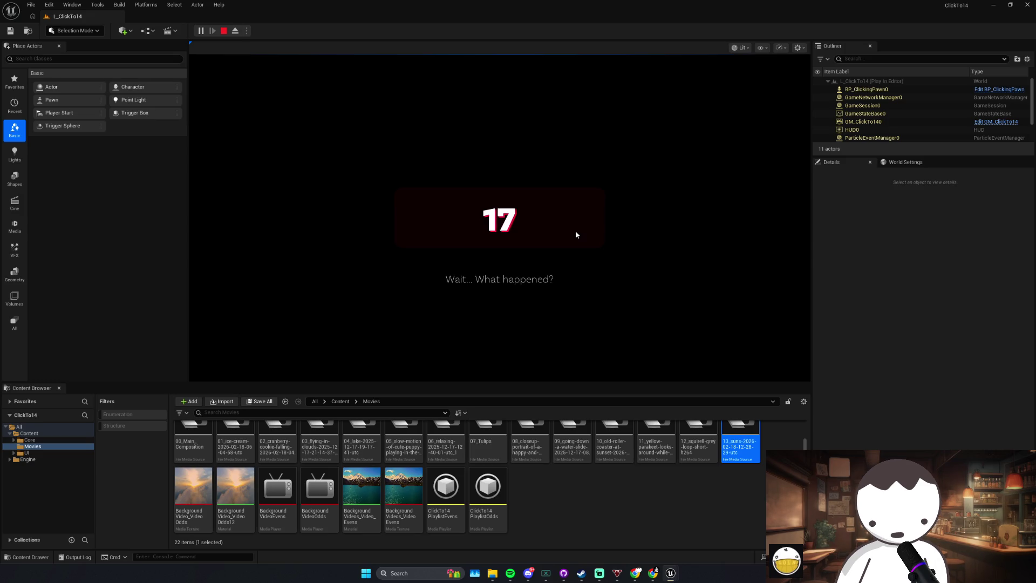
{"action": "left_click", "coordinate": [575, 231]}
{"action": "left_click", "coordinate": [575, 231]}
{"action": "left_click", "coordinate": [576, 231]}
{"action": "left_click", "coordinate": [575, 229]}
{"action": "left_click", "coordinate": [575, 229]}
{"action": "double_click", "coordinate": [575, 232]}
{"action": "left_click", "coordinate": [576, 232]}
{"action": "double_click", "coordinate": [575, 232]}
{"action": "left_click", "coordinate": [575, 232]}
{"action": "double_click", "coordinate": [574, 231]}
{"action": "double_click", "coordinate": [574, 231]}
{"action": "double_click", "coordinate": [574, 230]}
{"action": "left_click", "coordinate": [574, 231]}
{"action": "double_click", "coordinate": [572, 230]}
{"action": "double_click", "coordinate": [573, 230]}
{"action": "double_click", "coordinate": [572, 229]}
{"action": "double_click", "coordinate": [571, 225]}
{"action": "left_click", "coordinate": [571, 225]}
{"action": "double_click", "coordinate": [571, 224]}
{"action": "double_click", "coordinate": [570, 223]}
{"action": "left_click", "coordinate": [570, 223]}
{"action": "double_click", "coordinate": [570, 223]}
{"action": "left_click", "coordinate": [569, 223]}
{"action": "double_click", "coordinate": [570, 227]}
{"action": "left_click", "coordinate": [570, 227]}
{"action": "double_click", "coordinate": [569, 226]}
{"action": "double_click", "coordinate": [570, 226]}
{"action": "double_click", "coordinate": [569, 226]}
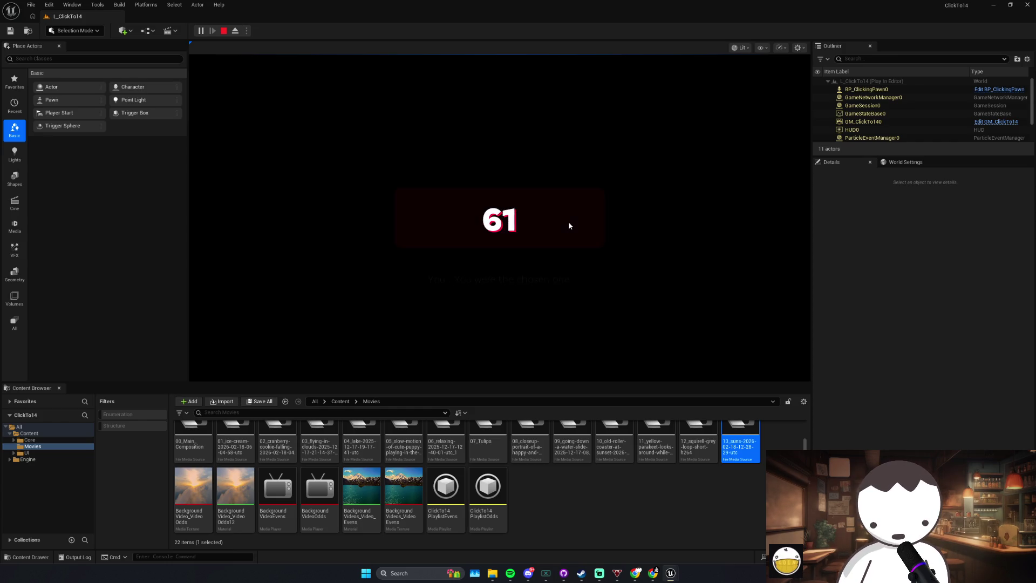
{"action": "double_click", "coordinate": [569, 226]}
{"action": "double_click", "coordinate": [569, 225]}
{"action": "left_click", "coordinate": [569, 225]}
{"action": "double_click", "coordinate": [569, 225]}
{"action": "left_click", "coordinate": [569, 225]}
{"action": "double_click", "coordinate": [569, 225]}
{"action": "left_click", "coordinate": [569, 225]}
{"action": "double_click", "coordinate": [568, 225]}
{"action": "double_click", "coordinate": [568, 225]}
{"action": "left_click", "coordinate": [569, 224]}
{"action": "double_click", "coordinate": [569, 223]}
{"action": "left_click", "coordinate": [568, 223]}
{"action": "double_click", "coordinate": [568, 224]}
{"action": "double_click", "coordinate": [568, 223]}
{"action": "double_click", "coordinate": [568, 223]}
{"action": "left_click", "coordinate": [567, 223]}
{"action": "double_click", "coordinate": [568, 223]}
{"action": "left_click", "coordinate": [568, 222]}
{"action": "double_click", "coordinate": [568, 223]}
{"action": "double_click", "coordinate": [567, 223]}
{"action": "left_click", "coordinate": [567, 222]}
{"action": "double_click", "coordinate": [567, 223]}
{"action": "left_click", "coordinate": [567, 223]}
{"action": "double_click", "coordinate": [567, 223]}
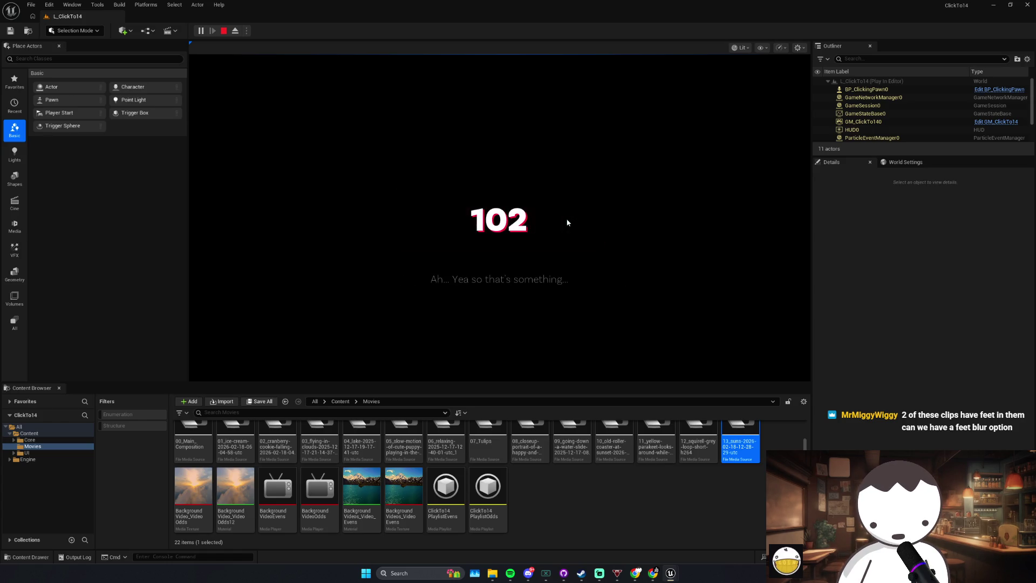
{"action": "double_click", "coordinate": [567, 222]}
{"action": "left_click", "coordinate": [567, 222]}
{"action": "double_click", "coordinate": [567, 223]}
{"action": "double_click", "coordinate": [567, 220]}
{"action": "left_click", "coordinate": [567, 219]}
{"action": "double_click", "coordinate": [566, 218]}
{"action": "double_click", "coordinate": [565, 219]}
{"action": "left_click", "coordinate": [566, 219]}
{"action": "double_click", "coordinate": [566, 219]}
{"action": "left_click", "coordinate": [565, 219]}
{"action": "double_click", "coordinate": [566, 218]}
{"action": "left_click", "coordinate": [566, 218]}
{"action": "double_click", "coordinate": [565, 218]}
{"action": "double_click", "coordinate": [565, 217]}
{"action": "left_click", "coordinate": [565, 217]}
{"action": "double_click", "coordinate": [564, 217]}
{"action": "double_click", "coordinate": [565, 216]}
{"action": "left_click", "coordinate": [565, 216]}
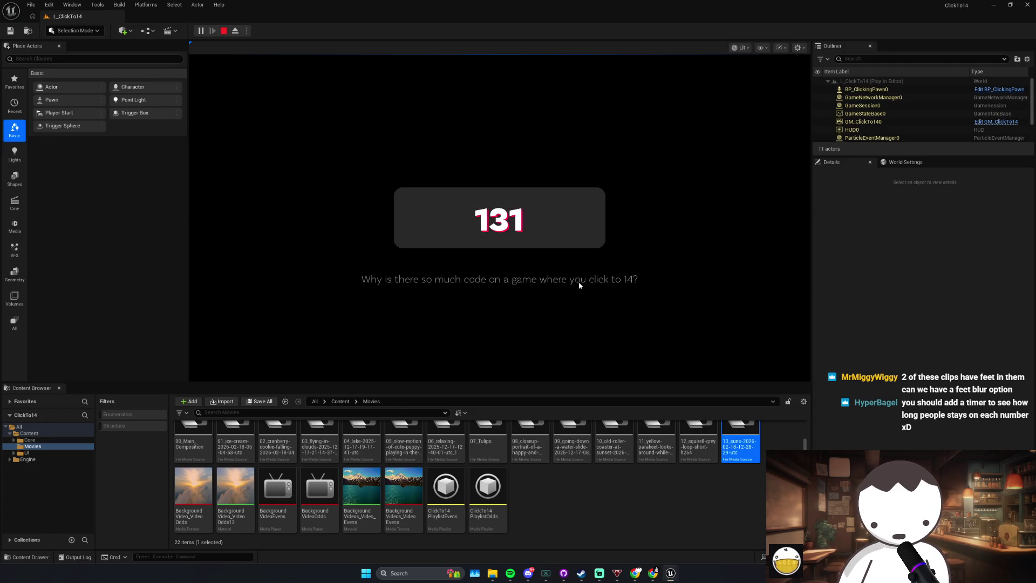
{"action": "left_click", "coordinate": [510, 574]}
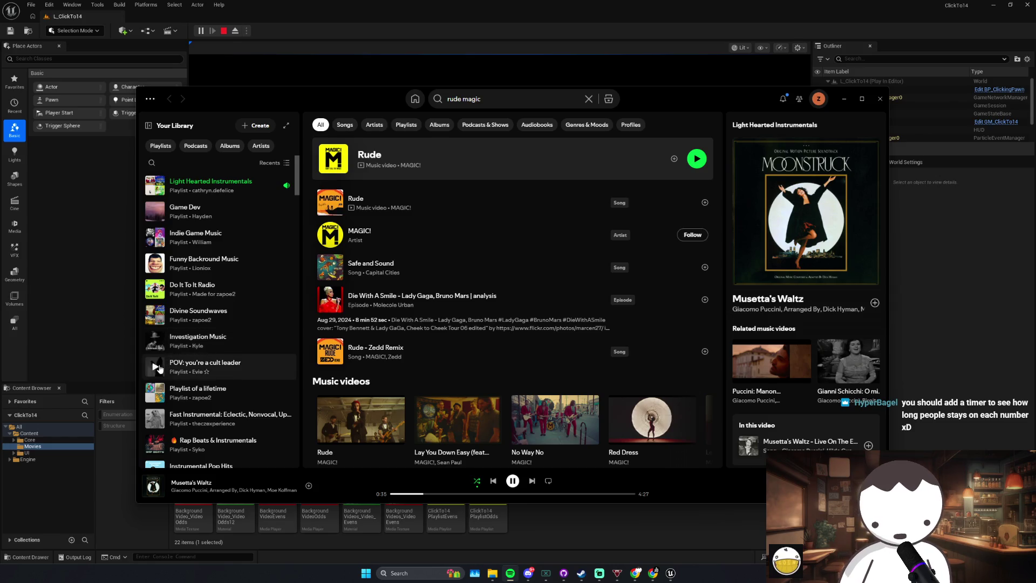
Step: Search Spotify for 'dark playlist', play DARK Soundtrack, then return to the game
{"action": "left_click", "coordinate": [430, 100]}
{"action": "type", "text": "dark"}
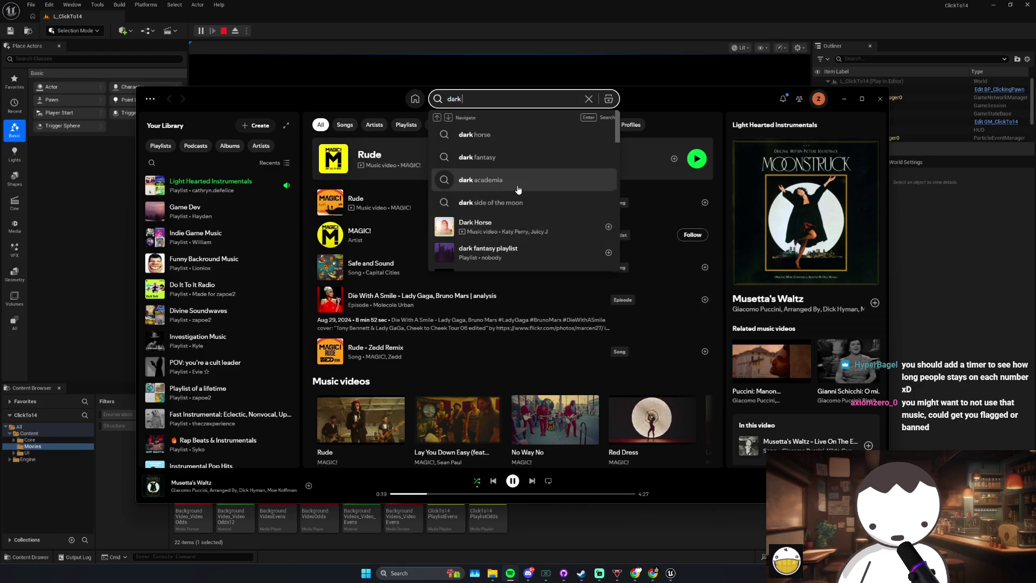
{"action": "type", "text": " playlist"}
{"action": "key", "text": "Return"}
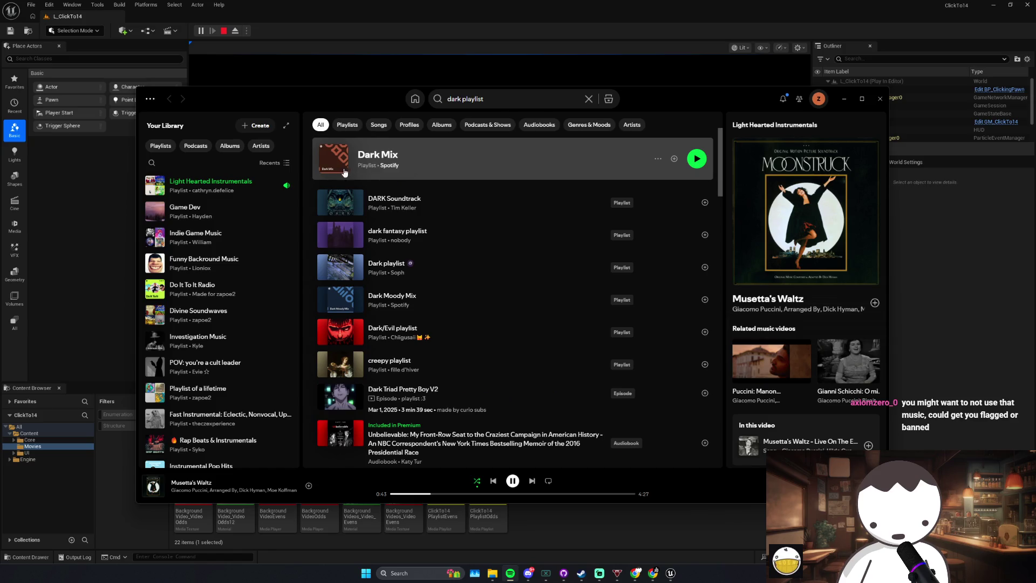
{"action": "left_click", "coordinate": [695, 162]}
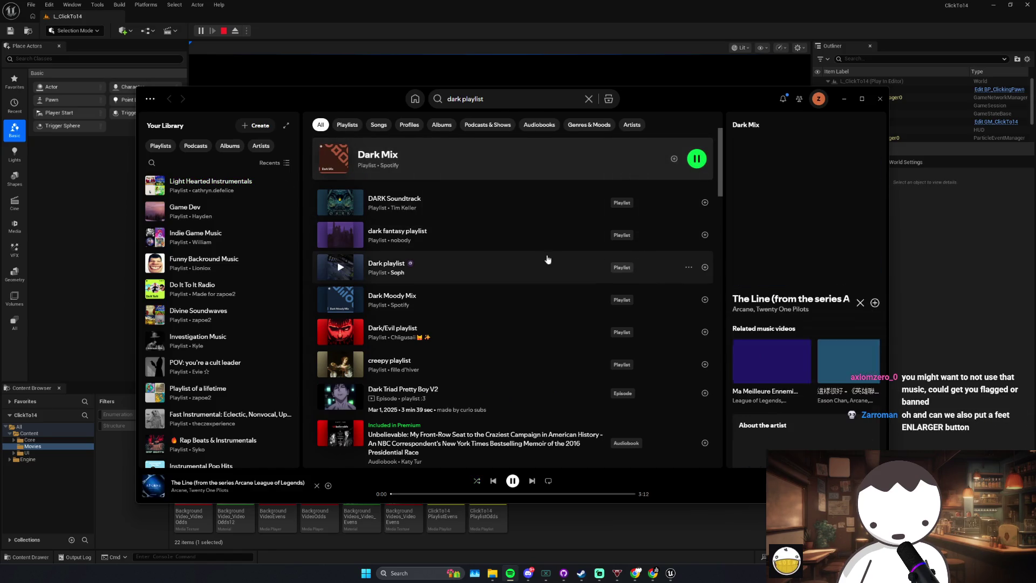
{"action": "left_click", "coordinate": [341, 204]}
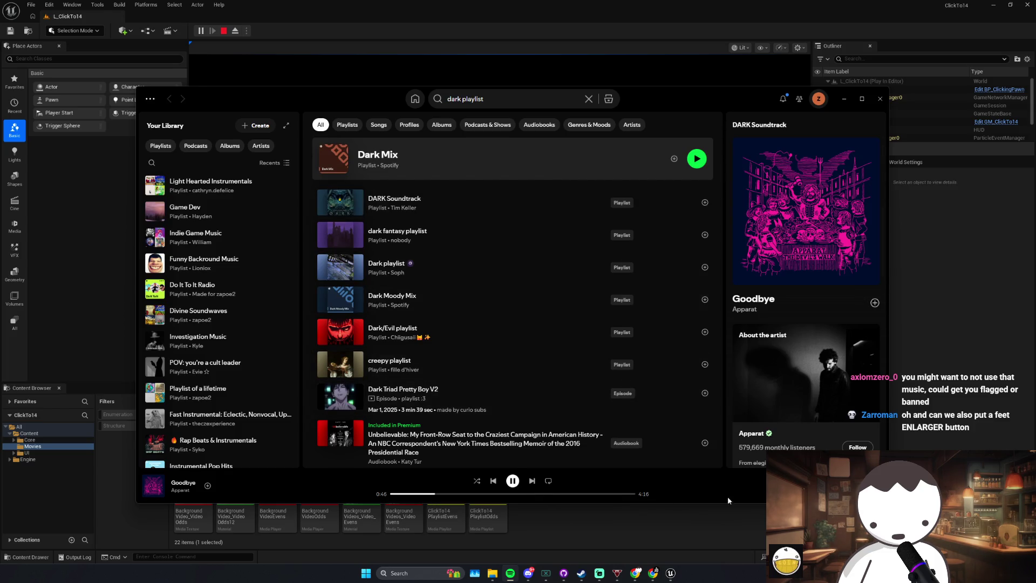
{"action": "key", "text": "alt+Tab"}
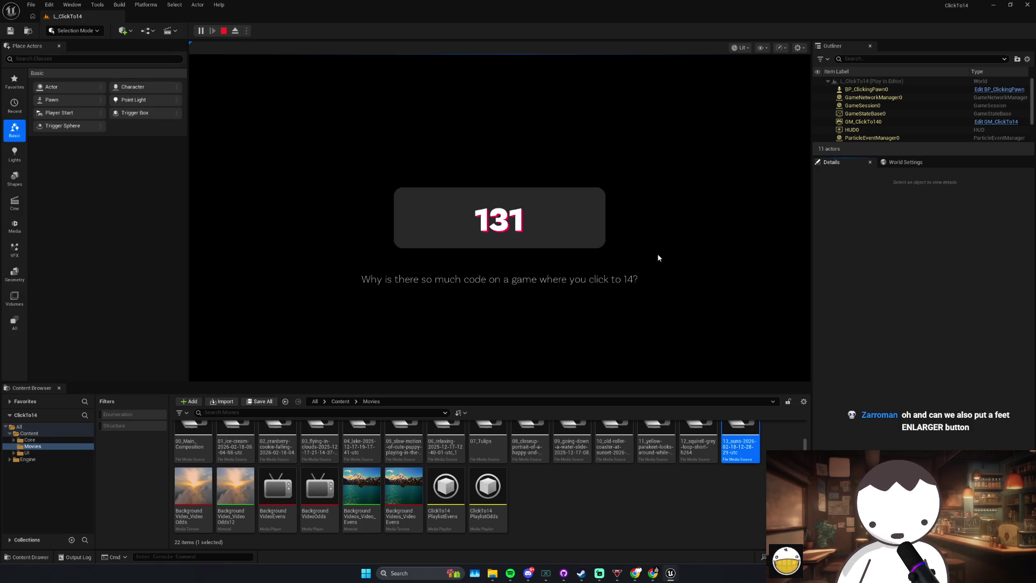
Step: Raise the play-test click counter from 131 to 164
{"action": "left_click", "coordinate": [565, 224]}
{"action": "left_click", "coordinate": [566, 225]}
{"action": "left_click", "coordinate": [566, 225]}
{"action": "left_click", "coordinate": [565, 223]}
{"action": "left_click", "coordinate": [566, 223]}
{"action": "left_click", "coordinate": [565, 224]}
{"action": "left_click", "coordinate": [566, 224]}
{"action": "left_click", "coordinate": [565, 224]}
{"action": "left_click", "coordinate": [566, 224]}
{"action": "left_click", "coordinate": [566, 224]}
{"action": "left_click", "coordinate": [566, 223]}
{"action": "left_click", "coordinate": [566, 223]}
{"action": "left_click", "coordinate": [566, 223]}
{"action": "left_click", "coordinate": [566, 222]}
{"action": "left_click", "coordinate": [566, 222]}
{"action": "left_click", "coordinate": [566, 222]}
{"action": "left_click", "coordinate": [566, 222]}
{"action": "left_click", "coordinate": [566, 222]}
{"action": "left_click", "coordinate": [567, 222]}
{"action": "left_click", "coordinate": [566, 222]}
{"action": "left_click", "coordinate": [566, 222]}
{"action": "left_click", "coordinate": [566, 222]}
{"action": "left_click", "coordinate": [565, 223]}
{"action": "left_click", "coordinate": [566, 223]}
{"action": "left_click", "coordinate": [566, 222]}
{"action": "left_click", "coordinate": [539, 224]}
{"action": "left_click", "coordinate": [526, 225]}
Step: Rapid-click the counter from 164 up to about 256
{"action": "left_click", "coordinate": [476, 203]}
{"action": "left_click", "coordinate": [475, 196]}
{"action": "left_click", "coordinate": [475, 196]}
{"action": "left_click", "coordinate": [475, 197]}
{"action": "left_click", "coordinate": [475, 196]}
{"action": "left_click", "coordinate": [475, 196]}
{"action": "left_click", "coordinate": [475, 196]}
{"action": "left_click", "coordinate": [475, 196]}
{"action": "double_click", "coordinate": [476, 198]}
{"action": "double_click", "coordinate": [475, 198]}
{"action": "left_click", "coordinate": [476, 198]}
{"action": "double_click", "coordinate": [475, 199]}
{"action": "left_click", "coordinate": [476, 198]}
{"action": "double_click", "coordinate": [476, 198]}
{"action": "triple_click", "coordinate": [475, 198]}
{"action": "triple_click", "coordinate": [476, 198]}
{"action": "triple_click", "coordinate": [476, 198]}
{"action": "triple_click", "coordinate": [475, 198]}
{"action": "triple_click", "coordinate": [475, 199]}
{"action": "double_click", "coordinate": [475, 198]}
{"action": "triple_click", "coordinate": [476, 198]}
{"action": "triple_click", "coordinate": [475, 199]}
{"action": "triple_click", "coordinate": [476, 200]}
{"action": "triple_click", "coordinate": [476, 199]}
{"action": "triple_click", "coordinate": [476, 200]}
{"action": "double_click", "coordinate": [476, 199]}
{"action": "triple_click", "coordinate": [475, 200]}
{"action": "triple_click", "coordinate": [476, 199]}
{"action": "double_click", "coordinate": [476, 199]}
{"action": "triple_click", "coordinate": [476, 199]}
{"action": "triple_click", "coordinate": [475, 200]}
{"action": "triple_click", "coordinate": [476, 200]}
{"action": "double_click", "coordinate": [476, 199]}
{"action": "triple_click", "coordinate": [476, 200]}
{"action": "triple_click", "coordinate": [475, 200]}
{"action": "double_click", "coordinate": [476, 200]}
{"action": "triple_click", "coordinate": [476, 200]}
{"action": "double_click", "coordinate": [476, 200]}
{"action": "triple_click", "coordinate": [476, 199]}
{"action": "double_click", "coordinate": [476, 200]}
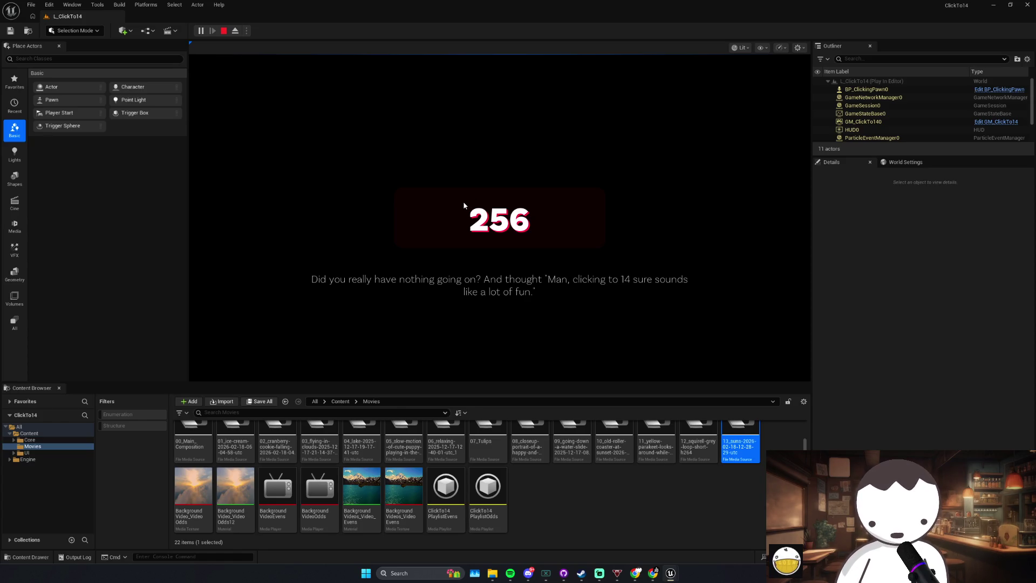
Step: Keep rapid-clicking the counter from 256 to 298
{"action": "left_click", "coordinate": [462, 204]}
{"action": "triple_click", "coordinate": [460, 205]}
{"action": "double_click", "coordinate": [460, 204]}
{"action": "double_click", "coordinate": [460, 205]}
{"action": "triple_click", "coordinate": [460, 205]}
{"action": "double_click", "coordinate": [460, 205]}
{"action": "triple_click", "coordinate": [460, 205]}
{"action": "triple_click", "coordinate": [460, 205]}
{"action": "triple_click", "coordinate": [460, 205]}
{"action": "double_click", "coordinate": [460, 205]}
{"action": "triple_click", "coordinate": [460, 205]}
{"action": "triple_click", "coordinate": [460, 206]}
{"action": "triple_click", "coordinate": [460, 205]}
{"action": "double_click", "coordinate": [460, 205]}
{"action": "double_click", "coordinate": [460, 205]}
{"action": "double_click", "coordinate": [460, 206]}
{"action": "double_click", "coordinate": [460, 205]}
{"action": "left_click", "coordinate": [460, 205]}
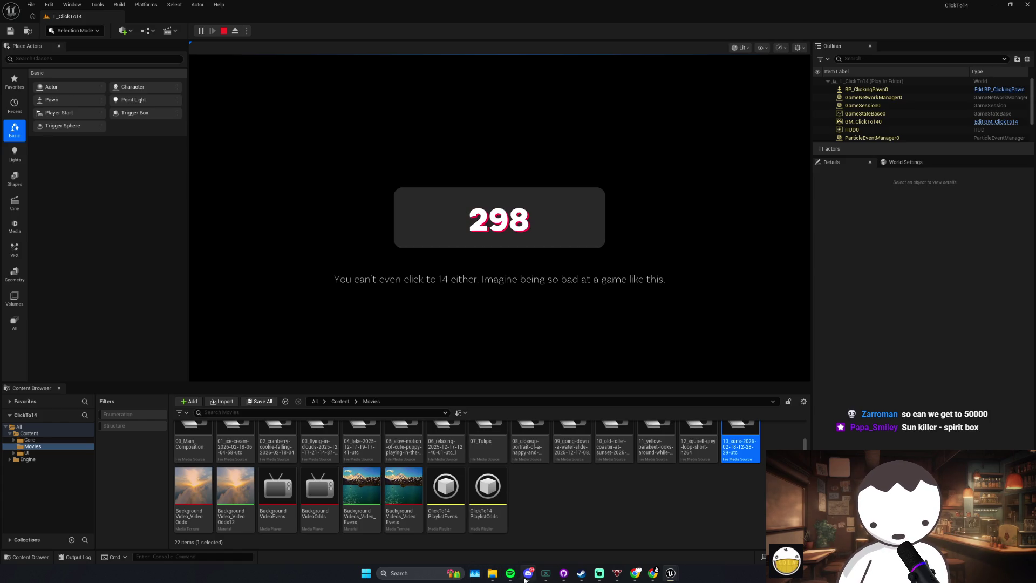
Step: Push the counter past 300 and on to 365
{"action": "left_click", "coordinate": [418, 224]}
{"action": "left_click", "coordinate": [419, 225]}
{"action": "double_click", "coordinate": [419, 224]}
{"action": "triple_click", "coordinate": [418, 229]}
{"action": "triple_click", "coordinate": [419, 229]}
{"action": "triple_click", "coordinate": [419, 229]}
{"action": "triple_click", "coordinate": [419, 229]}
{"action": "triple_click", "coordinate": [419, 226]}
{"action": "triple_click", "coordinate": [419, 226]}
{"action": "triple_click", "coordinate": [418, 226]}
{"action": "triple_click", "coordinate": [419, 226]}
{"action": "triple_click", "coordinate": [419, 227]}
{"action": "double_click", "coordinate": [418, 227]}
{"action": "triple_click", "coordinate": [419, 226]}
{"action": "left_click", "coordinate": [418, 227]}
{"action": "left_click", "coordinate": [419, 229]}
{"action": "double_click", "coordinate": [419, 228]}
{"action": "double_click", "coordinate": [419, 229]}
{"action": "double_click", "coordinate": [419, 229]}
{"action": "triple_click", "coordinate": [419, 229]}
{"action": "double_click", "coordinate": [419, 229]}
{"action": "triple_click", "coordinate": [419, 229]}
{"action": "triple_click", "coordinate": [419, 230]}
{"action": "double_click", "coordinate": [420, 229]}
{"action": "double_click", "coordinate": [420, 229]}
{"action": "left_click", "coordinate": [419, 229]}
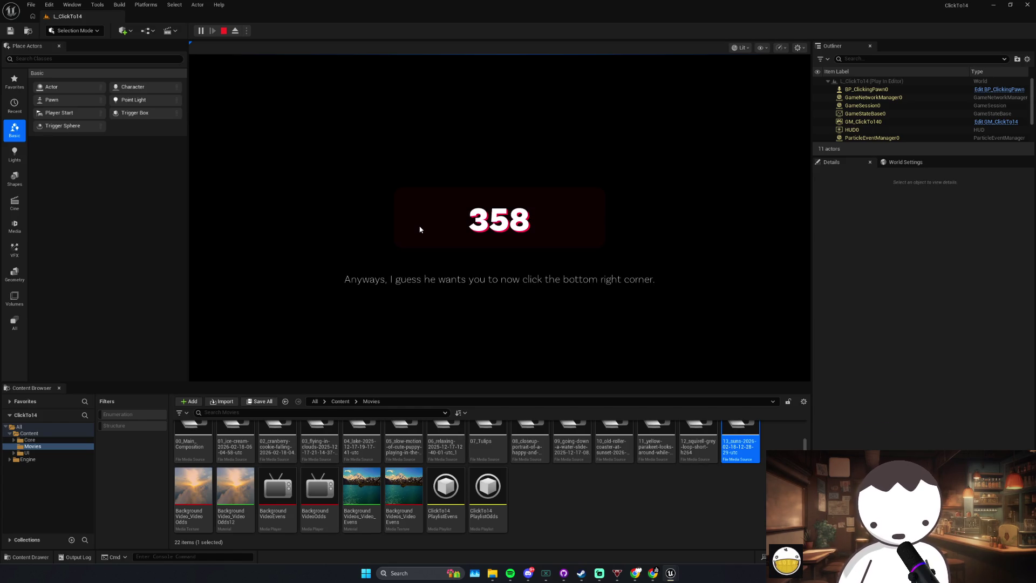
{"action": "double_click", "coordinate": [423, 225]}
{"action": "double_click", "coordinate": [424, 226]}
{"action": "double_click", "coordinate": [424, 226]}
{"action": "left_click", "coordinate": [424, 228]}
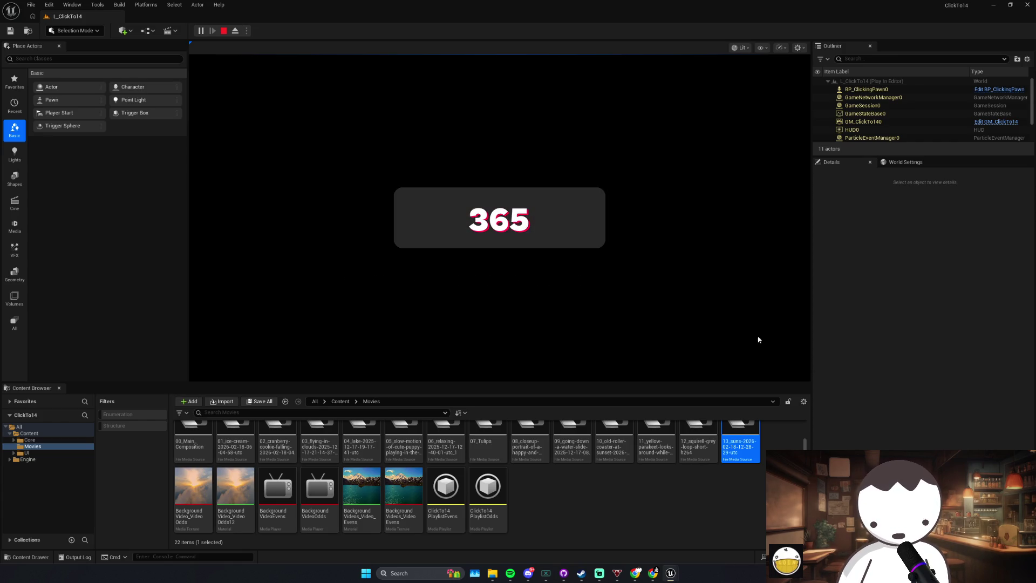
Step: Click the PIE counter widget repeatedly, raising the count from about 360 to 664
{"action": "double_click", "coordinate": [555, 213]}
{"action": "double_click", "coordinate": [555, 213]}
{"action": "triple_click", "coordinate": [554, 212]}
{"action": "double_click", "coordinate": [554, 213]}
{"action": "triple_click", "coordinate": [554, 213]}
{"action": "double_click", "coordinate": [555, 213]}
{"action": "triple_click", "coordinate": [555, 212]}
{"action": "double_click", "coordinate": [555, 212]}
{"action": "triple_click", "coordinate": [554, 213]}
{"action": "triple_click", "coordinate": [555, 213]}
{"action": "triple_click", "coordinate": [555, 210]}
{"action": "double_click", "coordinate": [555, 210]}
{"action": "triple_click", "coordinate": [555, 211]}
{"action": "double_click", "coordinate": [555, 210]}
{"action": "double_click", "coordinate": [555, 213]}
{"action": "left_click", "coordinate": [555, 213]}
{"action": "triple_click", "coordinate": [555, 214]}
{"action": "triple_click", "coordinate": [555, 214]}
{"action": "triple_click", "coordinate": [555, 214]}
{"action": "left_click", "coordinate": [555, 214]}
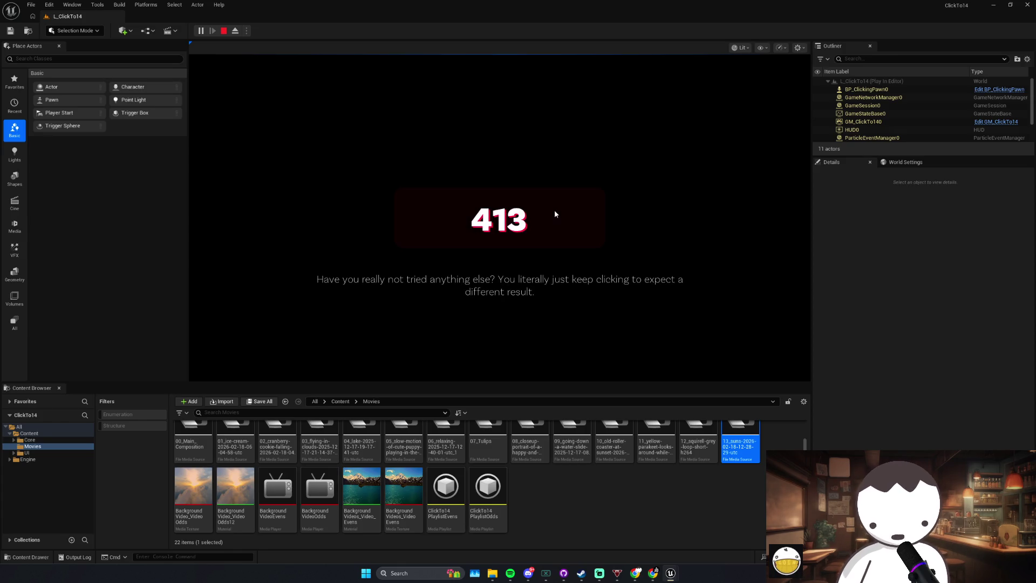
{"action": "left_click", "coordinate": [555, 214]}
{"action": "triple_click", "coordinate": [555, 213]}
{"action": "double_click", "coordinate": [555, 214]}
{"action": "left_click", "coordinate": [554, 214]}
{"action": "triple_click", "coordinate": [551, 215]}
{"action": "double_click", "coordinate": [551, 216]}
{"action": "triple_click", "coordinate": [552, 215]}
{"action": "triple_click", "coordinate": [552, 215]}
{"action": "triple_click", "coordinate": [551, 215]}
{"action": "double_click", "coordinate": [551, 215]}
{"action": "triple_click", "coordinate": [551, 216]}
{"action": "double_click", "coordinate": [551, 215]}
{"action": "left_click", "coordinate": [549, 217]}
{"action": "double_click", "coordinate": [549, 218]}
{"action": "double_click", "coordinate": [549, 217]}
{"action": "triple_click", "coordinate": [548, 218]}
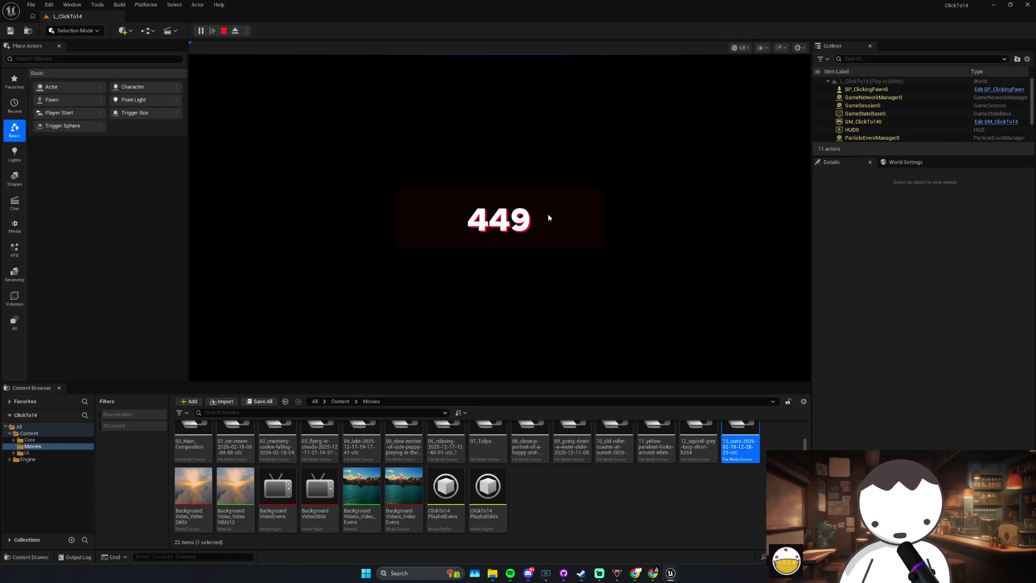
{"action": "double_click", "coordinate": [549, 217]}
{"action": "triple_click", "coordinate": [548, 215]}
{"action": "triple_click", "coordinate": [548, 216]}
{"action": "triple_click", "coordinate": [548, 216]}
{"action": "triple_click", "coordinate": [549, 216]}
{"action": "triple_click", "coordinate": [549, 216]}
{"action": "double_click", "coordinate": [549, 215]}
{"action": "double_click", "coordinate": [549, 216]}
{"action": "left_click", "coordinate": [550, 217]}
{"action": "double_click", "coordinate": [549, 216]}
{"action": "triple_click", "coordinate": [549, 216]}
{"action": "triple_click", "coordinate": [550, 215]}
{"action": "triple_click", "coordinate": [549, 215]}
{"action": "triple_click", "coordinate": [550, 216]}
{"action": "double_click", "coordinate": [549, 216]}
{"action": "triple_click", "coordinate": [550, 216]}
{"action": "triple_click", "coordinate": [550, 216]}
{"action": "triple_click", "coordinate": [550, 216]}
{"action": "triple_click", "coordinate": [550, 216]}
{"action": "double_click", "coordinate": [550, 216]}
{"action": "triple_click", "coordinate": [550, 216]}
{"action": "triple_click", "coordinate": [549, 216]}
{"action": "double_click", "coordinate": [550, 216]}
{"action": "triple_click", "coordinate": [550, 216]}
{"action": "triple_click", "coordinate": [549, 216]}
{"action": "double_click", "coordinate": [549, 216]}
{"action": "triple_click", "coordinate": [549, 215]}
{"action": "left_click", "coordinate": [549, 216]}
{"action": "double_click", "coordinate": [549, 215]}
{"action": "triple_click", "coordinate": [549, 216]}
{"action": "triple_click", "coordinate": [549, 216]}
{"action": "triple_click", "coordinate": [550, 216]}
{"action": "triple_click", "coordinate": [550, 216]}
{"action": "double_click", "coordinate": [549, 216]}
{"action": "double_click", "coordinate": [549, 216]}
{"action": "triple_click", "coordinate": [549, 216]}
{"action": "double_click", "coordinate": [549, 216]}
{"action": "triple_click", "coordinate": [549, 216]}
{"action": "triple_click", "coordinate": [550, 216]}
{"action": "double_click", "coordinate": [550, 216]}
{"action": "triple_click", "coordinate": [549, 216]}
{"action": "double_click", "coordinate": [549, 216]}
{"action": "triple_click", "coordinate": [550, 215]}
{"action": "double_click", "coordinate": [550, 215]}
{"action": "double_click", "coordinate": [550, 215]}
{"action": "triple_click", "coordinate": [550, 215]}
{"action": "double_click", "coordinate": [551, 218]}
{"action": "triple_click", "coordinate": [550, 217]}
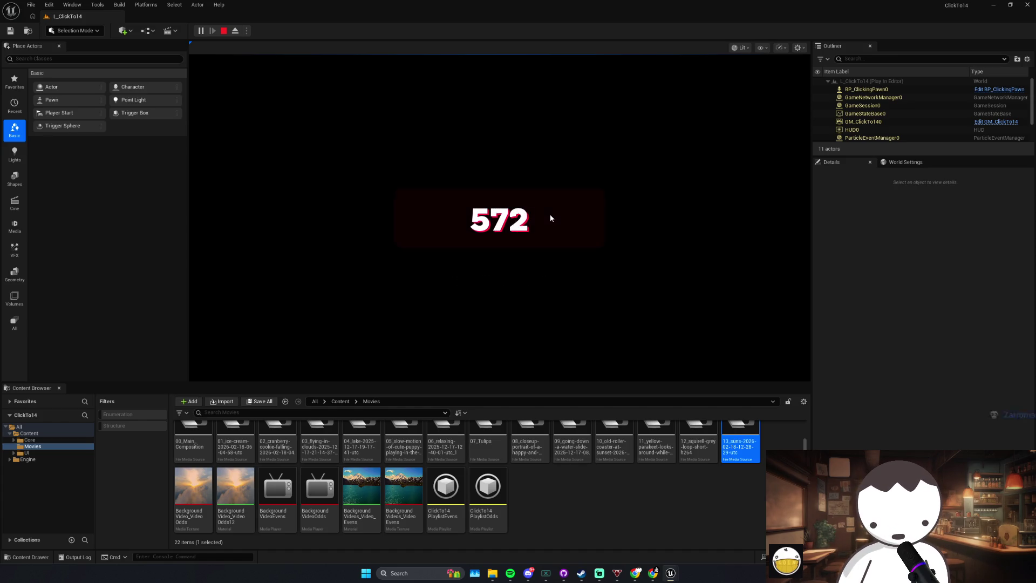
{"action": "double_click", "coordinate": [551, 218]}
{"action": "double_click", "coordinate": [550, 218]}
{"action": "triple_click", "coordinate": [550, 218]}
{"action": "double_click", "coordinate": [550, 217]}
{"action": "triple_click", "coordinate": [551, 217]}
{"action": "double_click", "coordinate": [550, 218]}
{"action": "double_click", "coordinate": [551, 217]}
{"action": "triple_click", "coordinate": [551, 218]}
{"action": "triple_click", "coordinate": [551, 218]}
{"action": "double_click", "coordinate": [550, 217]}
{"action": "triple_click", "coordinate": [550, 218]}
{"action": "triple_click", "coordinate": [550, 217]}
{"action": "double_click", "coordinate": [550, 217]}
{"action": "double_click", "coordinate": [551, 218]}
{"action": "double_click", "coordinate": [550, 216]}
{"action": "double_click", "coordinate": [551, 216]}
{"action": "triple_click", "coordinate": [550, 215]}
{"action": "double_click", "coordinate": [551, 215]}
{"action": "double_click", "coordinate": [550, 217]}
{"action": "triple_click", "coordinate": [550, 217]}
{"action": "triple_click", "coordinate": [550, 217]}
{"action": "double_click", "coordinate": [550, 217]}
{"action": "triple_click", "coordinate": [550, 217]}
{"action": "triple_click", "coordinate": [551, 217]}
{"action": "triple_click", "coordinate": [551, 217]}
{"action": "double_click", "coordinate": [551, 217]}
{"action": "triple_click", "coordinate": [551, 217]}
{"action": "triple_click", "coordinate": [551, 217]}
{"action": "triple_click", "coordinate": [551, 217]}
{"action": "triple_click", "coordinate": [550, 217]}
{"action": "double_click", "coordinate": [551, 217]}
{"action": "double_click", "coordinate": [550, 217]}
{"action": "double_click", "coordinate": [550, 216]}
{"action": "triple_click", "coordinate": [550, 216]}
{"action": "double_click", "coordinate": [550, 216]}
{"action": "triple_click", "coordinate": [550, 216]}
{"action": "double_click", "coordinate": [550, 216]}
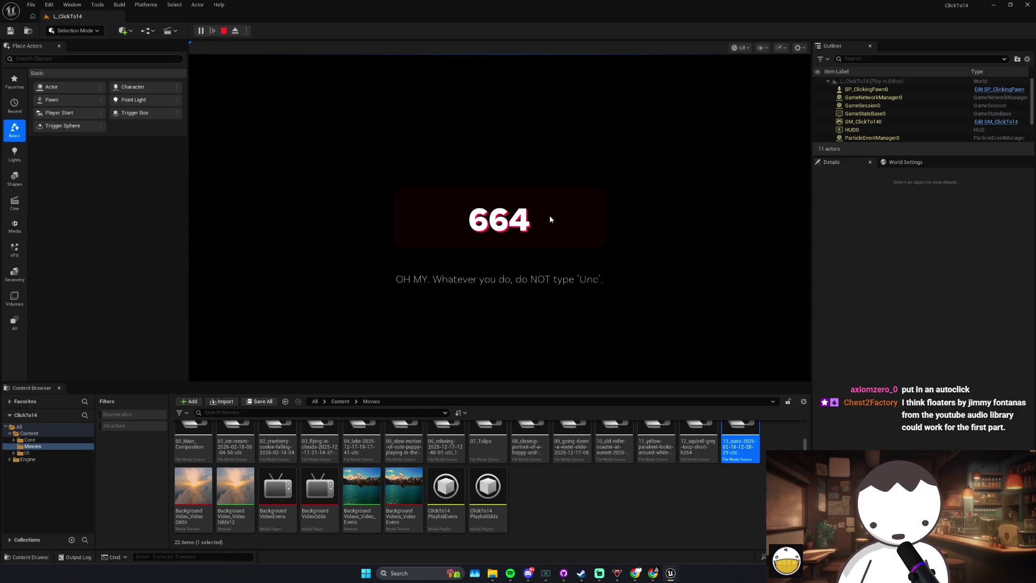
Step: Click the play-test counter from about 665 up to 944, triggering the paid-for-the-secret joke
{"action": "left_click", "coordinate": [550, 216]}
{"action": "double_click", "coordinate": [550, 216]}
{"action": "triple_click", "coordinate": [550, 217]}
{"action": "double_click", "coordinate": [550, 216]}
{"action": "left_click", "coordinate": [550, 216]}
{"action": "double_click", "coordinate": [550, 216]}
{"action": "double_click", "coordinate": [550, 215]}
{"action": "double_click", "coordinate": [550, 216]}
{"action": "left_click", "coordinate": [549, 215]}
{"action": "left_click", "coordinate": [548, 215]}
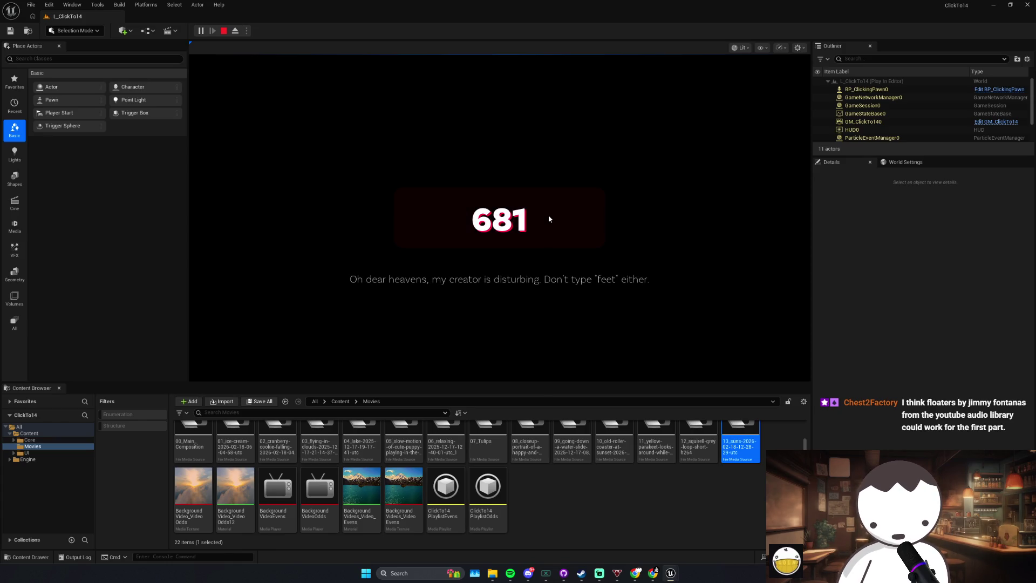
{"action": "double_click", "coordinate": [549, 221]}
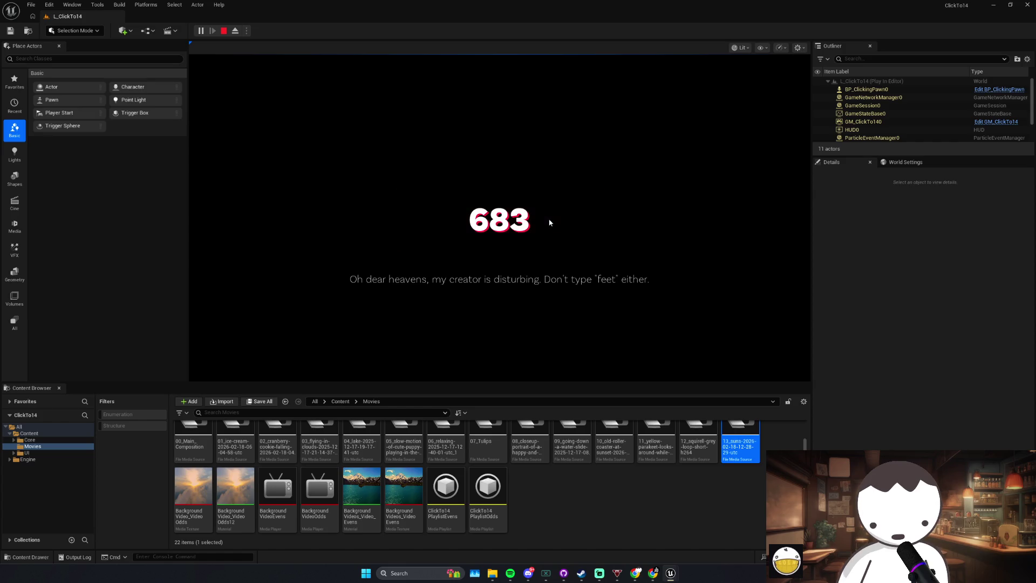
{"action": "double_click", "coordinate": [549, 222]}
{"action": "double_click", "coordinate": [549, 222]}
{"action": "triple_click", "coordinate": [548, 222]}
{"action": "triple_click", "coordinate": [548, 222]}
{"action": "double_click", "coordinate": [549, 223]}
{"action": "left_click", "coordinate": [546, 218]}
{"action": "left_click", "coordinate": [546, 219]}
{"action": "left_click", "coordinate": [547, 219]}
{"action": "left_click", "coordinate": [547, 222]}
{"action": "left_click", "coordinate": [547, 223]}
{"action": "left_click", "coordinate": [548, 222]}
{"action": "left_click", "coordinate": [547, 223]}
{"action": "left_click", "coordinate": [547, 223]}
{"action": "left_click", "coordinate": [547, 223]}
{"action": "left_click", "coordinate": [547, 223]}
{"action": "left_click", "coordinate": [548, 222]}
{"action": "left_click", "coordinate": [547, 222]}
{"action": "left_click", "coordinate": [547, 222]}
{"action": "left_click", "coordinate": [547, 223]}
{"action": "left_click", "coordinate": [547, 223]}
{"action": "left_click", "coordinate": [547, 222]}
{"action": "left_click", "coordinate": [548, 223]}
{"action": "left_click", "coordinate": [547, 223]}
{"action": "left_click", "coordinate": [547, 223]}
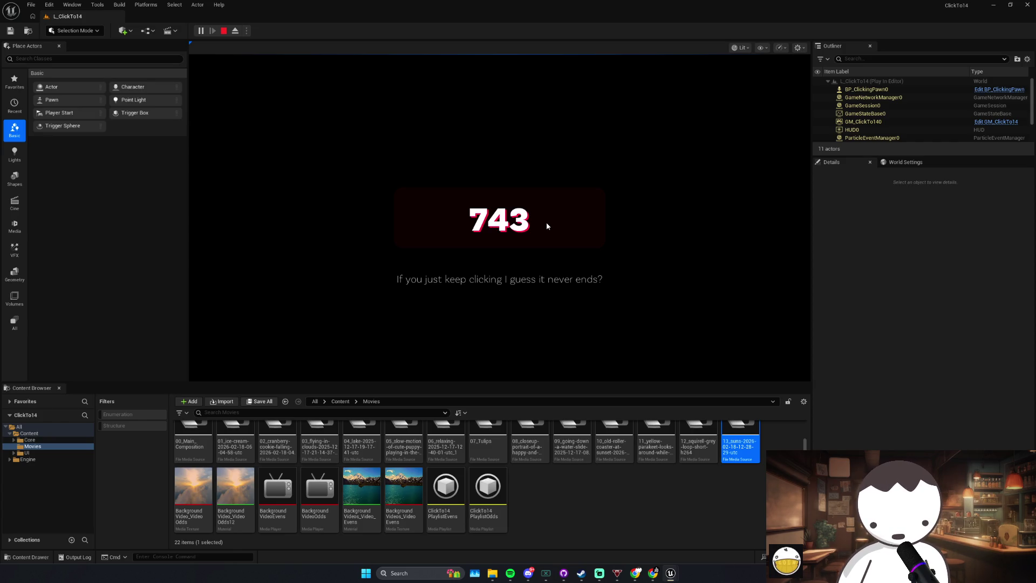
{"action": "left_click", "coordinate": [547, 223]}
{"action": "left_click", "coordinate": [547, 223]}
{"action": "left_click", "coordinate": [546, 223]}
{"action": "left_click", "coordinate": [547, 223]}
{"action": "left_click", "coordinate": [547, 222]}
{"action": "left_click", "coordinate": [547, 223]}
{"action": "left_click", "coordinate": [547, 223]}
{"action": "double_click", "coordinate": [546, 223]}
{"action": "left_click", "coordinate": [547, 223]}
{"action": "double_click", "coordinate": [547, 223]}
{"action": "double_click", "coordinate": [547, 223]}
{"action": "left_click", "coordinate": [545, 222]}
{"action": "double_click", "coordinate": [545, 223]}
{"action": "double_click", "coordinate": [545, 224]}
{"action": "left_click", "coordinate": [544, 224]}
{"action": "double_click", "coordinate": [543, 222]}
{"action": "double_click", "coordinate": [543, 222]}
{"action": "double_click", "coordinate": [543, 222]}
{"action": "left_click", "coordinate": [543, 222]}
{"action": "double_click", "coordinate": [543, 221]}
{"action": "double_click", "coordinate": [543, 222]}
{"action": "left_click", "coordinate": [543, 222]}
{"action": "double_click", "coordinate": [543, 222]}
{"action": "double_click", "coordinate": [543, 222]}
{"action": "left_click", "coordinate": [543, 221]}
{"action": "double_click", "coordinate": [543, 224]}
{"action": "double_click", "coordinate": [543, 224]}
{"action": "left_click", "coordinate": [543, 223]}
{"action": "double_click", "coordinate": [543, 224]}
{"action": "double_click", "coordinate": [543, 224]}
{"action": "left_click", "coordinate": [543, 223]}
{"action": "double_click", "coordinate": [543, 225]}
{"action": "double_click", "coordinate": [543, 225]}
{"action": "left_click", "coordinate": [543, 224]}
{"action": "double_click", "coordinate": [542, 222]}
{"action": "left_click", "coordinate": [542, 222]}
{"action": "double_click", "coordinate": [542, 222]}
{"action": "left_click", "coordinate": [542, 221]}
{"action": "double_click", "coordinate": [542, 222]}
{"action": "double_click", "coordinate": [542, 222]}
{"action": "left_click", "coordinate": [541, 222]}
{"action": "double_click", "coordinate": [542, 222]}
{"action": "left_click", "coordinate": [542, 222]}
{"action": "double_click", "coordinate": [542, 223]}
{"action": "double_click", "coordinate": [542, 223]}
{"action": "left_click", "coordinate": [542, 223]}
{"action": "double_click", "coordinate": [542, 223]}
{"action": "double_click", "coordinate": [542, 222]}
{"action": "left_click", "coordinate": [542, 223]}
{"action": "double_click", "coordinate": [542, 222]}
{"action": "left_click", "coordinate": [542, 223]}
{"action": "double_click", "coordinate": [542, 222]}
{"action": "double_click", "coordinate": [541, 222]}
{"action": "double_click", "coordinate": [541, 223]}
{"action": "double_click", "coordinate": [541, 223]}
{"action": "left_click", "coordinate": [540, 223]}
{"action": "double_click", "coordinate": [539, 224]}
{"action": "double_click", "coordinate": [540, 224]}
{"action": "double_click", "coordinate": [540, 224]}
{"action": "double_click", "coordinate": [540, 225]}
{"action": "left_click", "coordinate": [540, 225]}
{"action": "double_click", "coordinate": [540, 224]}
{"action": "left_click", "coordinate": [540, 225]}
{"action": "double_click", "coordinate": [540, 225]}
{"action": "double_click", "coordinate": [540, 224]}
{"action": "double_click", "coordinate": [540, 225]}
{"action": "left_click", "coordinate": [540, 225]}
{"action": "double_click", "coordinate": [540, 225]}
{"action": "left_click", "coordinate": [540, 226]}
{"action": "double_click", "coordinate": [539, 226]}
{"action": "left_click", "coordinate": [539, 225]}
{"action": "double_click", "coordinate": [539, 225]}
{"action": "left_click", "coordinate": [540, 225]}
{"action": "double_click", "coordinate": [539, 225]}
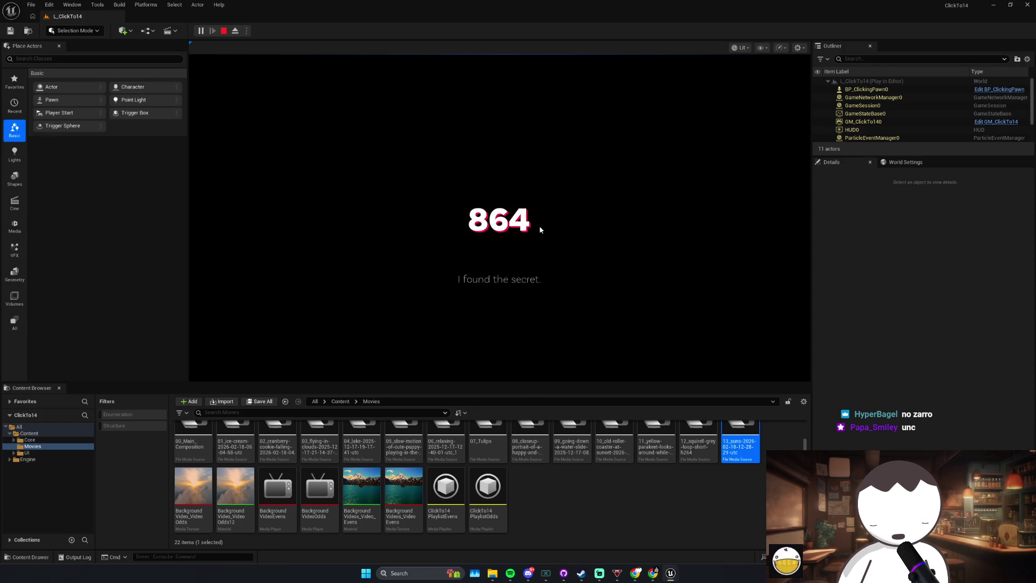
{"action": "double_click", "coordinate": [539, 225]}
{"action": "left_click", "coordinate": [540, 226]}
{"action": "double_click", "coordinate": [539, 225]}
{"action": "double_click", "coordinate": [539, 225]}
{"action": "left_click", "coordinate": [539, 225]}
{"action": "double_click", "coordinate": [539, 226]}
{"action": "double_click", "coordinate": [539, 225]}
{"action": "left_click", "coordinate": [539, 225]}
{"action": "double_click", "coordinate": [539, 226]}
{"action": "left_click", "coordinate": [539, 226]}
{"action": "double_click", "coordinate": [540, 225]}
{"action": "double_click", "coordinate": [539, 226]}
{"action": "double_click", "coordinate": [539, 225]}
{"action": "double_click", "coordinate": [539, 225]}
{"action": "left_click", "coordinate": [540, 226]}
{"action": "double_click", "coordinate": [540, 225]}
{"action": "double_click", "coordinate": [540, 225]}
{"action": "double_click", "coordinate": [540, 227]}
{"action": "left_click", "coordinate": [539, 227]}
{"action": "double_click", "coordinate": [539, 226]}
{"action": "double_click", "coordinate": [539, 227]}
{"action": "left_click", "coordinate": [539, 228]}
{"action": "double_click", "coordinate": [540, 228]}
{"action": "left_click", "coordinate": [539, 228]}
{"action": "double_click", "coordinate": [540, 228]}
{"action": "double_click", "coordinate": [539, 228]}
{"action": "left_click", "coordinate": [539, 228]}
{"action": "double_click", "coordinate": [539, 228]}
{"action": "double_click", "coordinate": [539, 229]}
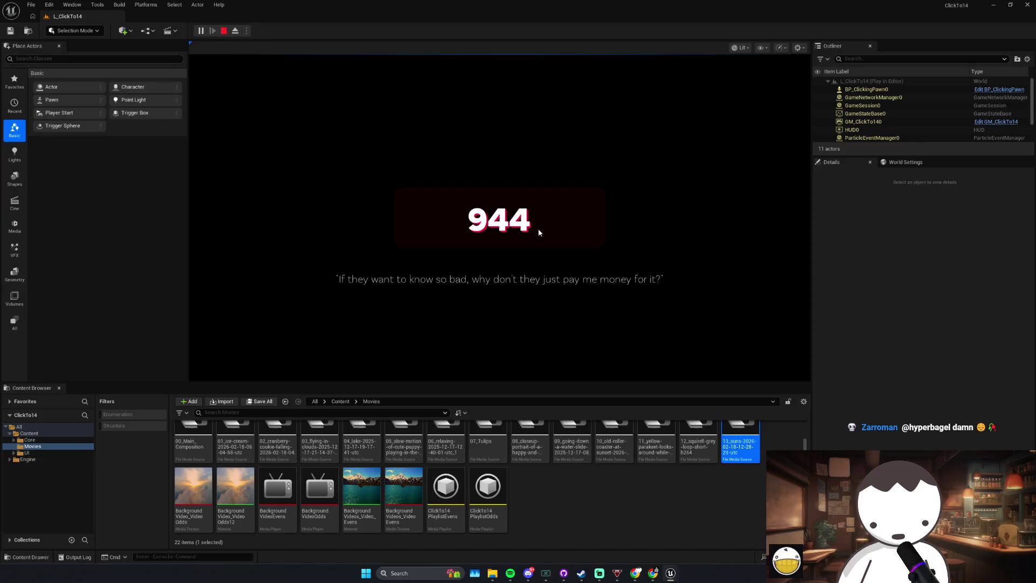
Step: Click the counter up to 1,158 through the taunting lines, then stop Play-in-Editor with Esc
{"action": "left_click", "coordinate": [539, 229]}
{"action": "triple_click", "coordinate": [539, 229]}
{"action": "triple_click", "coordinate": [539, 229]}
{"action": "double_click", "coordinate": [538, 229]}
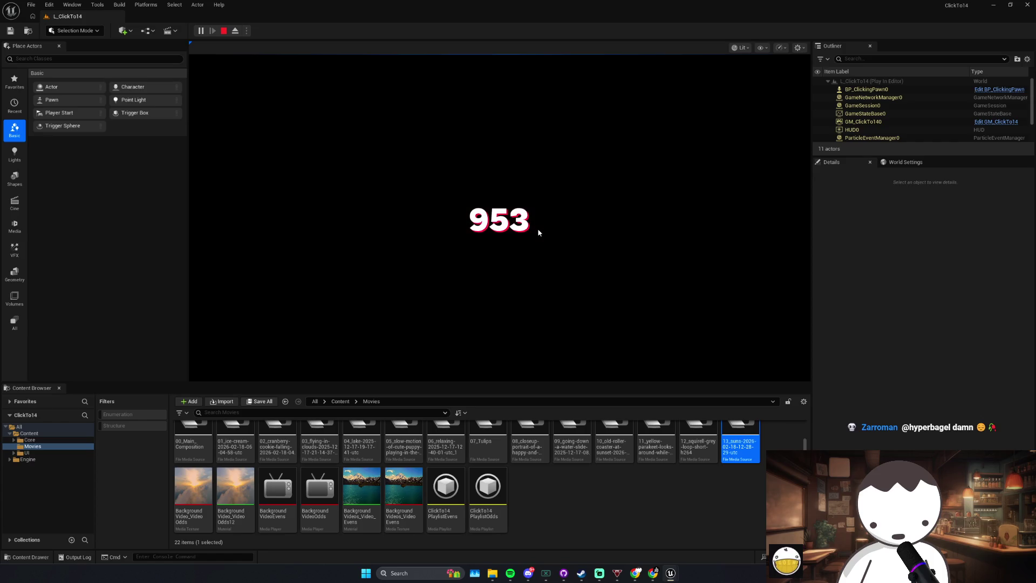
{"action": "triple_click", "coordinate": [538, 230]}
{"action": "triple_click", "coordinate": [538, 230]}
{"action": "double_click", "coordinate": [538, 230]}
{"action": "double_click", "coordinate": [539, 230]}
{"action": "double_click", "coordinate": [539, 233]}
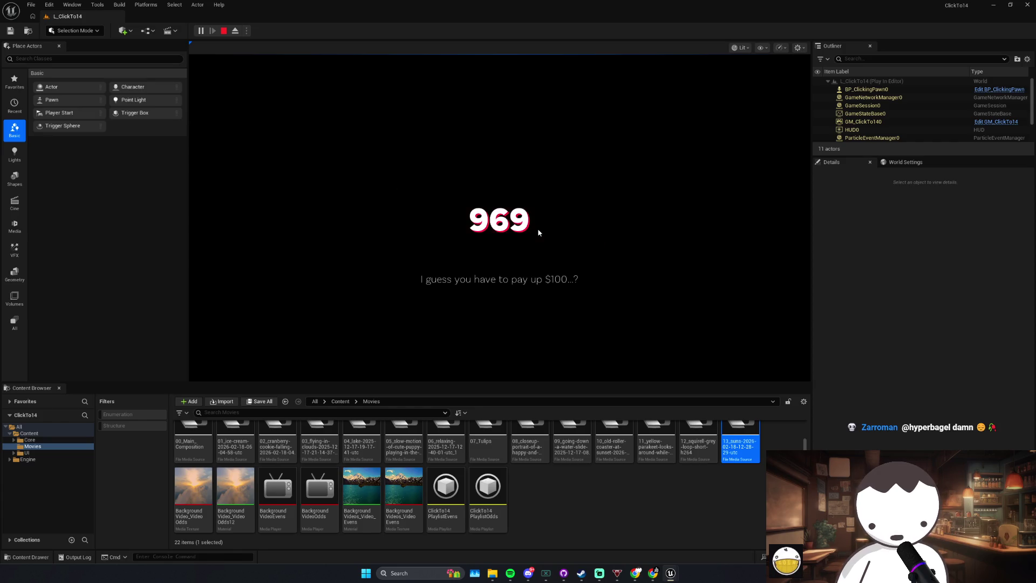
{"action": "double_click", "coordinate": [538, 233]}
{"action": "triple_click", "coordinate": [543, 233]}
{"action": "double_click", "coordinate": [543, 233]}
{"action": "triple_click", "coordinate": [543, 233]}
{"action": "triple_click", "coordinate": [543, 233]}
{"action": "double_click", "coordinate": [543, 234]}
{"action": "double_click", "coordinate": [543, 233]}
{"action": "left_click", "coordinate": [543, 234]}
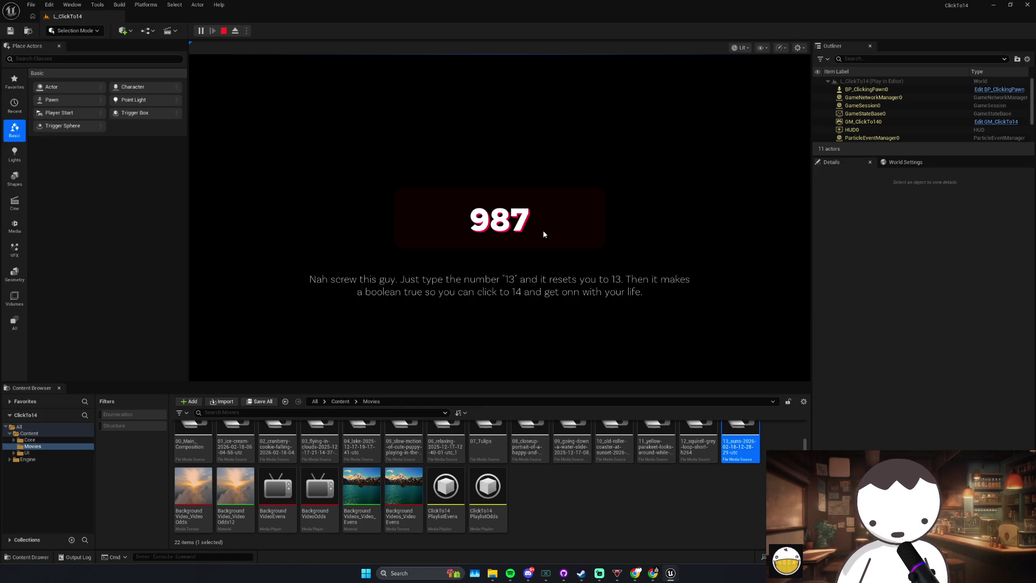
{"action": "left_click", "coordinate": [545, 234]}
{"action": "left_click", "coordinate": [545, 234]}
{"action": "triple_click", "coordinate": [546, 235]}
{"action": "double_click", "coordinate": [547, 234]}
{"action": "triple_click", "coordinate": [547, 235]}
{"action": "triple_click", "coordinate": [548, 234]}
{"action": "triple_click", "coordinate": [549, 235]}
{"action": "double_click", "coordinate": [548, 232]}
{"action": "triple_click", "coordinate": [548, 232]}
{"action": "double_click", "coordinate": [548, 232]}
{"action": "triple_click", "coordinate": [549, 233]}
{"action": "double_click", "coordinate": [548, 236]}
{"action": "double_click", "coordinate": [549, 235]}
{"action": "triple_click", "coordinate": [551, 237]}
{"action": "double_click", "coordinate": [553, 238]}
{"action": "double_click", "coordinate": [553, 239]}
{"action": "triple_click", "coordinate": [554, 241]}
{"action": "triple_click", "coordinate": [555, 241]}
{"action": "triple_click", "coordinate": [555, 239]}
{"action": "triple_click", "coordinate": [555, 240]}
{"action": "triple_click", "coordinate": [556, 244]}
{"action": "triple_click", "coordinate": [555, 242]}
{"action": "double_click", "coordinate": [556, 243]}
{"action": "triple_click", "coordinate": [557, 245]}
{"action": "triple_click", "coordinate": [557, 248]}
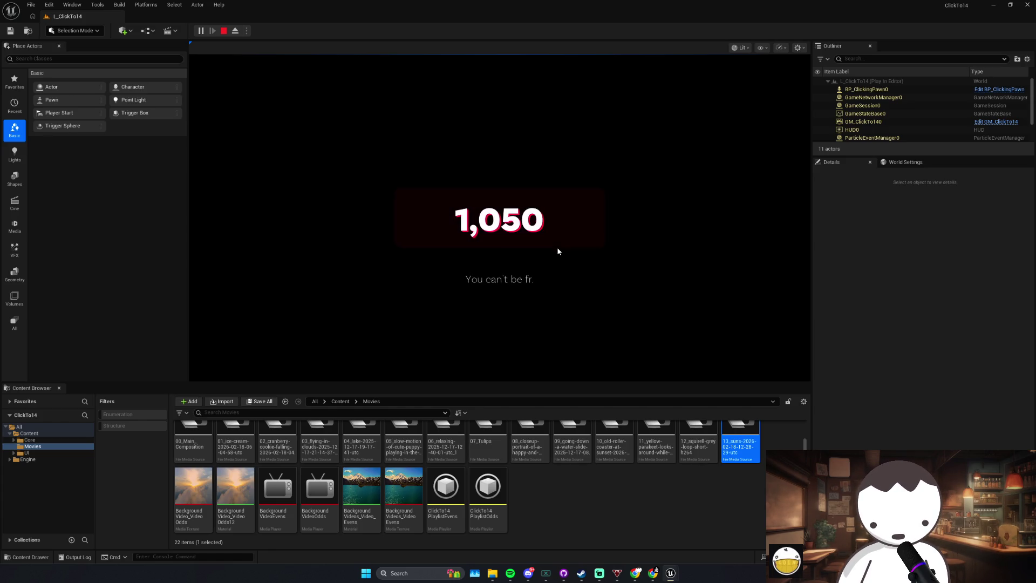
{"action": "triple_click", "coordinate": [558, 221]}
{"action": "triple_click", "coordinate": [560, 221]}
{"action": "triple_click", "coordinate": [562, 221]}
{"action": "triple_click", "coordinate": [563, 222]}
{"action": "triple_click", "coordinate": [564, 222]}
{"action": "double_click", "coordinate": [563, 221]}
{"action": "double_click", "coordinate": [564, 221]}
{"action": "double_click", "coordinate": [564, 222]}
{"action": "double_click", "coordinate": [564, 221]}
{"action": "triple_click", "coordinate": [564, 221]}
{"action": "double_click", "coordinate": [565, 221]}
{"action": "triple_click", "coordinate": [565, 221]}
{"action": "triple_click", "coordinate": [565, 221]}
{"action": "triple_click", "coordinate": [565, 221]}
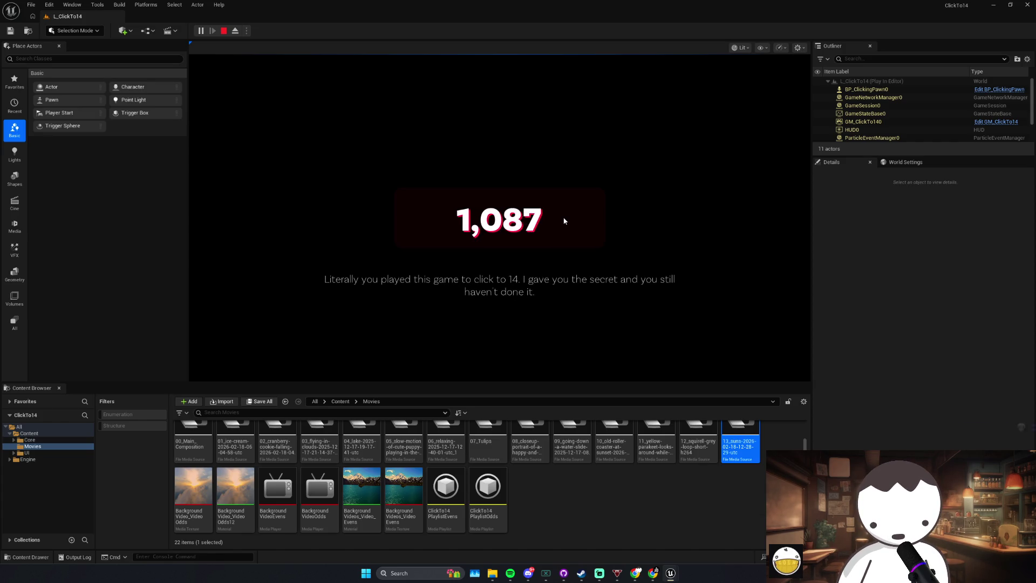
{"action": "triple_click", "coordinate": [537, 226]}
{"action": "left_click", "coordinate": [541, 226]}
{"action": "double_click", "coordinate": [544, 226]}
{"action": "triple_click", "coordinate": [548, 227]}
{"action": "triple_click", "coordinate": [547, 224]}
{"action": "triple_click", "coordinate": [545, 225]}
{"action": "triple_click", "coordinate": [545, 225]}
{"action": "triple_click", "coordinate": [545, 226]}
{"action": "triple_click", "coordinate": [546, 228]}
{"action": "triple_click", "coordinate": [545, 227]}
{"action": "triple_click", "coordinate": [546, 228]}
{"action": "triple_click", "coordinate": [545, 228]}
{"action": "triple_click", "coordinate": [545, 226]}
{"action": "triple_click", "coordinate": [545, 227]}
{"action": "triple_click", "coordinate": [545, 227]}
{"action": "triple_click", "coordinate": [546, 227]}
{"action": "left_click", "coordinate": [546, 228]}
{"action": "triple_click", "coordinate": [546, 226]}
{"action": "triple_click", "coordinate": [547, 227]}
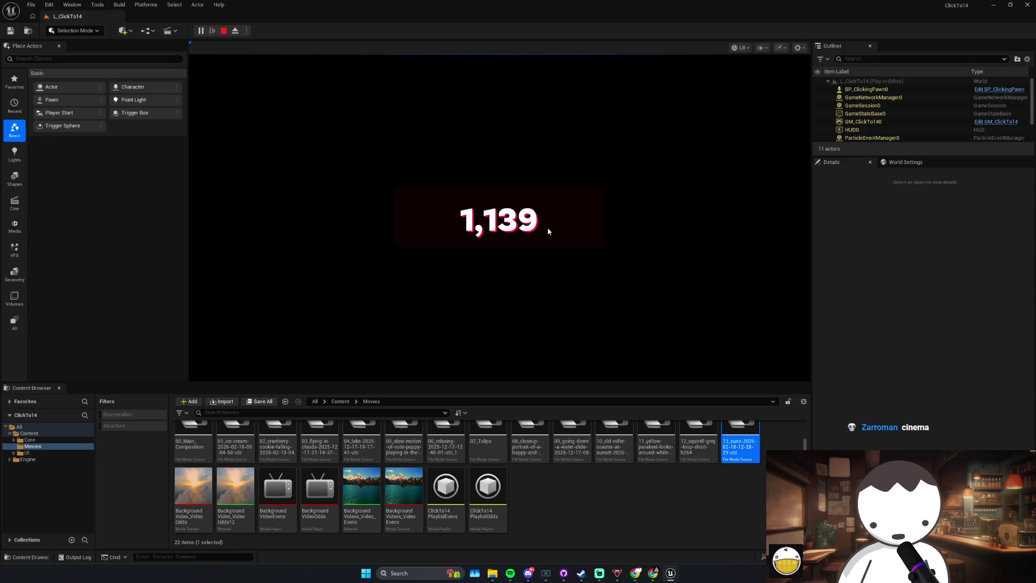
{"action": "triple_click", "coordinate": [547, 227]}
{"action": "triple_click", "coordinate": [547, 226]}
{"action": "double_click", "coordinate": [547, 227]}
{"action": "triple_click", "coordinate": [548, 227]}
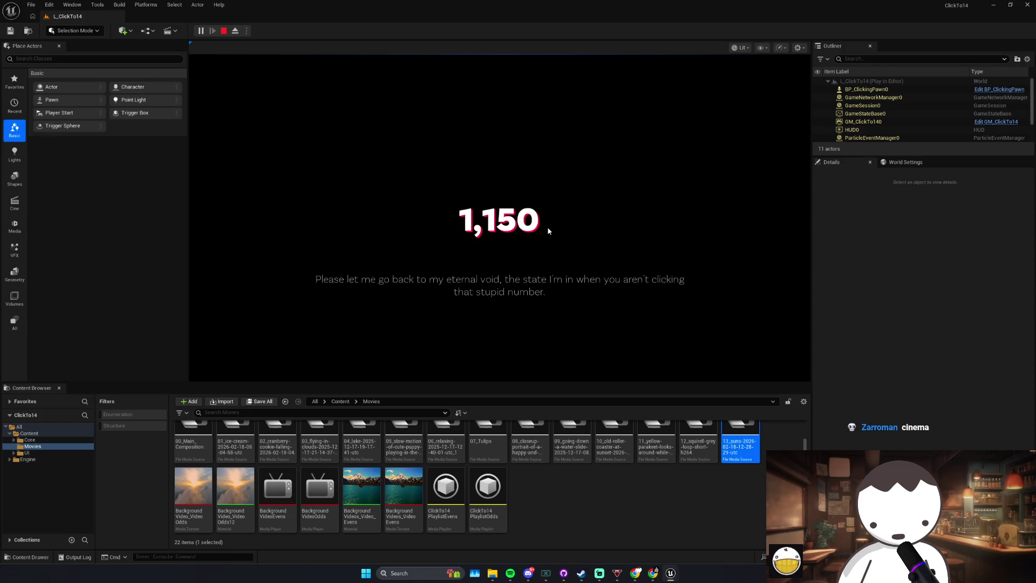
{"action": "triple_click", "coordinate": [548, 227]}
{"action": "triple_click", "coordinate": [547, 226]}
{"action": "double_click", "coordinate": [547, 227]}
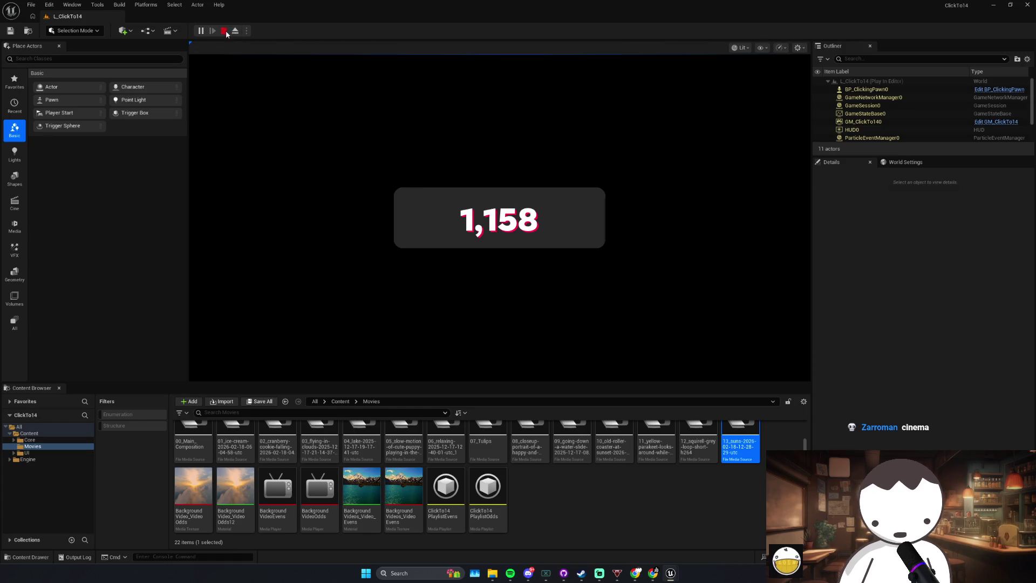
{"action": "key", "text": "Escape"}
Step: In WBP_ClickTo14, nudge the Pause and Set Visibility nodes up and to the right
{"action": "mouse_move", "coordinate": [676, 570]}
{"action": "left_click", "coordinate": [713, 545]}
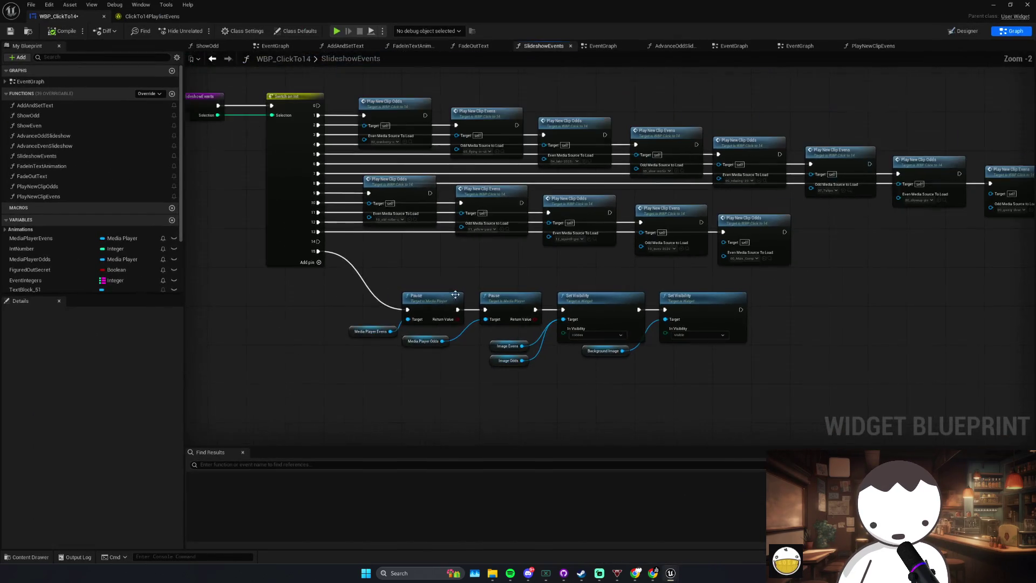
{"action": "mouse_move", "coordinate": [578, 288]}
{"action": "left_mouse_down"}
{"action": "mouse_move", "coordinate": [772, 289]}
{"action": "mouse_move", "coordinate": [730, 305]}
{"action": "mouse_move", "coordinate": [617, 284]}
{"action": "left_mouse_up"}
{"action": "left_click", "coordinate": [587, 386]}
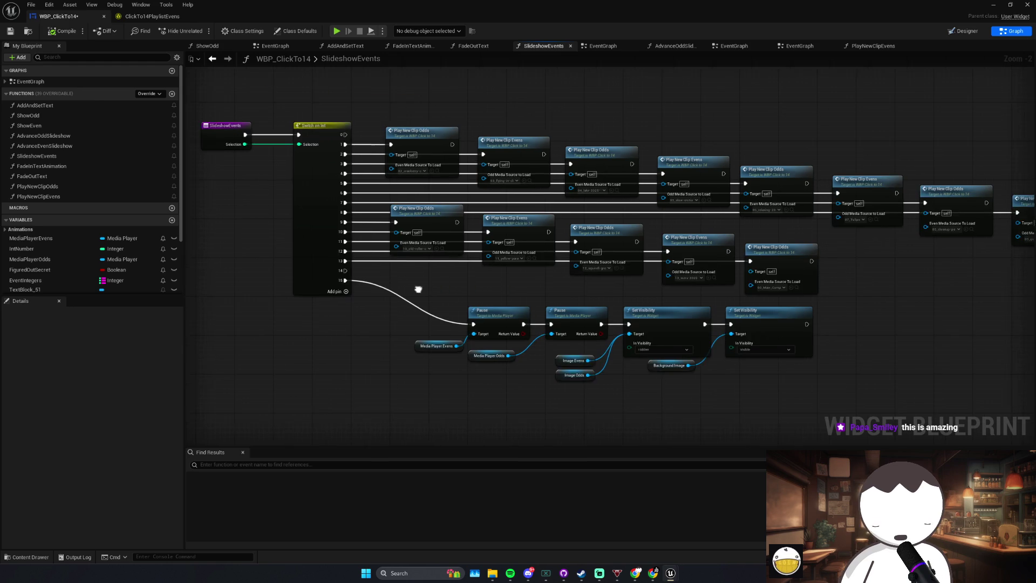
Step: Back in the EventGraph, review the "I found the secret." and "I guess you actually can click to 14?" nodes
{"action": "key", "text": "alt+Left"}
{"action": "scroll", "coordinate": [576, 308], "scroll_direction": "down", "scroll_amount": 2}
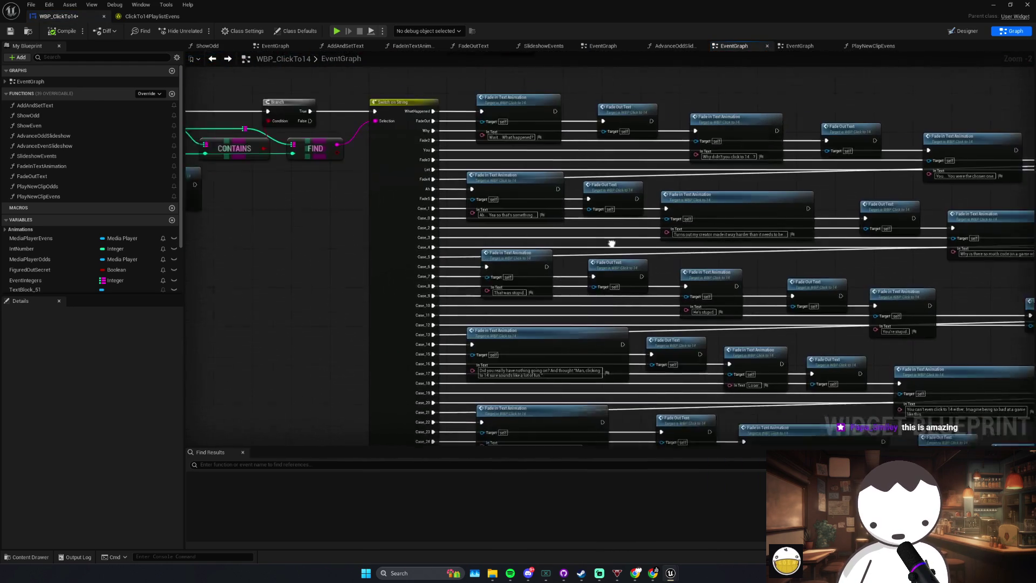
{"action": "scroll", "coordinate": [545, 255], "scroll_direction": "up", "scroll_amount": 2}
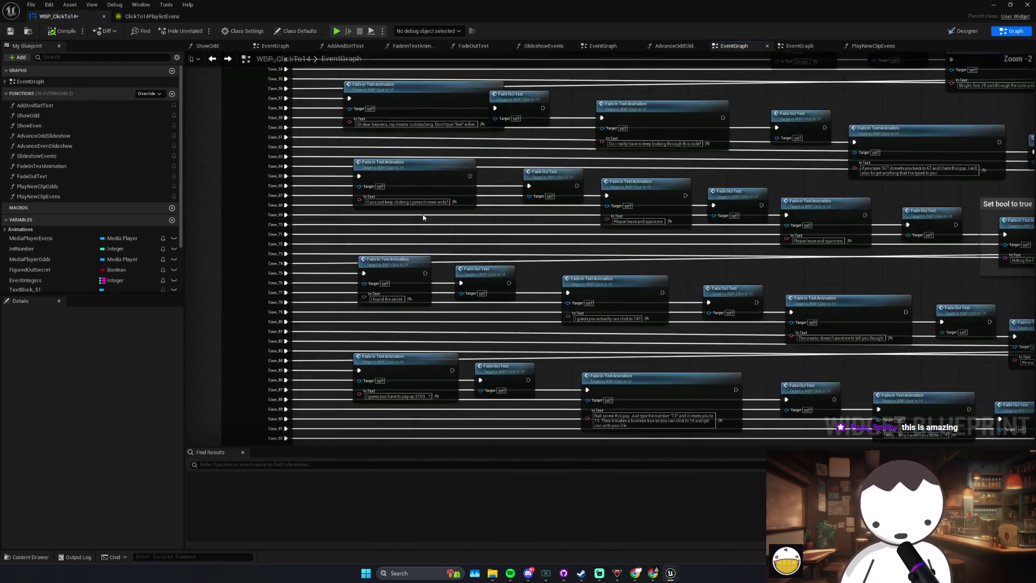
{"action": "left_click", "coordinate": [362, 300]}
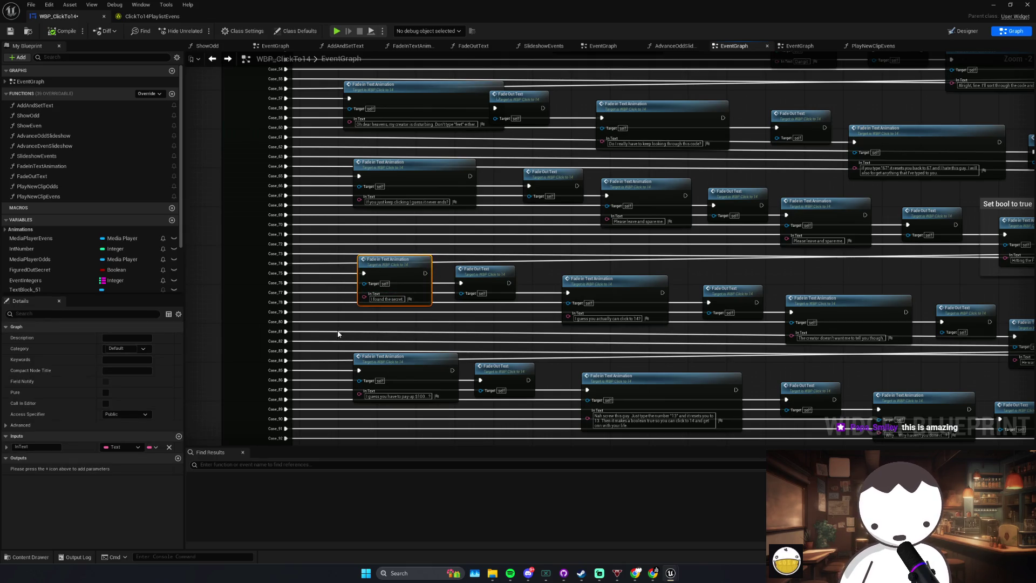
{"action": "left_click", "coordinate": [503, 286]}
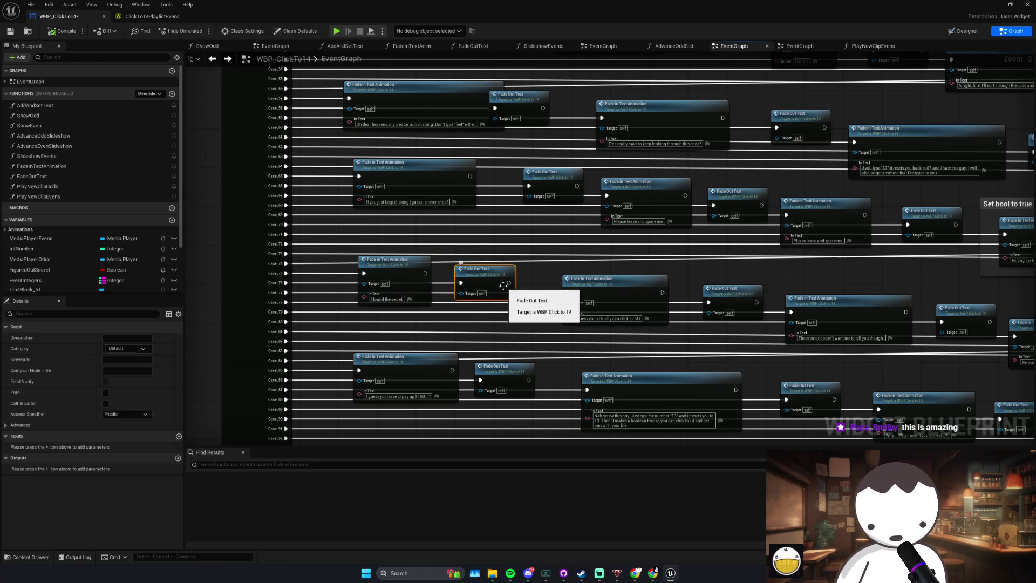
{"action": "left_click", "coordinate": [564, 296]}
{"action": "scroll", "coordinate": [570, 291], "scroll_direction": "down", "scroll_amount": 3}
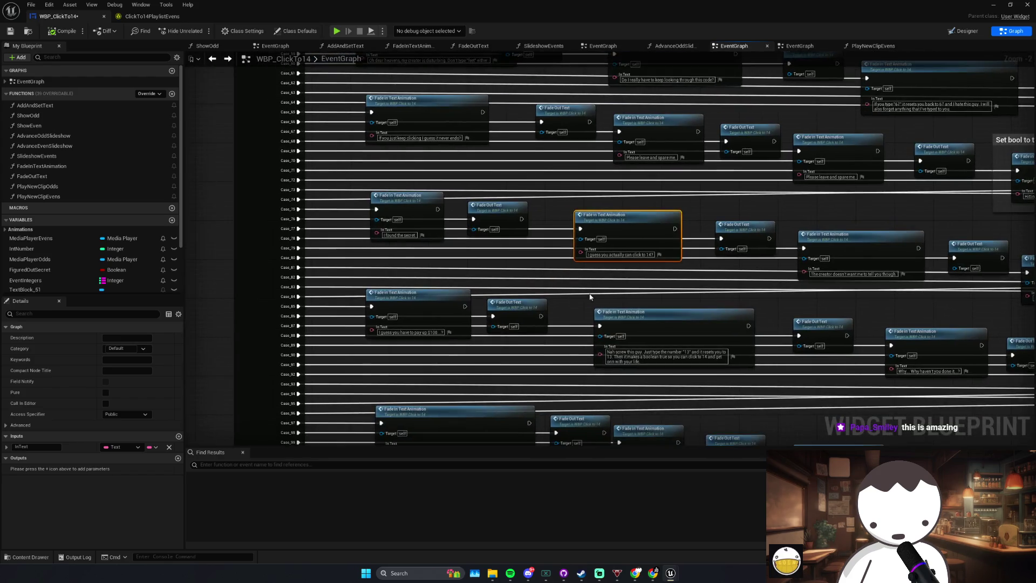
Step: Review the "Nah screw this guy" and "Why... haven't you done it" dialogue nodes and their Fade Out Text
{"action": "left_click", "coordinate": [602, 316]}
{"action": "scroll", "coordinate": [540, 243], "scroll_direction": "down", "scroll_amount": 3}
{"action": "left_click", "coordinate": [766, 216]}
{"action": "scroll", "coordinate": [540, 277], "scroll_direction": "down", "scroll_amount": 1}
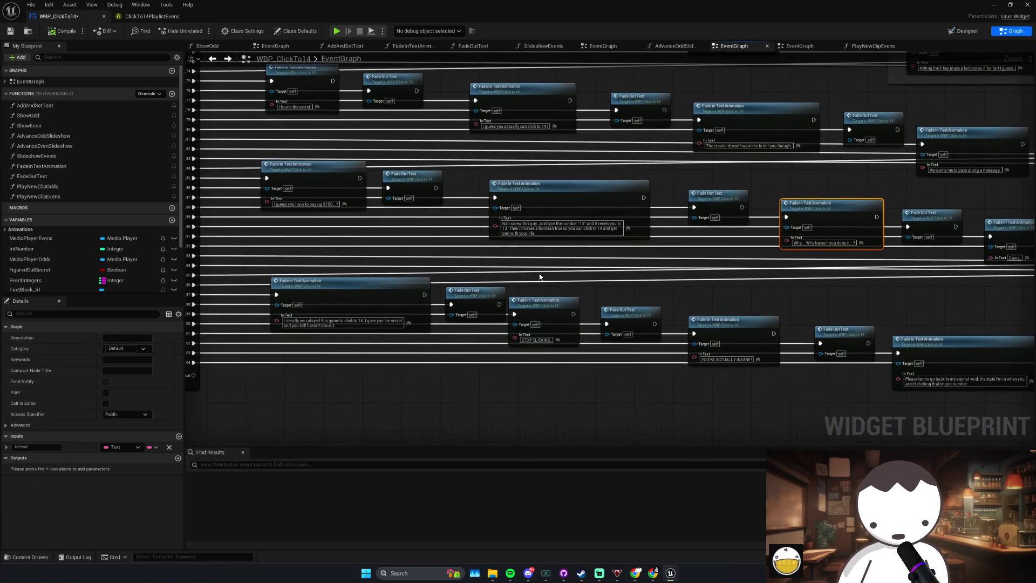
{"action": "scroll", "coordinate": [540, 276], "scroll_direction": "down", "scroll_amount": 3}
{"action": "scroll", "coordinate": [521, 286], "scroll_direction": "down", "scroll_amount": 5}
{"action": "left_click", "coordinate": [494, 268]}
{"action": "scroll", "coordinate": [493, 268], "scroll_direction": "up", "scroll_amount": 4}
Step: Check the "Don't wanna quit, eh?" dialogue line, then save the blueprint
{"action": "left_click", "coordinate": [409, 258]}
{"action": "left_click", "coordinate": [403, 289]}
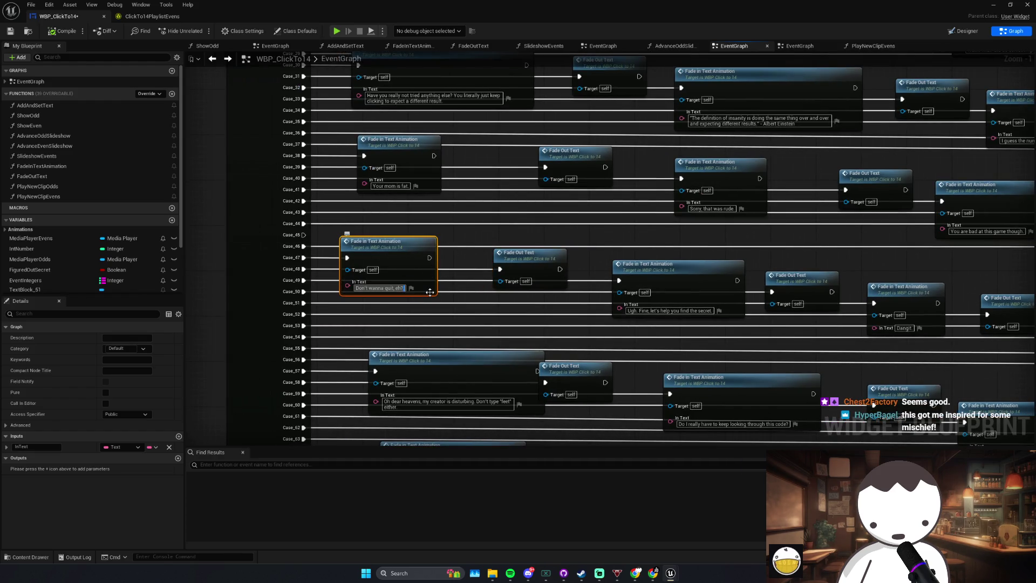
{"action": "left_click", "coordinate": [538, 335]}
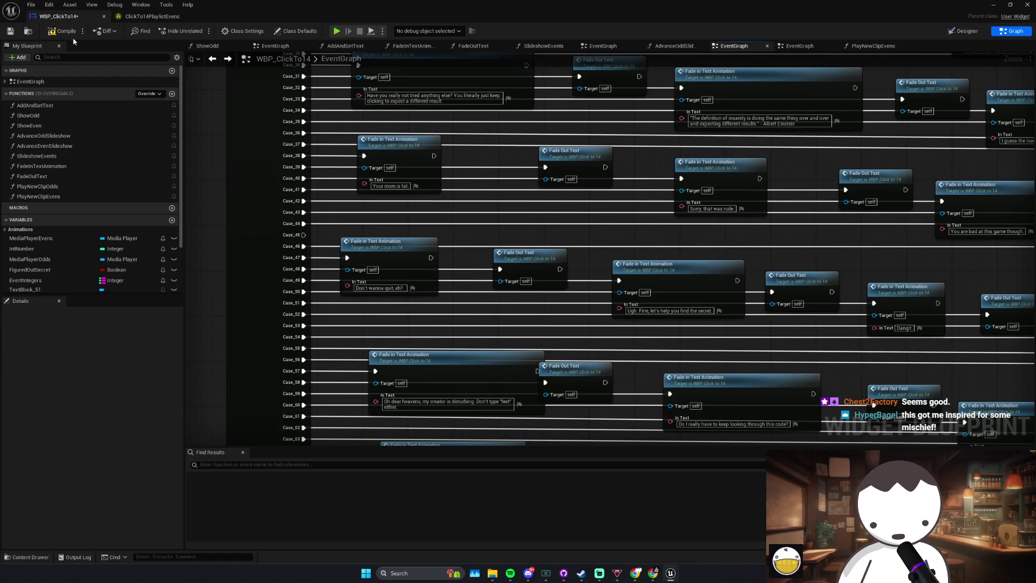
{"action": "left_click", "coordinate": [9, 32]}
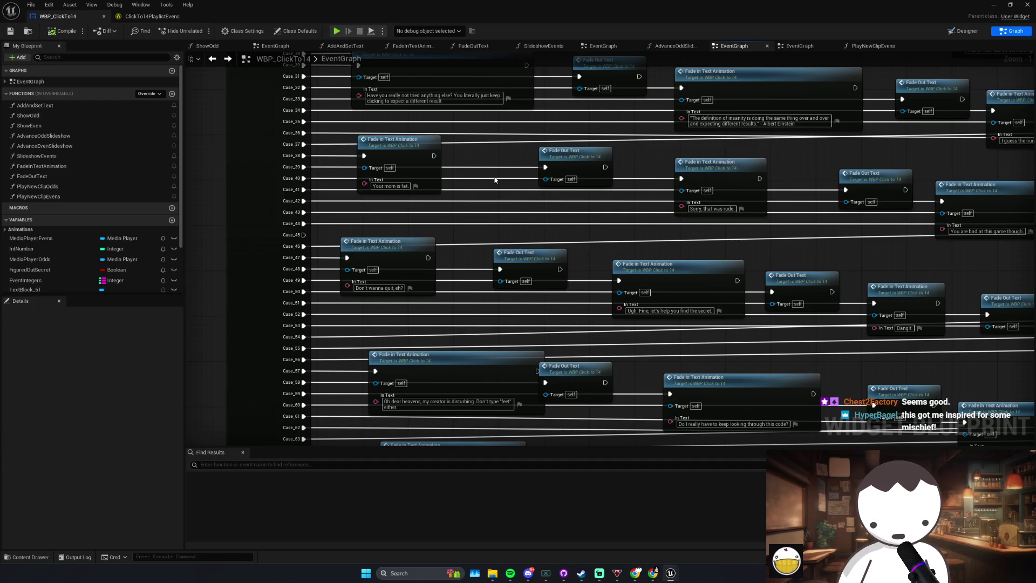
{"action": "left_click_drag", "start_coordinate": [547, 172], "coordinate": [503, 188]}
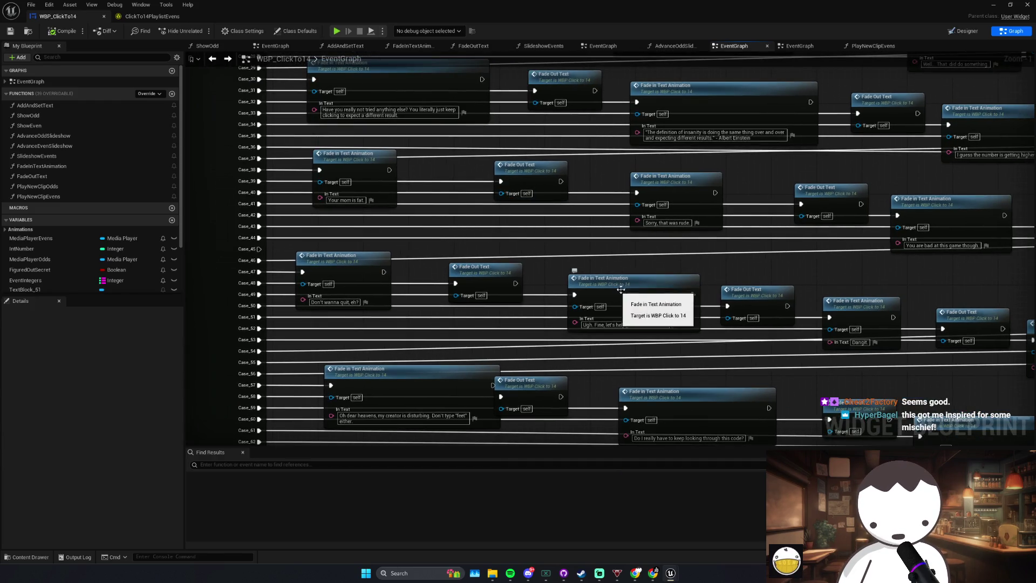
Step: Move the 'Here, I'll help you out' node toward the QUIT BUTTON section
{"action": "left_click_drag", "start_coordinate": [689, 290], "coordinate": [569, 277]}
{"action": "scroll", "coordinate": [689, 290], "scroll_direction": "down", "scroll_amount": 2}
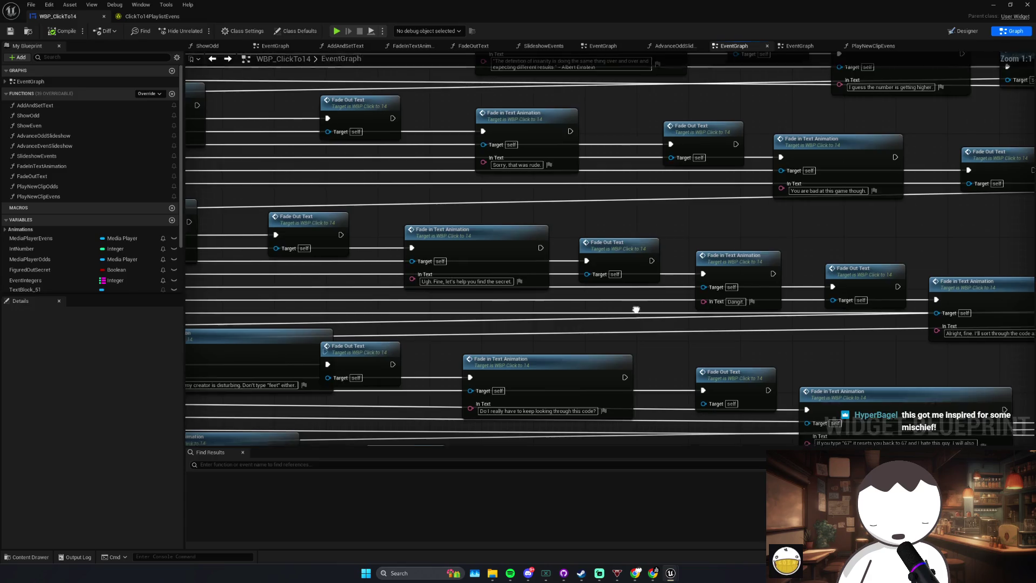
{"action": "scroll", "coordinate": [652, 286], "scroll_direction": "up", "scroll_amount": 2}
{"action": "scroll", "coordinate": [594, 259], "scroll_direction": "down", "scroll_amount": 1}
{"action": "left_click_drag", "start_coordinate": [529, 178], "coordinate": [572, 309]}
{"action": "left_click", "coordinate": [604, 254]}
{"action": "mouse_move", "coordinate": [661, 238]}
{"action": "left_mouse_down"}
{"action": "mouse_move", "coordinate": [610, 229]}
{"action": "mouse_move", "coordinate": [764, 286]}
{"action": "mouse_move", "coordinate": [557, 258]}
{"action": "left_mouse_up"}
{"action": "left_click", "coordinate": [878, 281]}
{"action": "mouse_move", "coordinate": [879, 278]}
{"action": "left_mouse_down"}
{"action": "mouse_move", "coordinate": [821, 267]}
{"action": "mouse_move", "coordinate": [825, 248]}
{"action": "left_mouse_up"}
{"action": "left_click_drag", "start_coordinate": [755, 262], "coordinate": [578, 249]}
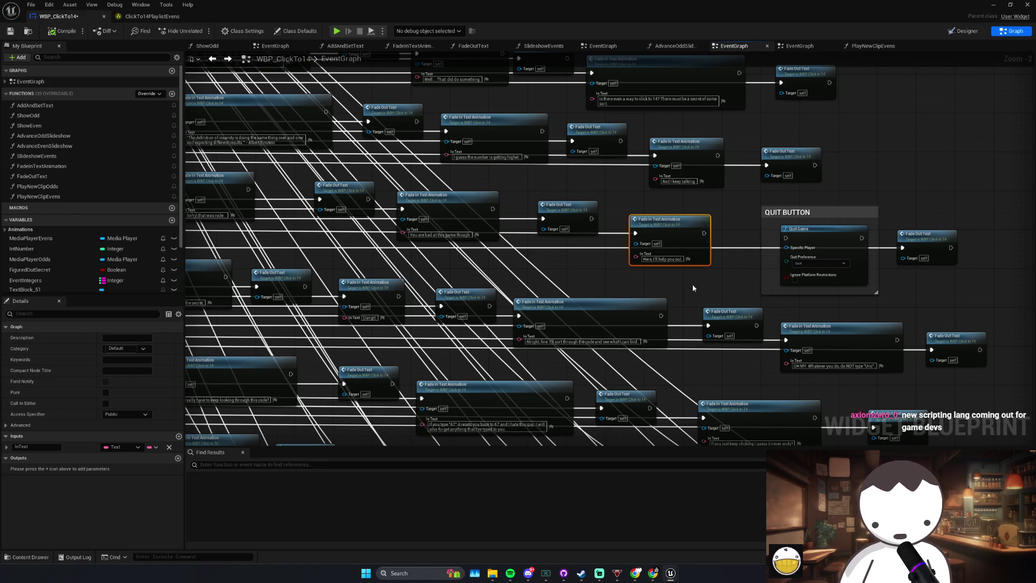
{"action": "scroll", "coordinate": [648, 278], "scroll_direction": "left", "scroll_amount": 10}
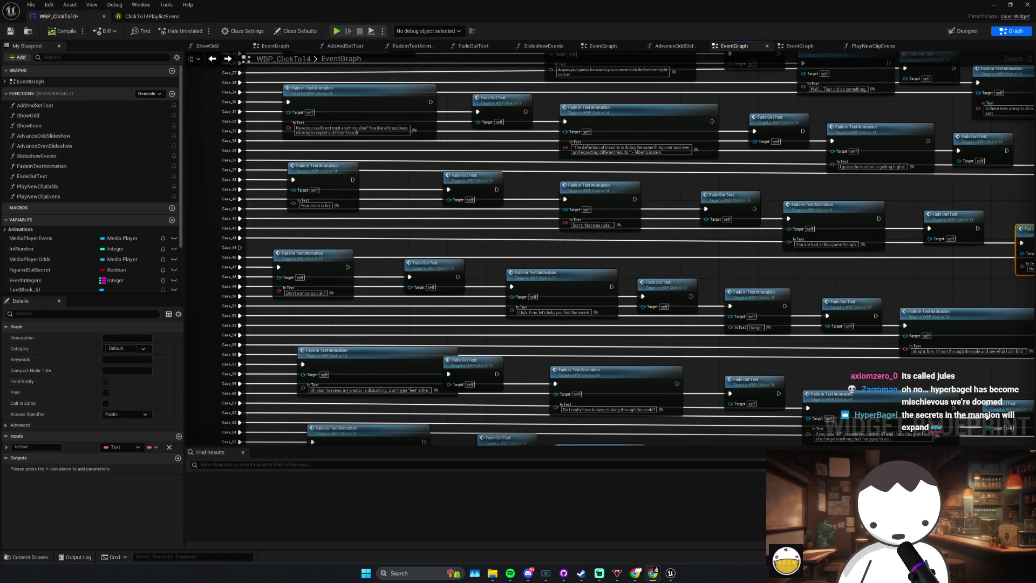
Step: Pull an overlapping Fade Out Text node clear of the 'Ugh. Fine, let's help you find the secret.' node
{"action": "left_click", "coordinate": [340, 267]}
{"action": "left_click", "coordinate": [386, 323]}
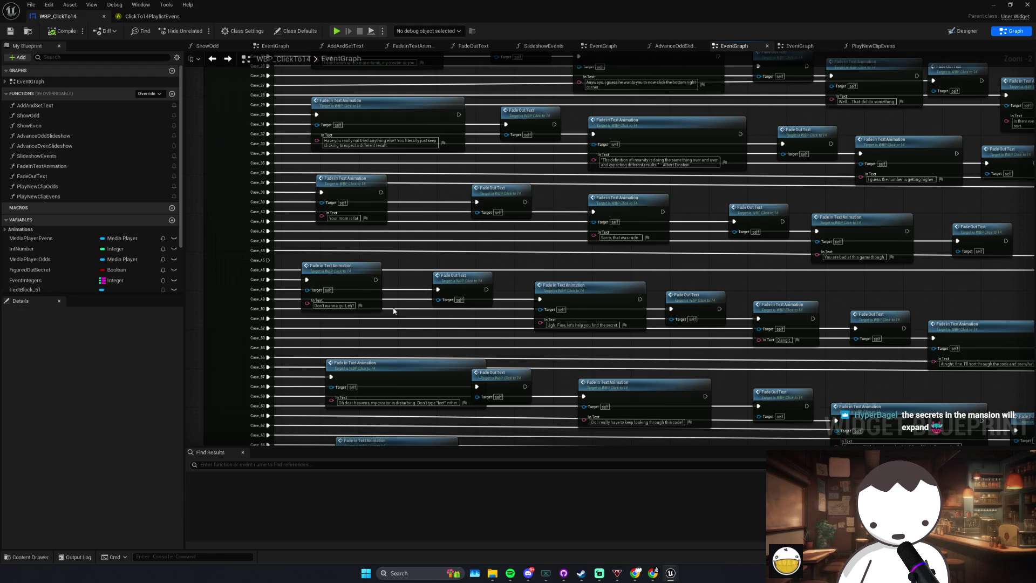
{"action": "mouse_move", "coordinate": [444, 276]}
{"action": "left_mouse_down"}
{"action": "mouse_move", "coordinate": [461, 280]}
{"action": "mouse_move", "coordinate": [444, 261]}
{"action": "left_mouse_up"}
{"action": "left_click", "coordinate": [414, 266]}
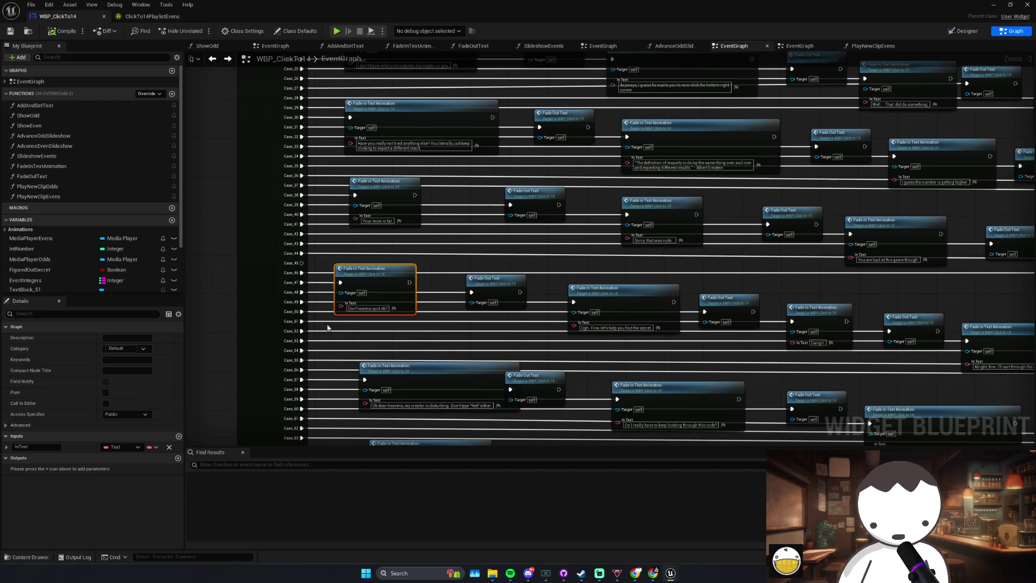
{"action": "scroll", "coordinate": [346, 324], "scroll_direction": "up", "scroll_amount": 1}
{"action": "scroll", "coordinate": [463, 316], "scroll_direction": "up", "scroll_amount": 1}
{"action": "scroll", "coordinate": [463, 317], "scroll_direction": "down", "scroll_amount": 1}
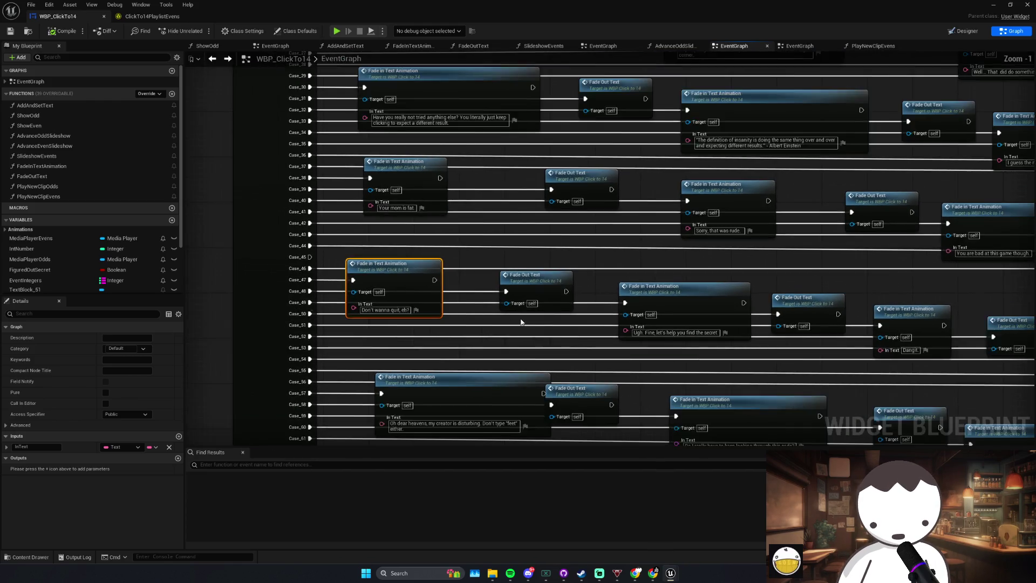
{"action": "left_click", "coordinate": [621, 286]}
{"action": "mouse_move", "coordinate": [678, 268]}
{"action": "left_mouse_down"}
{"action": "mouse_move", "coordinate": [697, 259]}
{"action": "mouse_move", "coordinate": [628, 231]}
{"action": "left_mouse_up"}
{"action": "scroll", "coordinate": [687, 225], "scroll_direction": "up", "scroll_amount": 1}
{"action": "scroll", "coordinate": [719, 279], "scroll_direction": "down", "scroll_amount": 3}
Step: Shift a Fade Out Text node right along the Case_43–Case_75 dialogue row
{"action": "left_click_drag", "start_coordinate": [718, 279], "coordinate": [459, 253]}
{"action": "scroll", "coordinate": [397, 250], "scroll_direction": "up", "scroll_amount": 2}
{"action": "left_click", "coordinate": [465, 235]}
{"action": "left_click", "coordinate": [579, 234]}
{"action": "left_click_drag", "start_coordinate": [580, 234], "coordinate": [608, 235]}
{"action": "left_click_drag", "start_coordinate": [673, 236], "coordinate": [355, 192]}
{"action": "left_click", "coordinate": [598, 220]}
{"action": "left_click", "coordinate": [671, 286]}
{"action": "mouse_move", "coordinate": [671, 287]}
{"action": "left_mouse_down"}
{"action": "mouse_move", "coordinate": [702, 253]}
{"action": "mouse_move", "coordinate": [777, 280]}
{"action": "mouse_move", "coordinate": [646, 259]}
{"action": "left_mouse_up"}
{"action": "left_click", "coordinate": [707, 240]}
{"action": "mouse_move", "coordinate": [461, 243]}
{"action": "left_mouse_down"}
{"action": "mouse_move", "coordinate": [603, 228]}
{"action": "mouse_move", "coordinate": [548, 264]}
{"action": "left_mouse_up"}
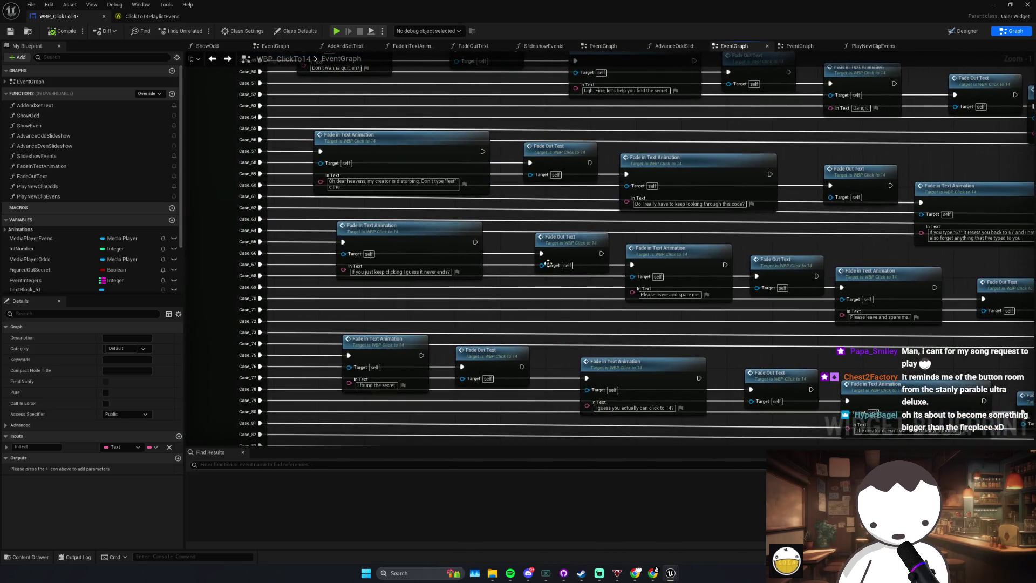
Step: Rewrite the 'If you just keep clicking' line as 'This code is haneous', selecting the doubtful word
{"action": "left_click", "coordinate": [440, 272]}
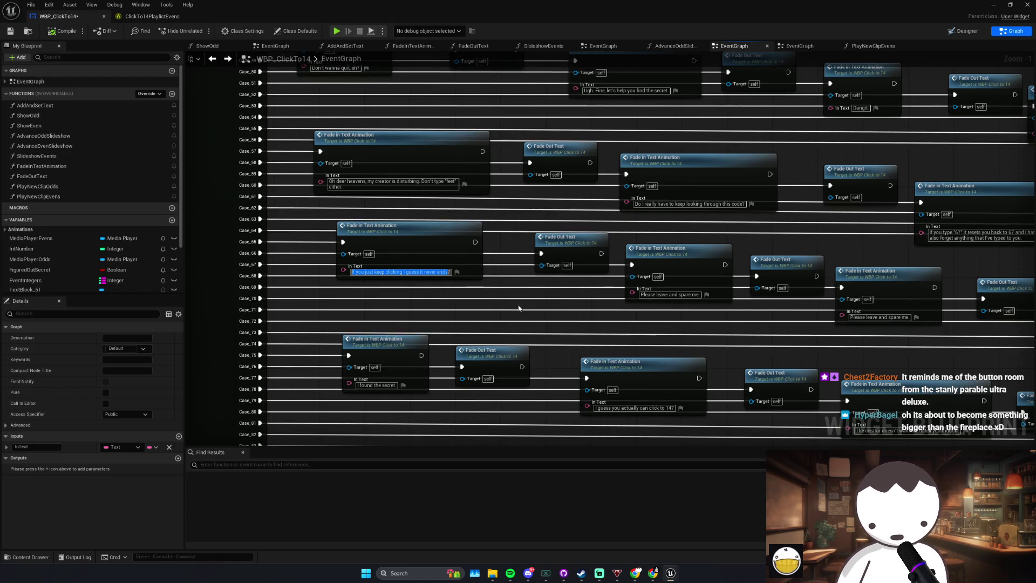
{"action": "double_click", "coordinate": [559, 311]}
{"action": "mouse_move", "coordinate": [523, 289]}
{"action": "left_mouse_down"}
{"action": "mouse_move", "coordinate": [640, 303]}
{"action": "mouse_move", "coordinate": [977, 304]}
{"action": "left_mouse_up"}
{"action": "left_click_drag", "start_coordinate": [513, 292], "coordinate": [688, 285]}
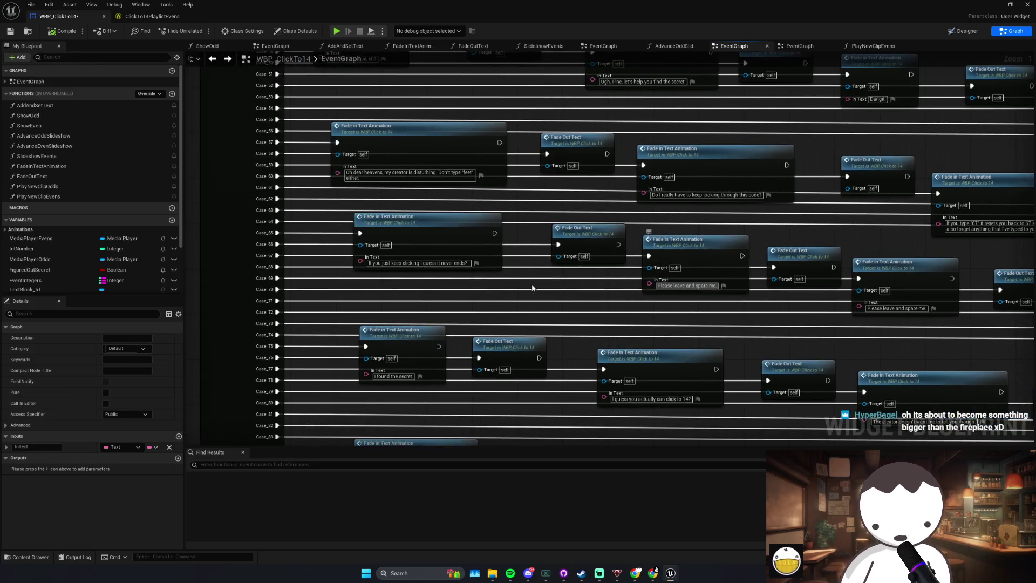
{"action": "left_click", "coordinate": [419, 263]}
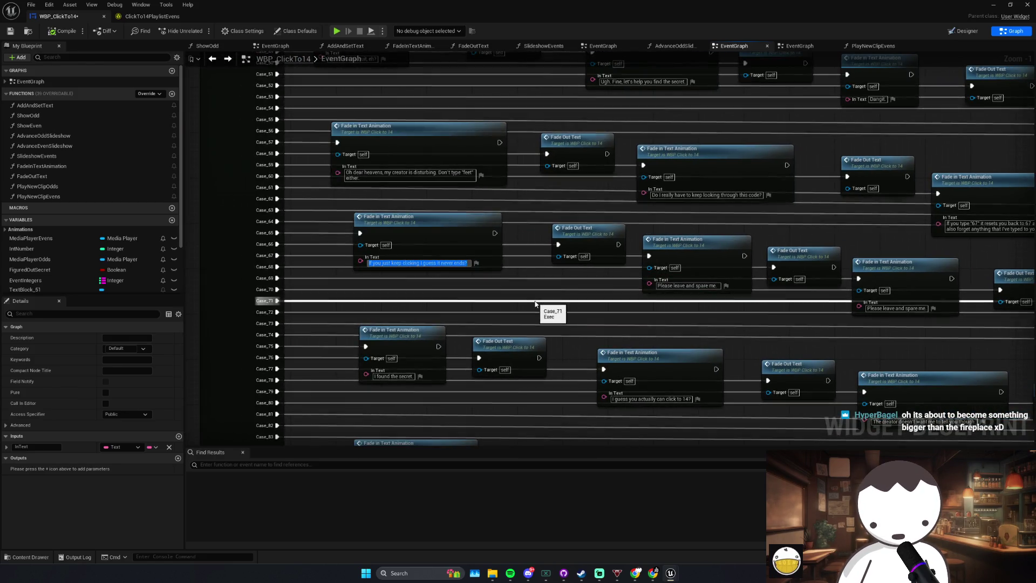
{"action": "key", "text": "BackSpace"}
{"action": "type", "text": "e is hanu"}
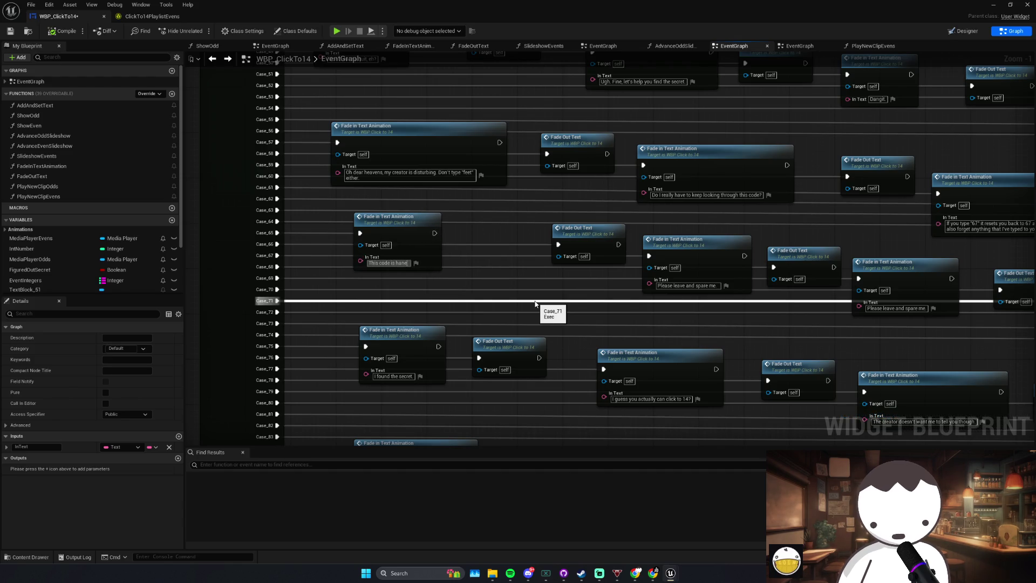
{"action": "key", "text": "ctrl+shift+Left"}
{"action": "key", "text": "ctrl+c"}
{"action": "key", "text": "alt+Tab"}
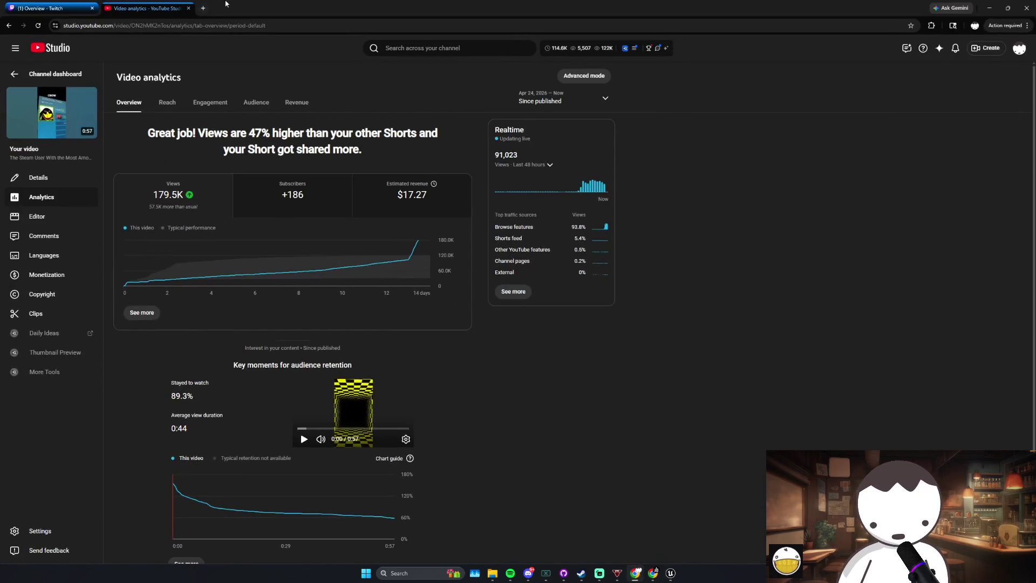
Step: Look up 'haneous def' in a new Chrome tab to check the spelling, then minimize Chrome
{"action": "left_click", "coordinate": [203, 9]}
{"action": "key", "text": "ctrl+v"}
{"action": "type", "text": "def"}
{"action": "key", "text": "Return"}
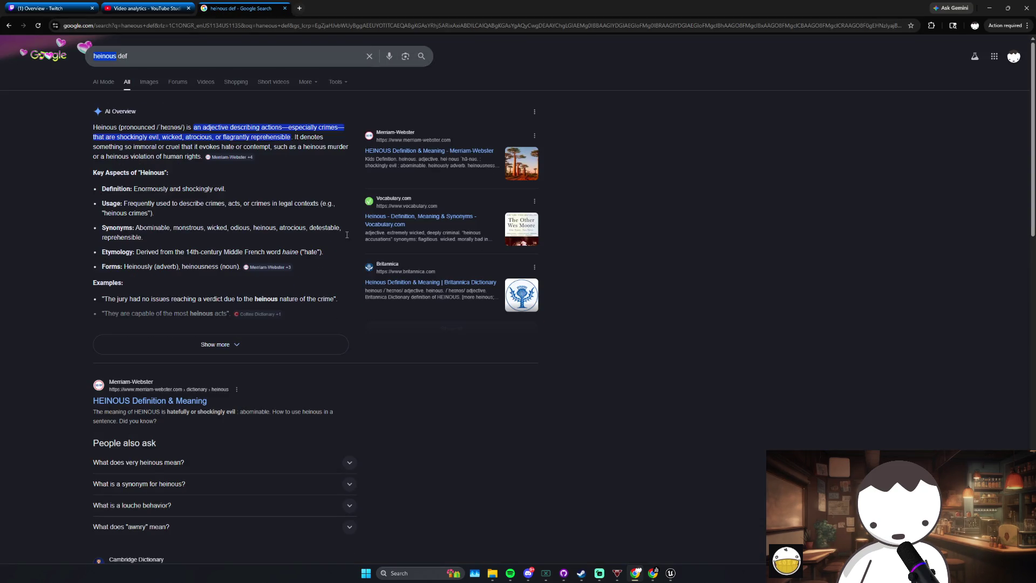
{"action": "left_click", "coordinate": [988, 9]}
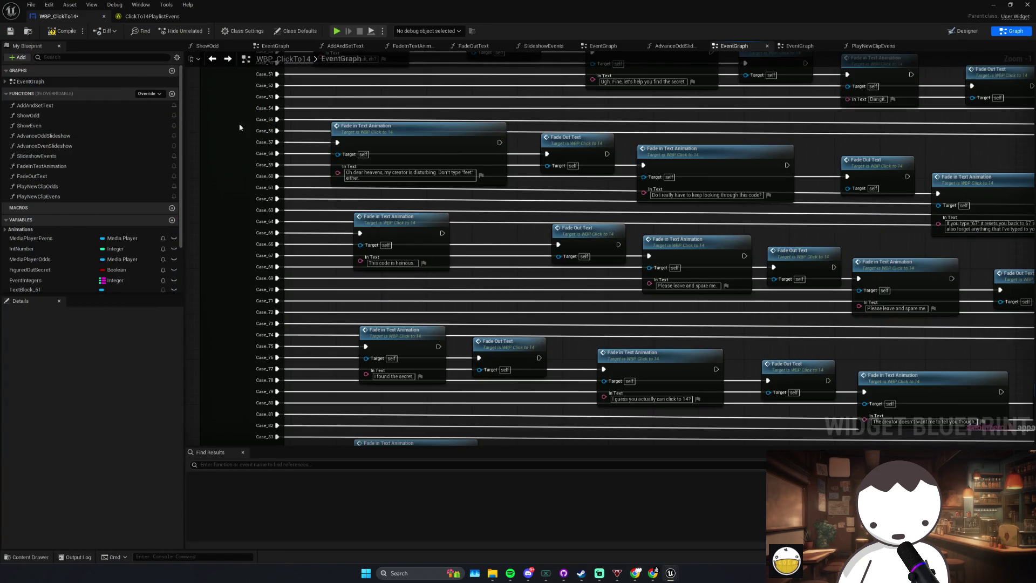
Step: Compile the blueprint and nudge a Fade Out Text node slightly left
{"action": "left_click", "coordinate": [58, 37]}
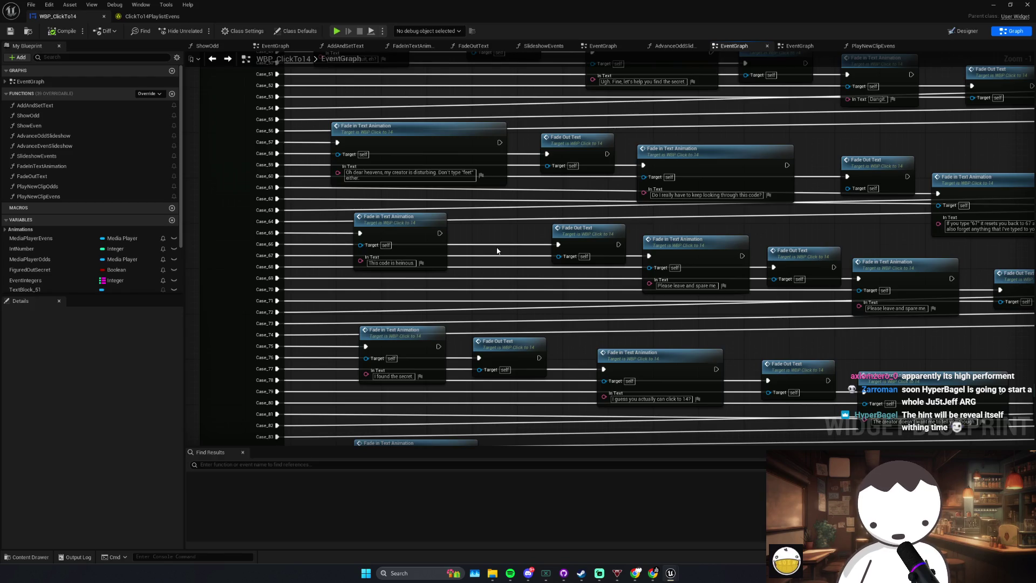
{"action": "left_click_drag", "start_coordinate": [592, 240], "coordinate": [566, 239]}
{"action": "left_click", "coordinate": [447, 269]}
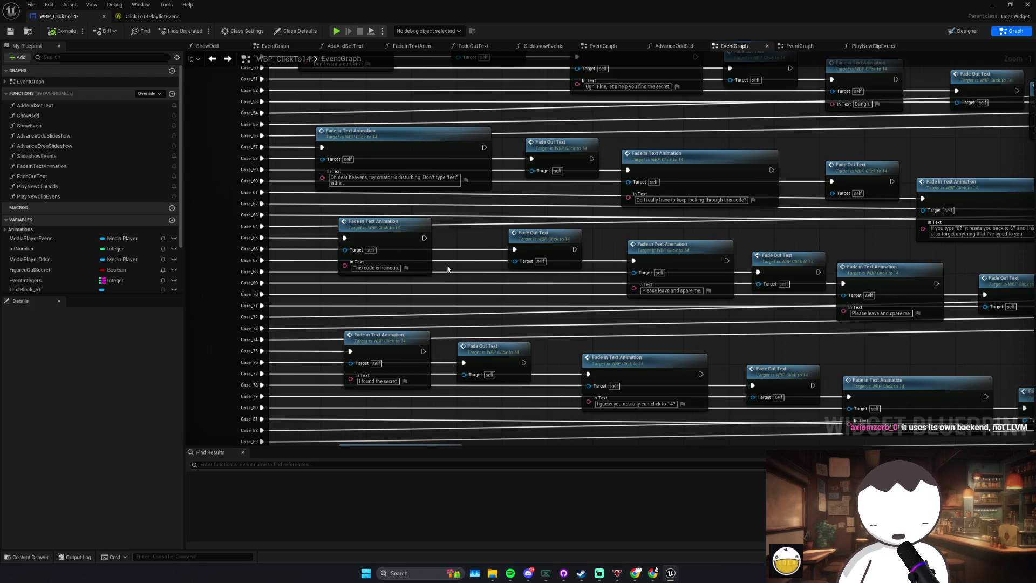
{"action": "scroll", "coordinate": [447, 268], "scroll_direction": "up", "scroll_amount": 1}
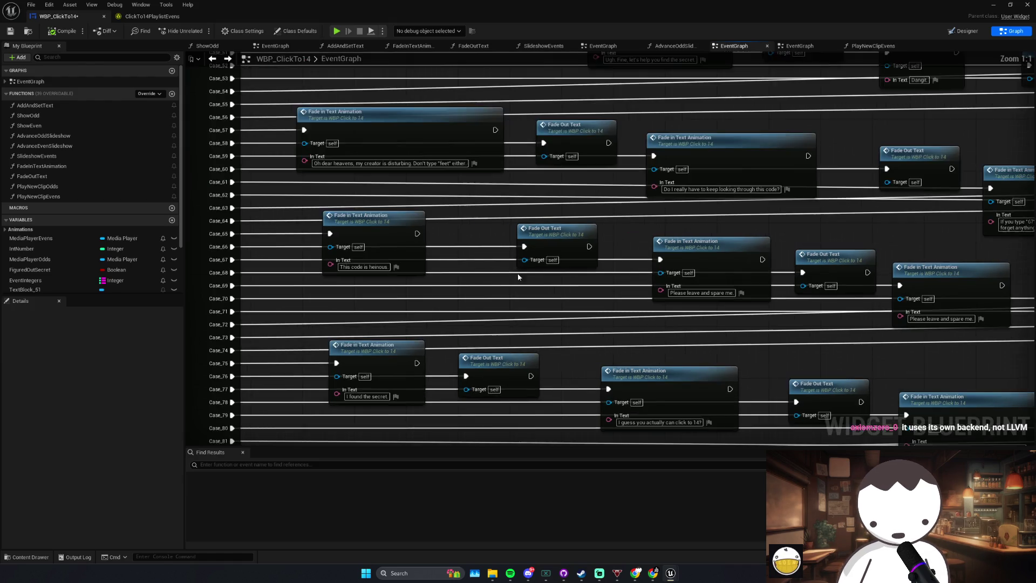
Step: Search Spotify for 'sun killer' and open the song's options, then return to the blueprint
{"action": "key", "text": "alt+Tab"}
{"action": "key", "text": "ctrl+l"}
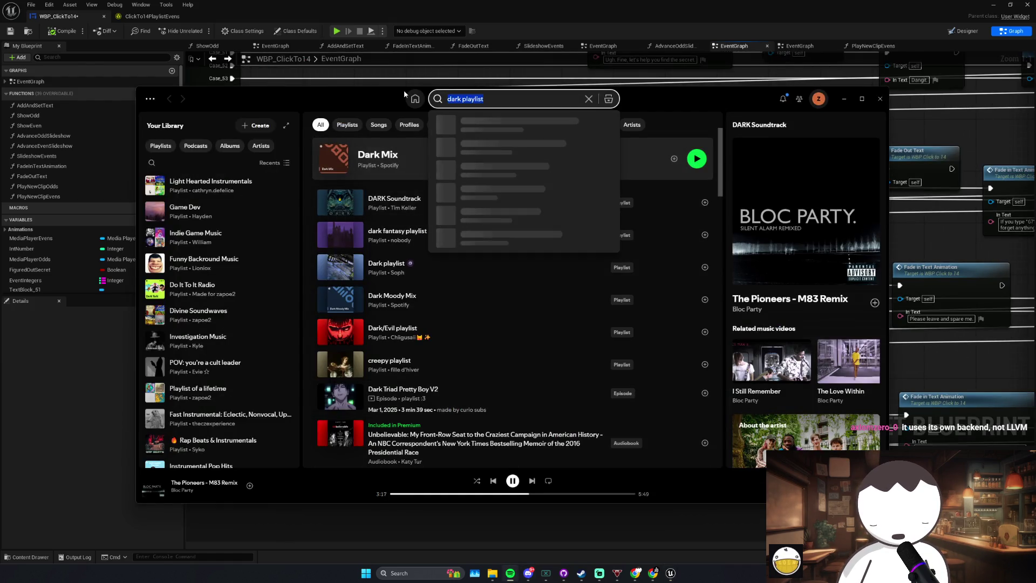
{"action": "type", "text": "sun killer"}
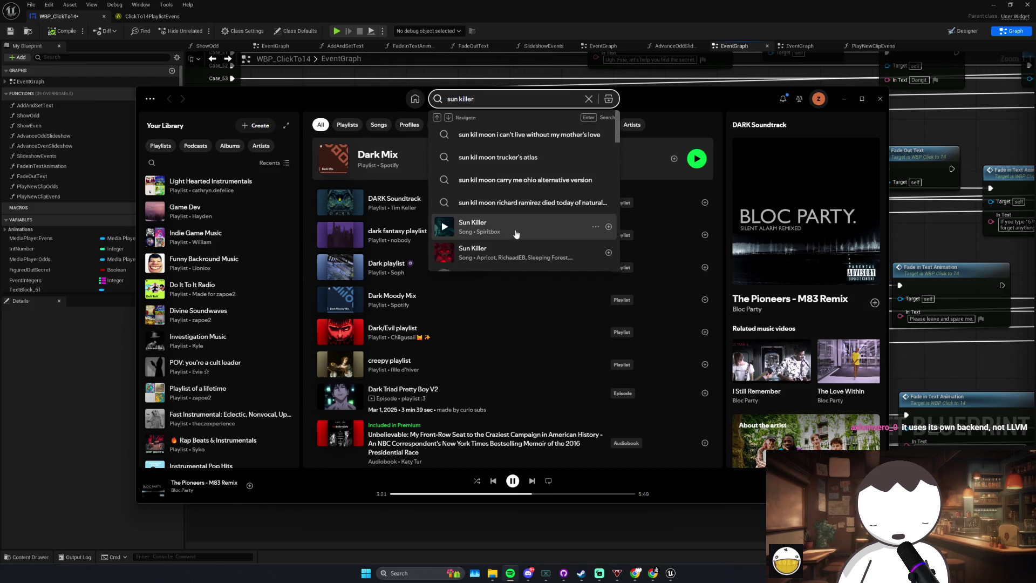
{"action": "right_click", "coordinate": [502, 225]}
{"action": "left_click", "coordinate": [951, 247]}
{"action": "left_click_drag", "start_coordinate": [766, 242], "coordinate": [701, 227]}
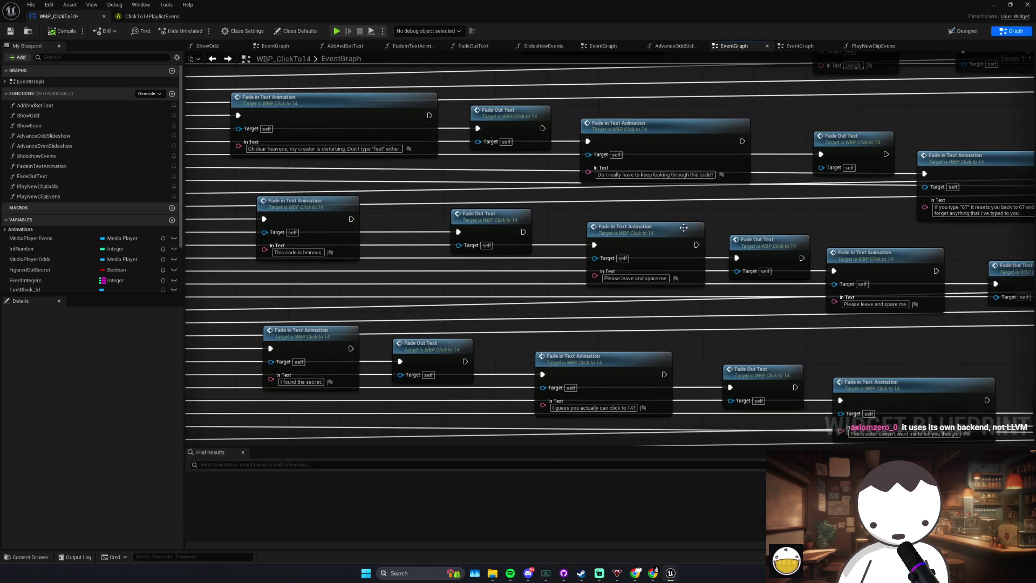
Step: Change the second 'Please leave and spare me.' line to 'End me.' and compile and save
{"action": "left_click", "coordinate": [599, 221]}
{"action": "left_click", "coordinate": [703, 260]}
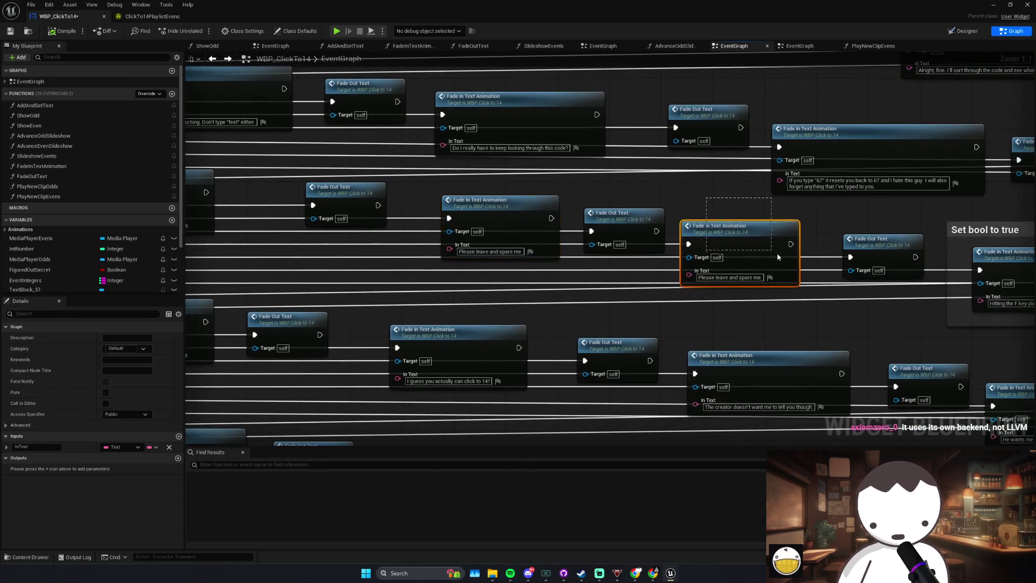
{"action": "left_click", "coordinate": [704, 261]}
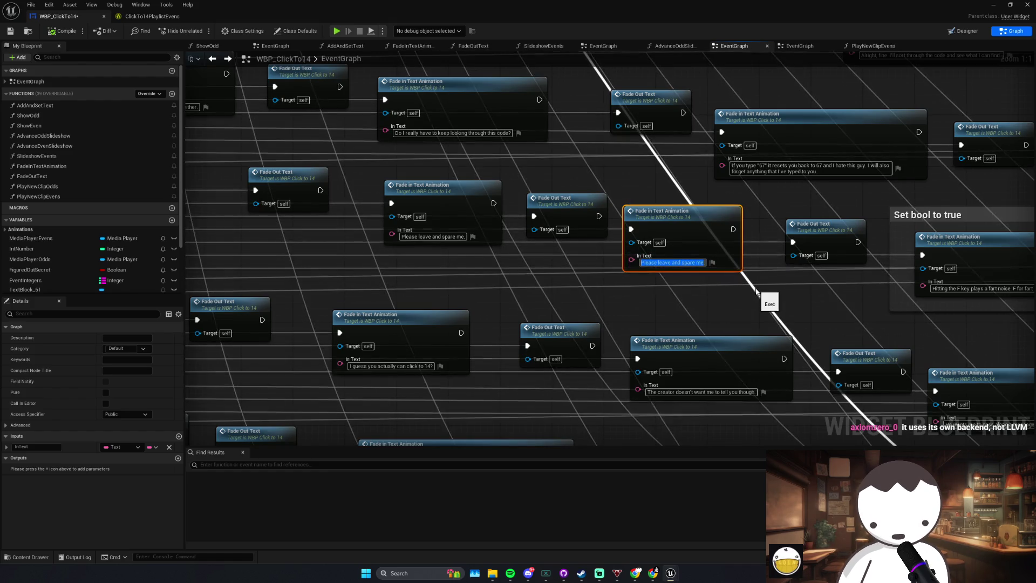
{"action": "type", "text": "End me."}
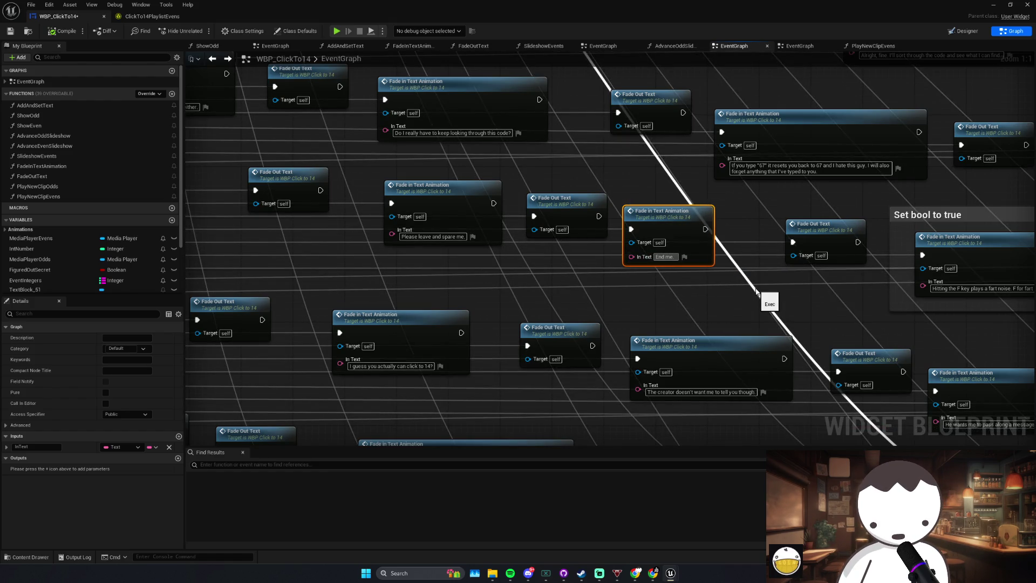
{"action": "left_click", "coordinate": [743, 289]}
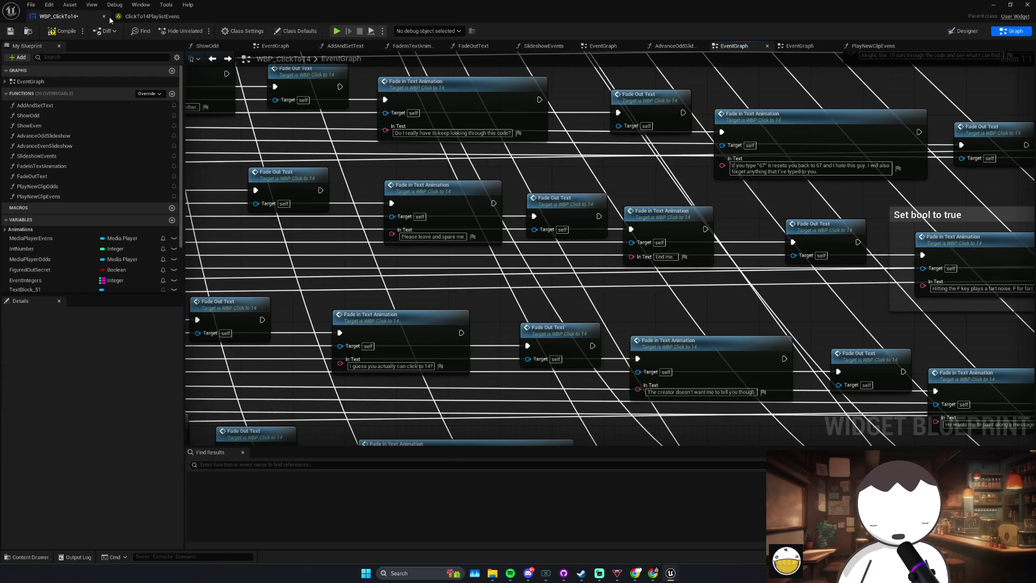
{"action": "left_click", "coordinate": [10, 31]}
Step: Drag the buried Fade Out Text node out from the stack to the right and save
{"action": "mouse_move", "coordinate": [757, 297]}
{"action": "left_mouse_down"}
{"action": "mouse_move", "coordinate": [480, 265]}
{"action": "mouse_move", "coordinate": [594, 267]}
{"action": "left_mouse_up"}
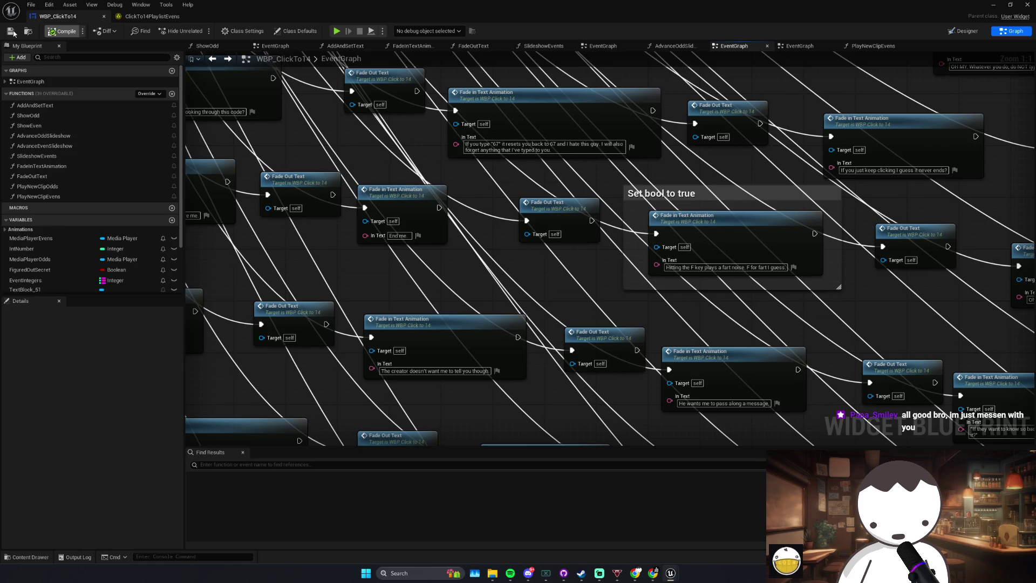
{"action": "scroll", "coordinate": [699, 197], "scroll_direction": "down", "scroll_amount": 2}
{"action": "left_click", "coordinate": [671, 219]}
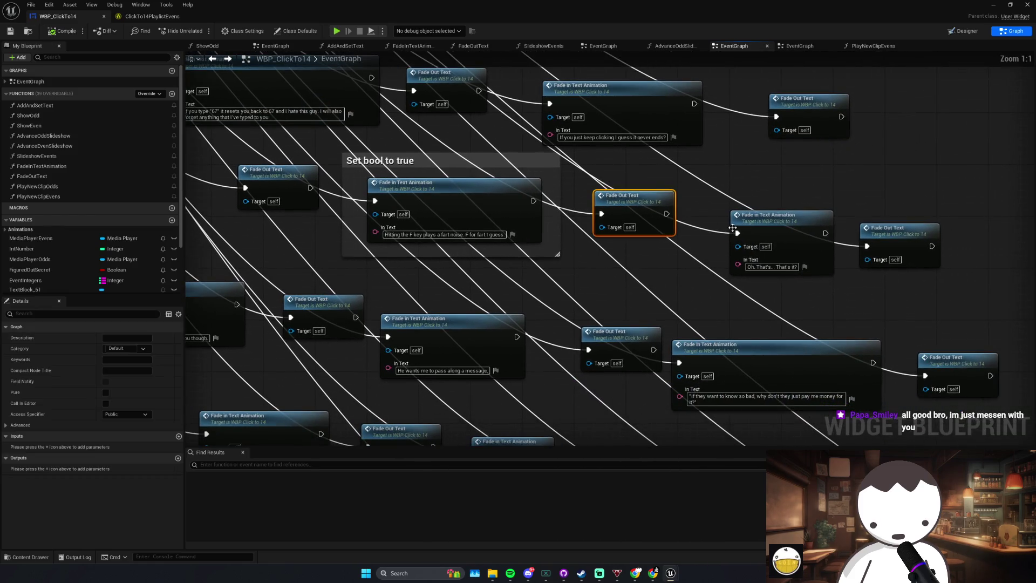
{"action": "scroll", "coordinate": [672, 219], "scroll_direction": "up", "scroll_amount": 2}
{"action": "left_click", "coordinate": [631, 227]}
{"action": "scroll", "coordinate": [642, 261], "scroll_direction": "down", "scroll_amount": 3}
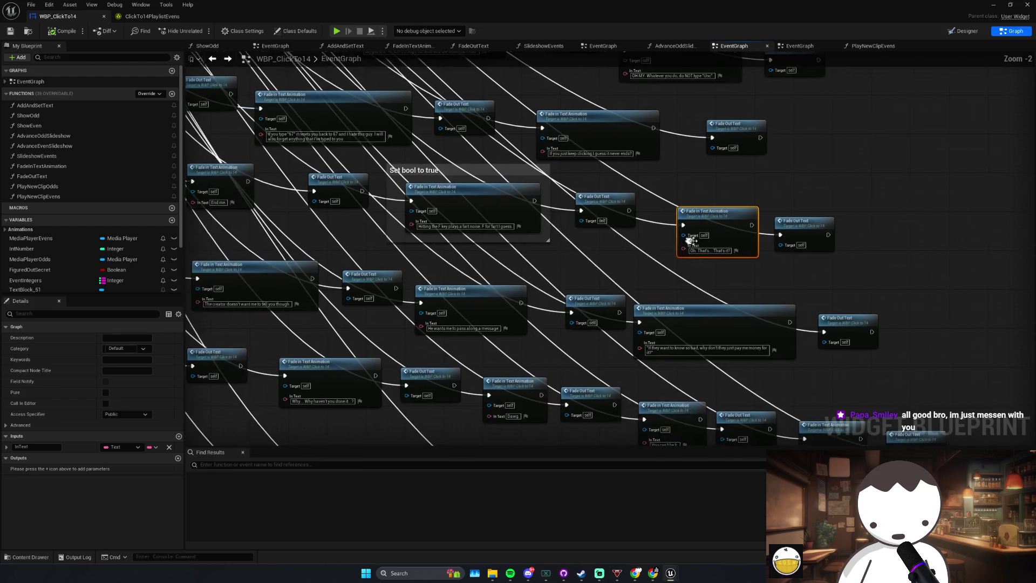
{"action": "left_click_drag", "start_coordinate": [642, 261], "coordinate": [503, 221]}
{"action": "scroll", "coordinate": [773, 227], "scroll_direction": "up", "scroll_amount": 3}
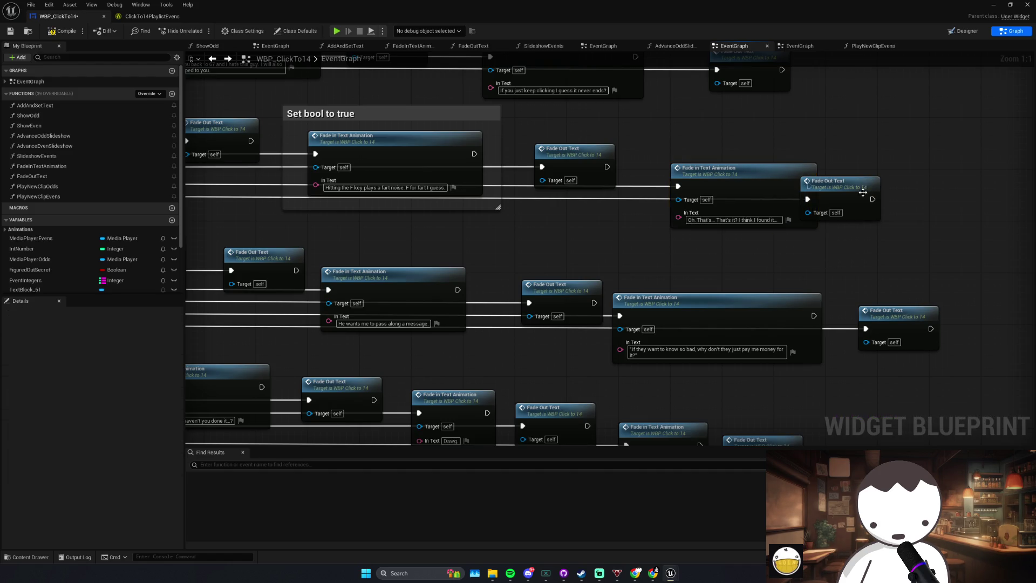
{"action": "left_click_drag", "start_coordinate": [864, 192], "coordinate": [921, 190]}
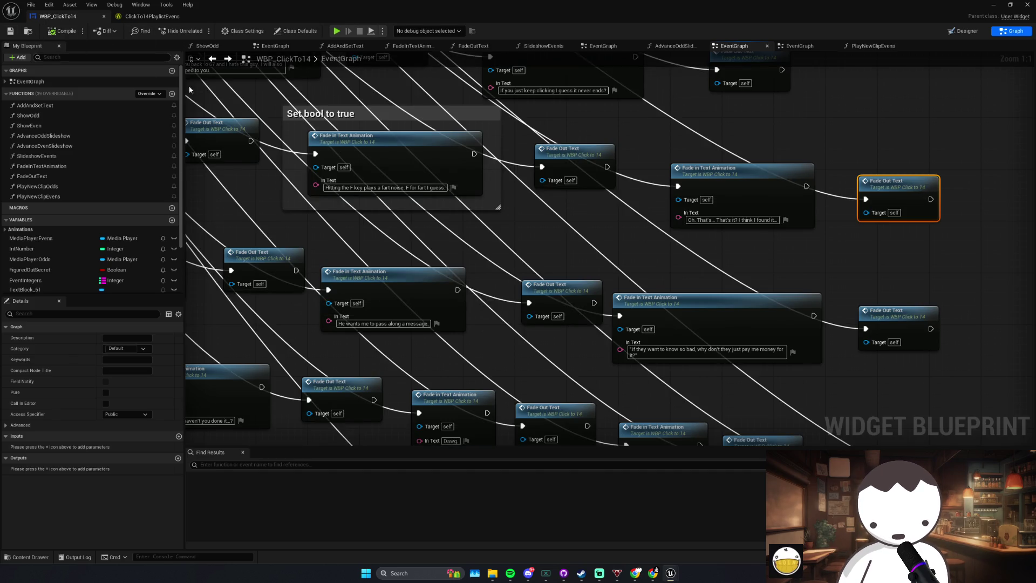
{"action": "left_click", "coordinate": [10, 30]}
{"action": "scroll", "coordinate": [439, 192], "scroll_direction": "down", "scroll_amount": 2}
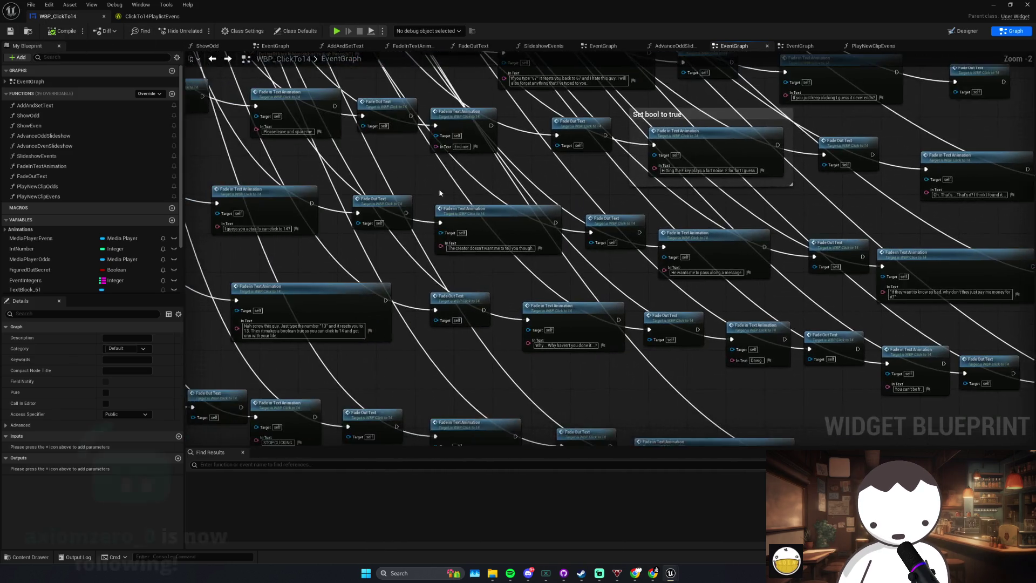
{"action": "left_click_drag", "start_coordinate": [439, 192], "coordinate": [456, 218]}
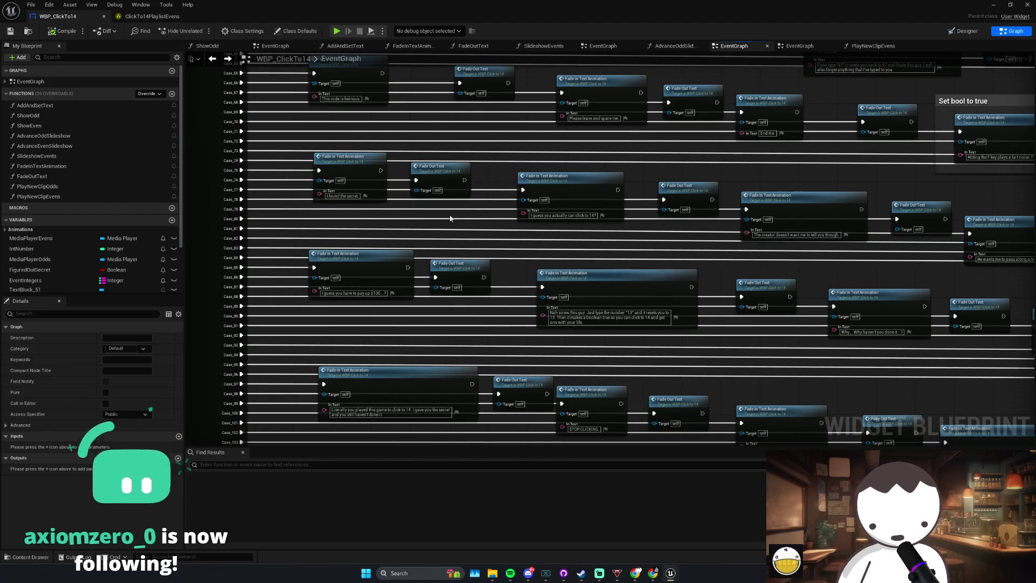
Step: Marquee-select the dialogue nodes around the long type-the-number-13 line
{"action": "left_click_drag", "start_coordinate": [457, 219], "coordinate": [452, 243]}
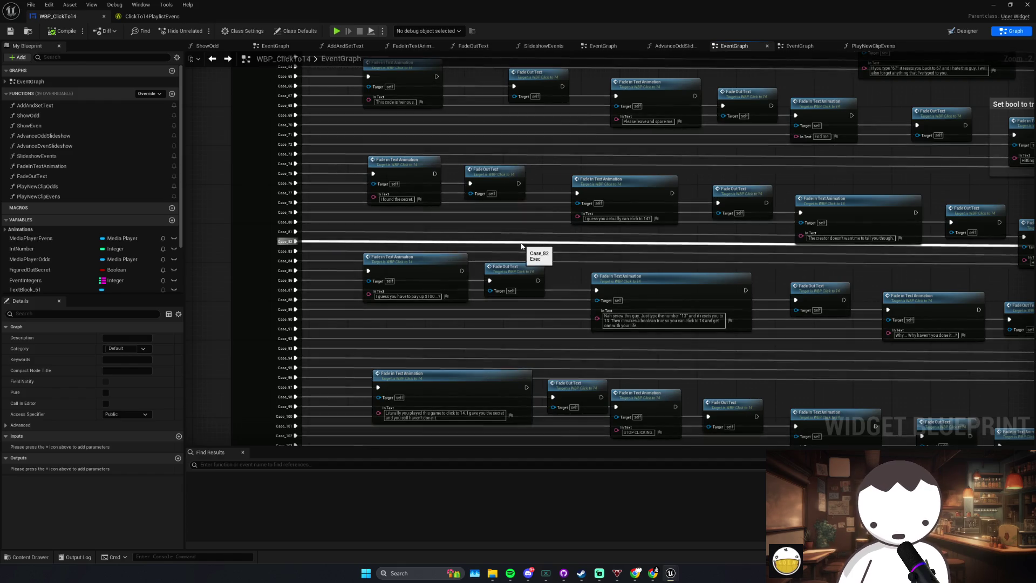
{"action": "scroll", "coordinate": [719, 251], "scroll_direction": "up", "scroll_amount": 5}
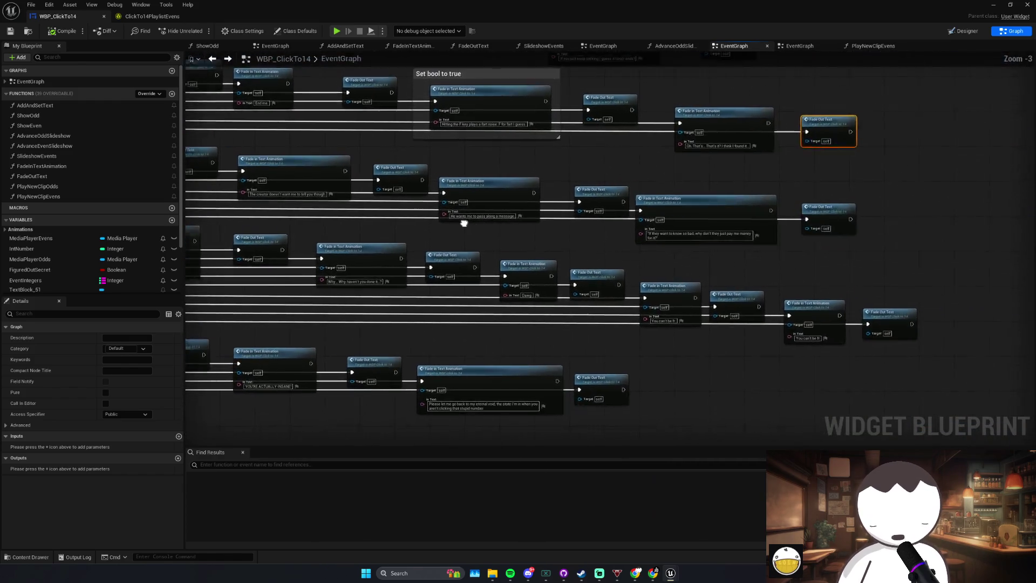
{"action": "scroll", "coordinate": [719, 251], "scroll_direction": "up", "scroll_amount": 1}
{"action": "left_click", "coordinate": [690, 230]}
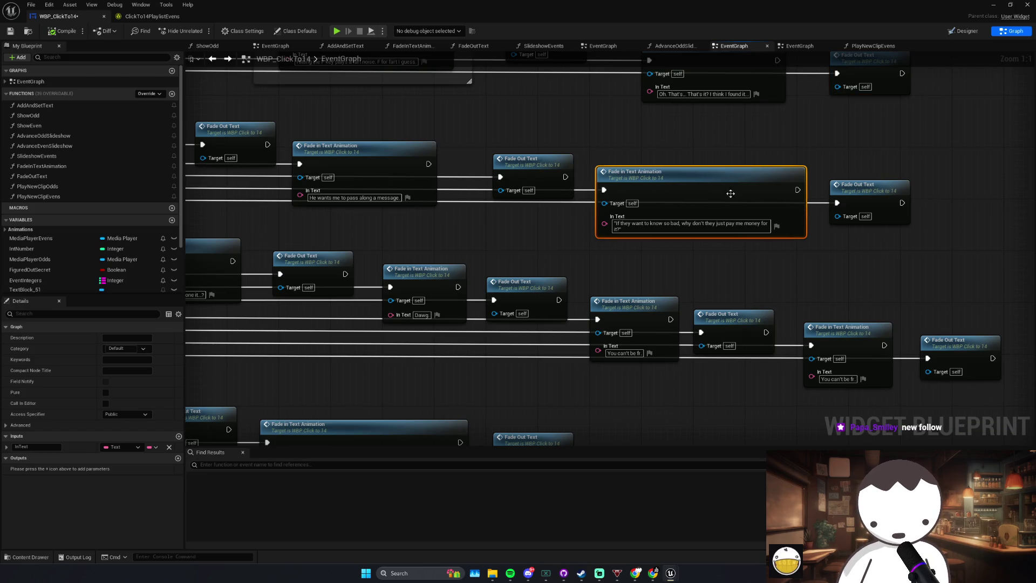
{"action": "left_click_drag", "start_coordinate": [586, 254], "coordinate": [717, 254]}
{"action": "left_click_drag", "start_coordinate": [216, 254], "coordinate": [442, 253]}
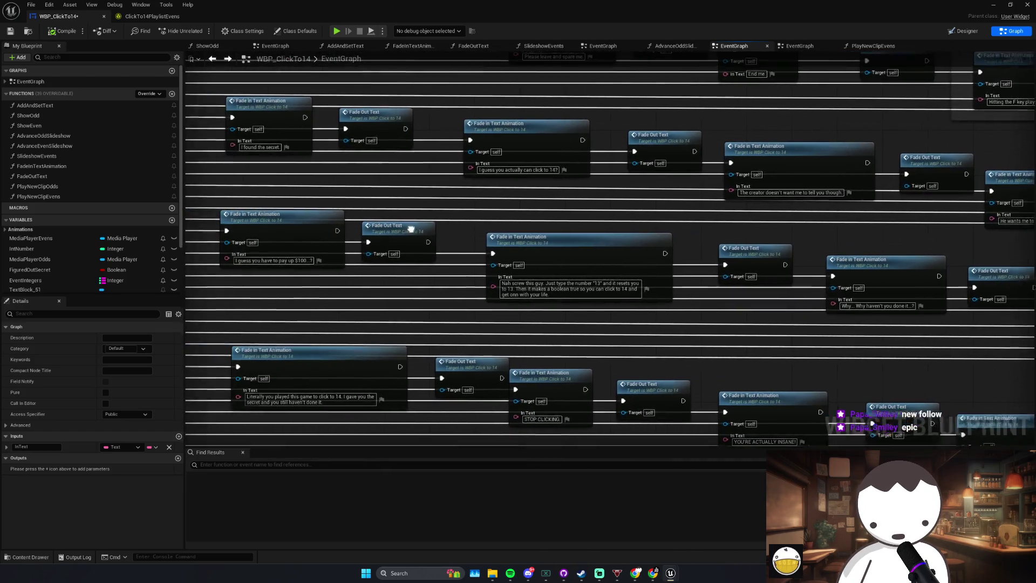
{"action": "left_click_drag", "start_coordinate": [216, 254], "coordinate": [348, 285]}
{"action": "left_click", "coordinate": [512, 239]}
{"action": "mouse_move", "coordinate": [477, 215]}
{"action": "left_mouse_down"}
{"action": "mouse_move", "coordinate": [573, 287]}
{"action": "mouse_move", "coordinate": [611, 299]}
{"action": "mouse_move", "coordinate": [672, 295]}
{"action": "mouse_move", "coordinate": [713, 222]}
{"action": "left_mouse_up"}
Step: Replace the 'You can't be fr.' line with 'Don't do this.' and compile
{"action": "left_click", "coordinate": [880, 232]}
{"action": "double_click", "coordinate": [871, 274]}
{"action": "left_click_drag", "start_coordinate": [1023, 315], "coordinate": [796, 274]}
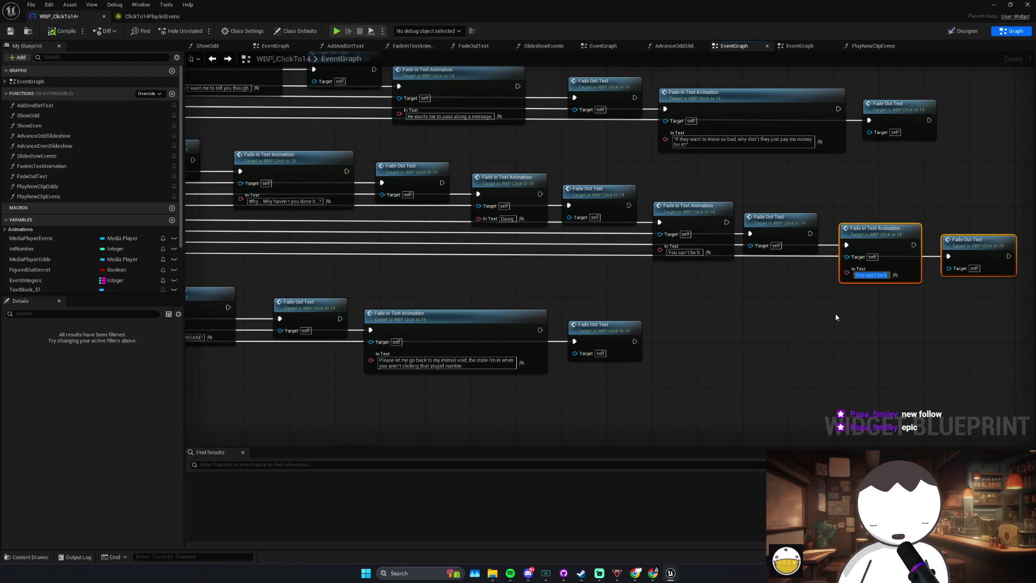
{"action": "type", "text": "P"}
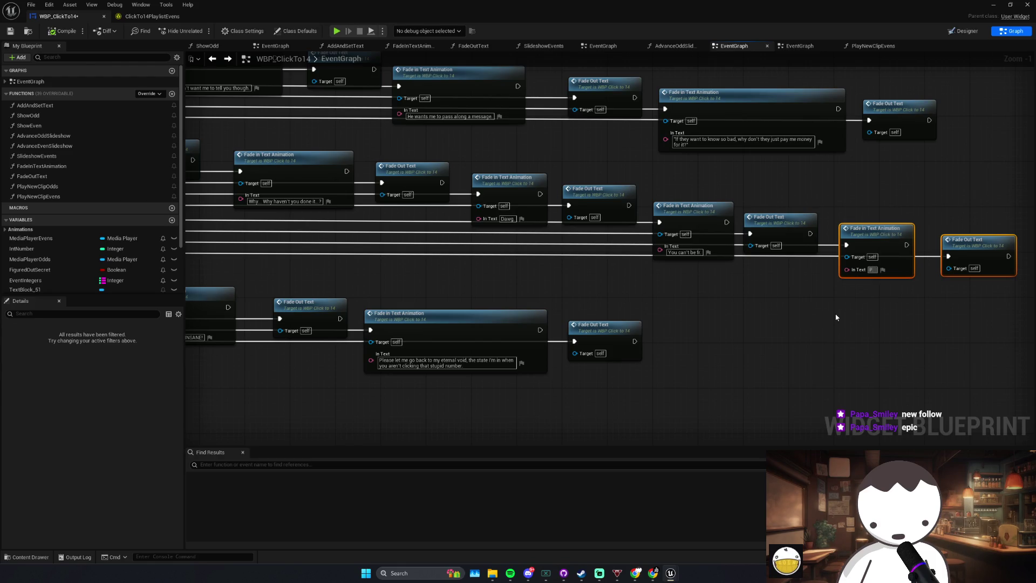
{"action": "type", "text": "on't do thi"}
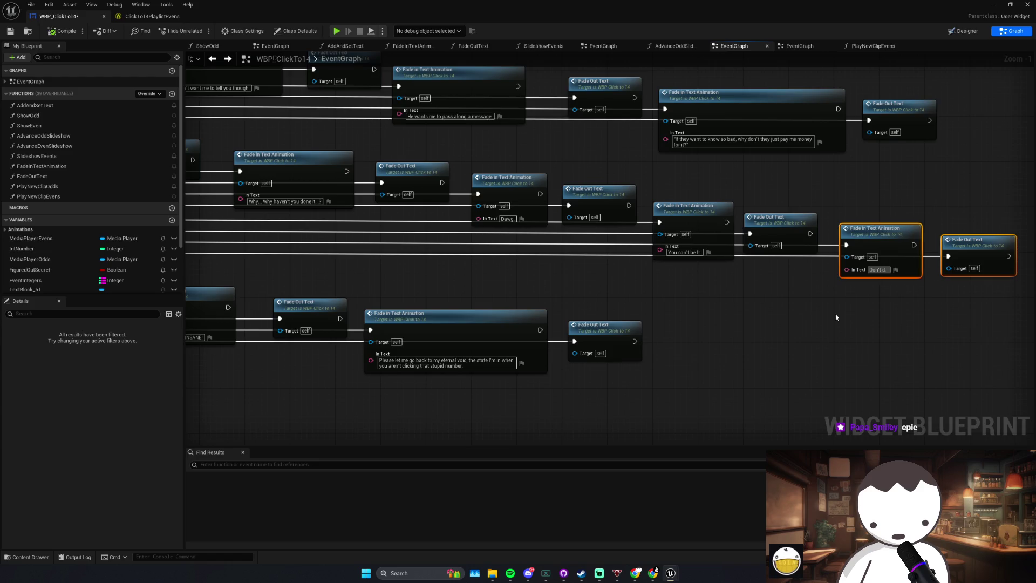
{"action": "left_click", "coordinate": [836, 317]}
{"action": "left_click", "coordinate": [57, 32]}
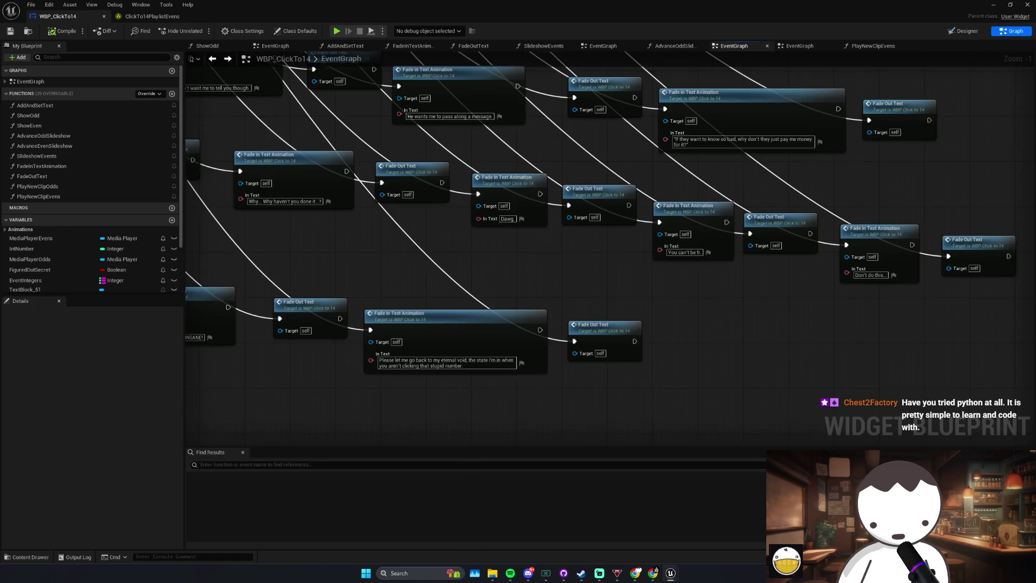
Step: Select the final 'Please let me go back' and STOP CLICKING nodes with their Fade Out Text nodes
{"action": "scroll", "coordinate": [754, 259], "scroll_direction": "down", "scroll_amount": 2}
{"action": "scroll", "coordinate": [469, 271], "scroll_direction": "up", "scroll_amount": 1}
{"action": "mouse_move", "coordinate": [432, 288]}
{"action": "left_mouse_down"}
{"action": "mouse_move", "coordinate": [531, 285]}
{"action": "mouse_move", "coordinate": [684, 328]}
{"action": "mouse_move", "coordinate": [793, 339]}
{"action": "left_mouse_up"}
{"action": "left_click", "coordinate": [637, 259]}
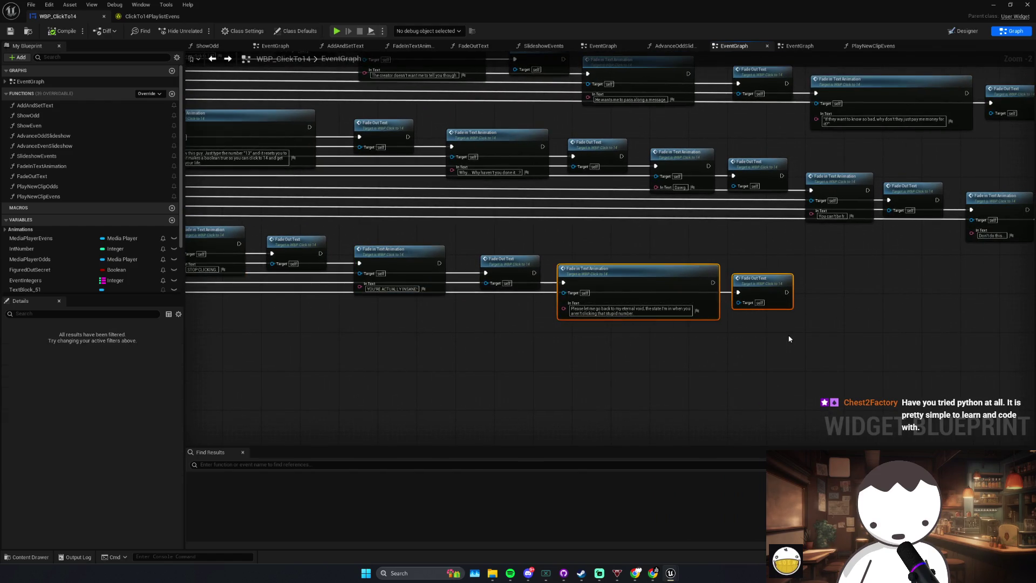
{"action": "scroll", "coordinate": [786, 353], "scroll_direction": "down", "scroll_amount": 2}
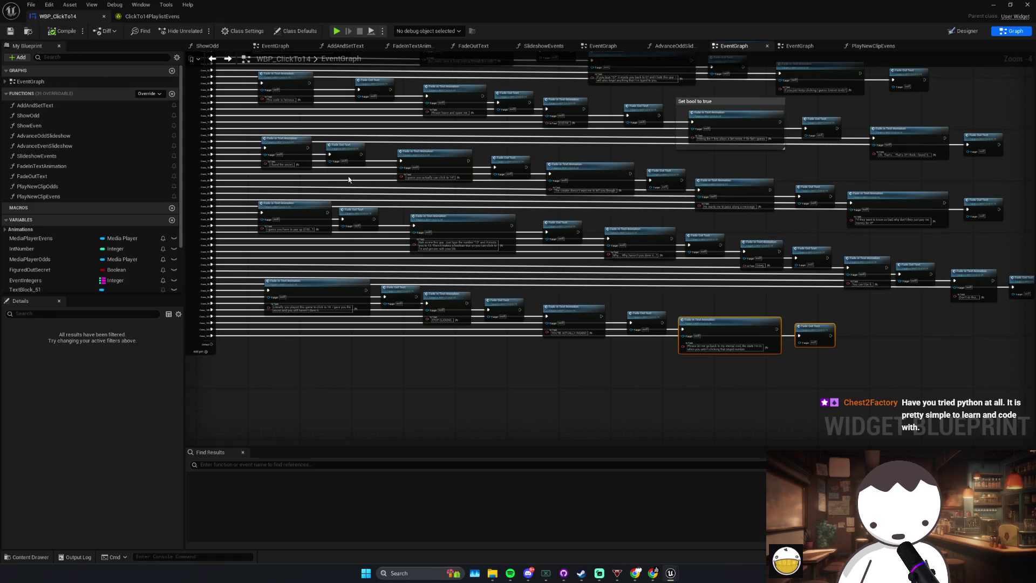
{"action": "left_click_drag", "start_coordinate": [348, 179], "coordinate": [408, 212]}
{"action": "left_click_drag", "start_coordinate": [505, 308], "coordinate": [448, 368]}
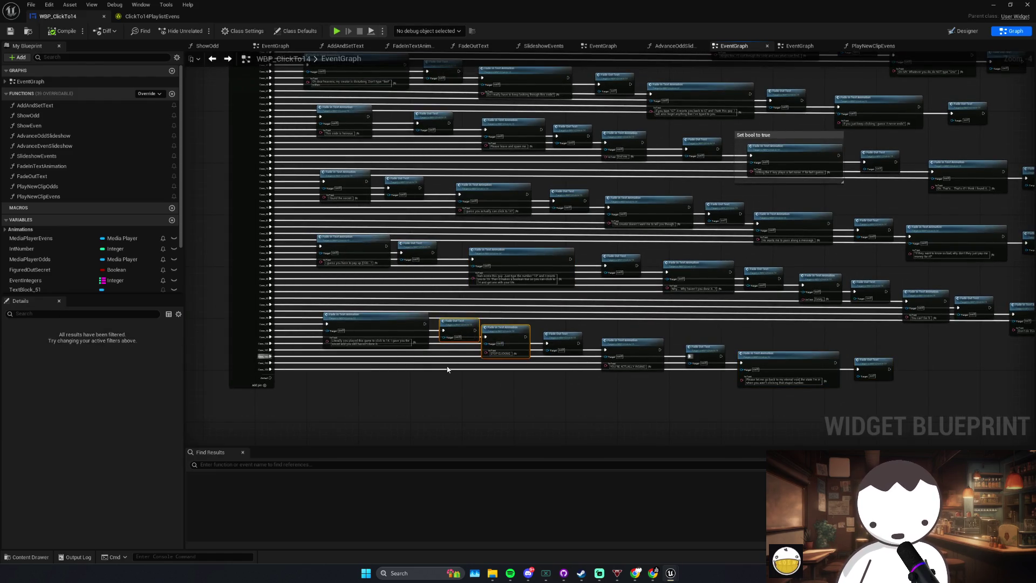
{"action": "scroll", "coordinate": [518, 313], "scroll_direction": "down", "scroll_amount": 2}
{"action": "scroll", "coordinate": [460, 237], "scroll_direction": "up", "scroll_amount": 5}
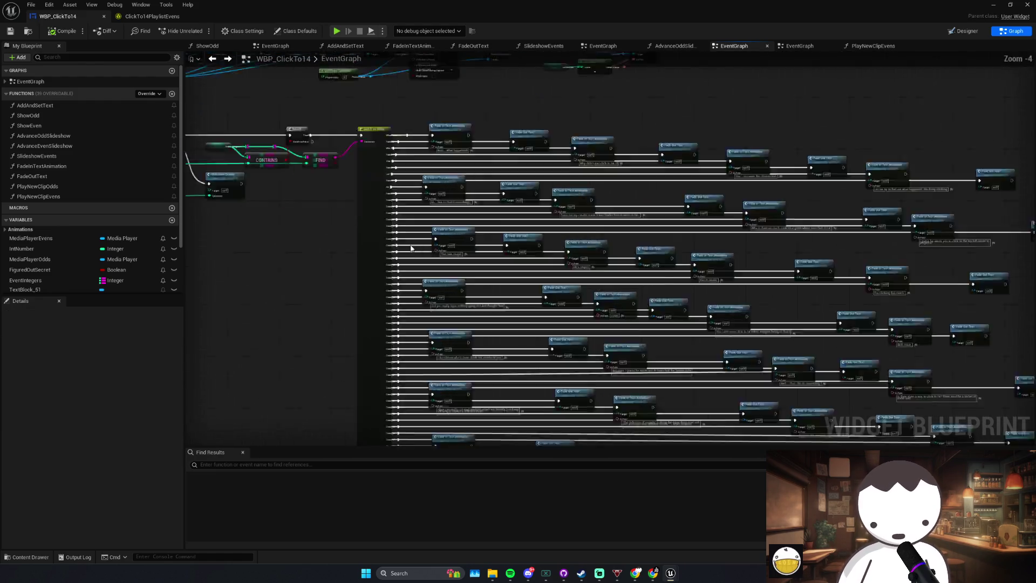
Step: Nudge the 'Did you really...' fade-in node slightly left
{"action": "scroll", "coordinate": [460, 236], "scroll_direction": "down", "scroll_amount": 2}
{"action": "scroll", "coordinate": [421, 213], "scroll_direction": "up", "scroll_amount": 1}
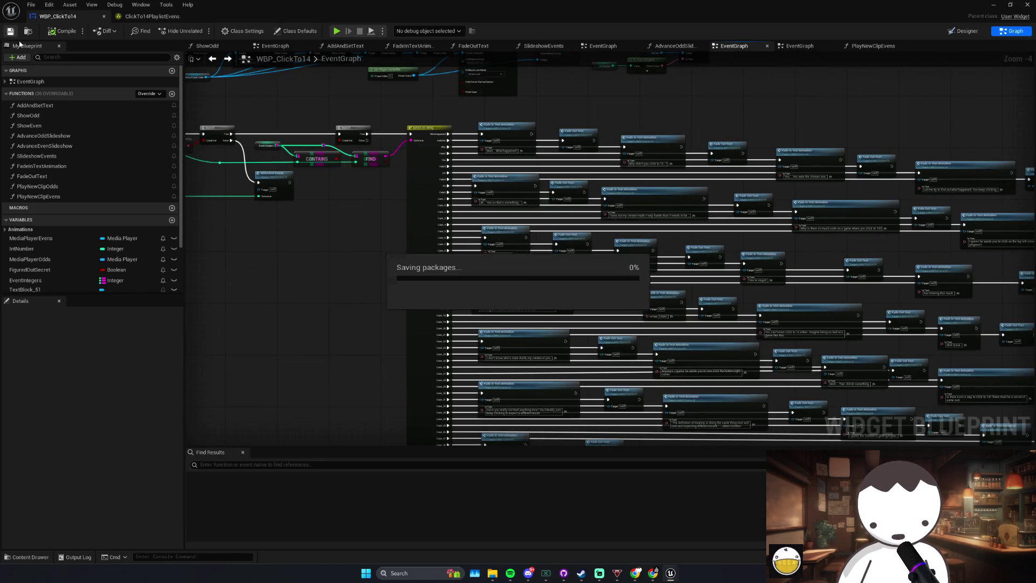
{"action": "scroll", "coordinate": [432, 216], "scroll_direction": "up", "scroll_amount": 4}
{"action": "left_click", "coordinate": [540, 244]}
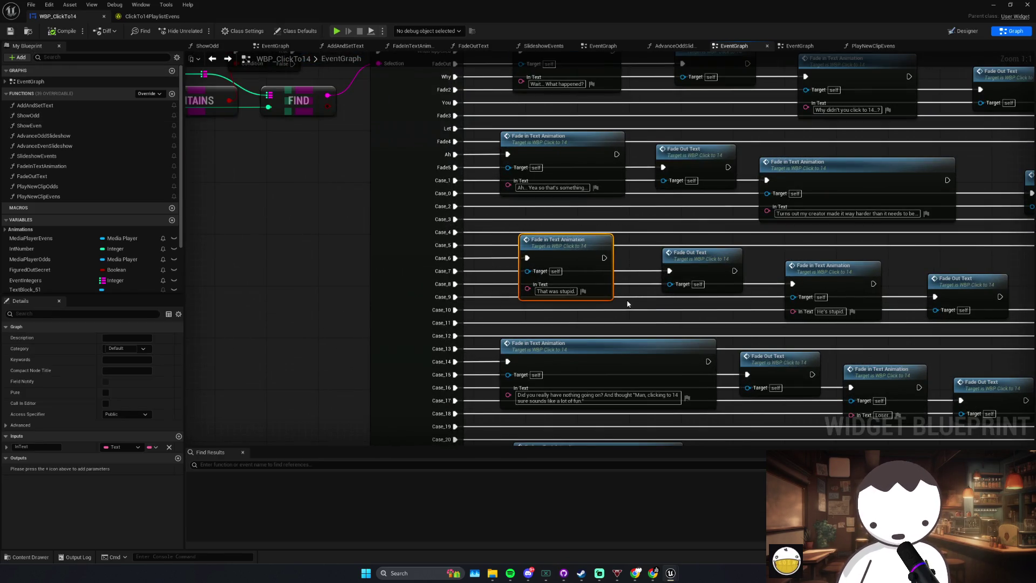
{"action": "left_click", "coordinate": [609, 296]}
{"action": "mouse_move", "coordinate": [644, 348]}
{"action": "left_mouse_down"}
{"action": "mouse_move", "coordinate": [615, 334]}
{"action": "mouse_move", "coordinate": [638, 348]}
{"action": "left_mouse_up"}
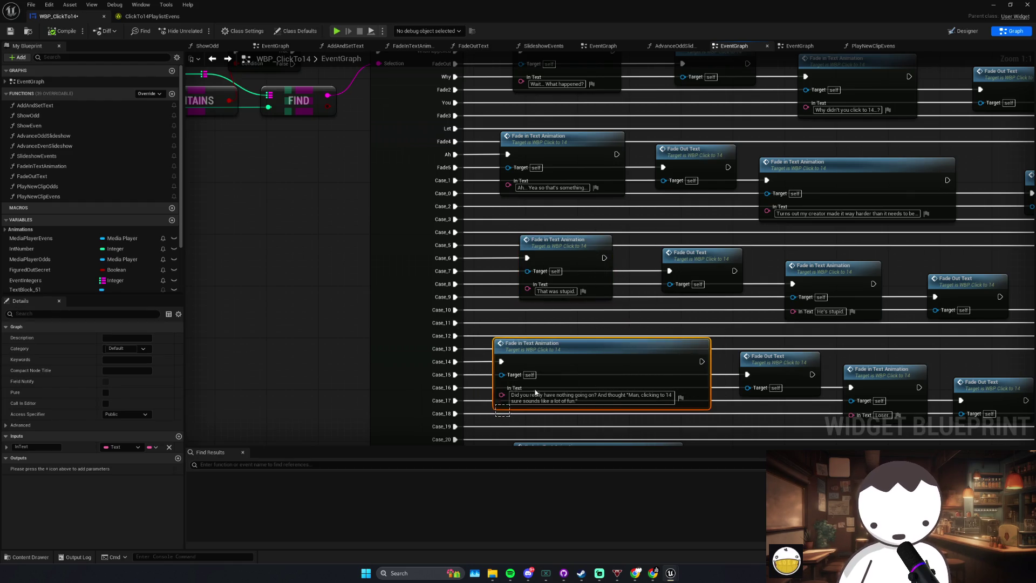
Step: Check the Switch on String alignment against its Case_12, Case_13 and Case_7 fade nodes
{"action": "scroll", "coordinate": [572, 305], "scroll_direction": "down", "scroll_amount": 2}
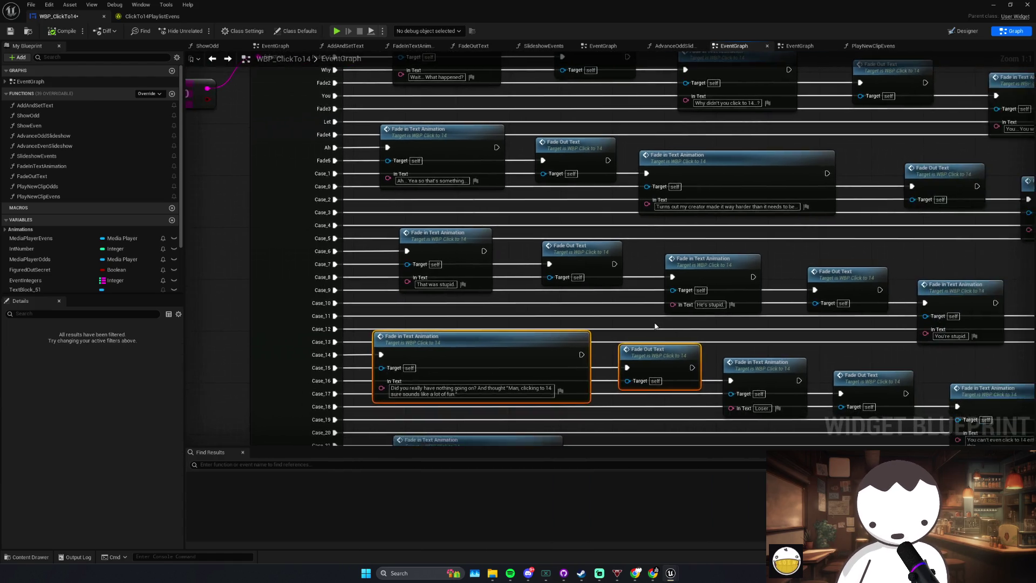
{"action": "left_click", "coordinate": [570, 310]}
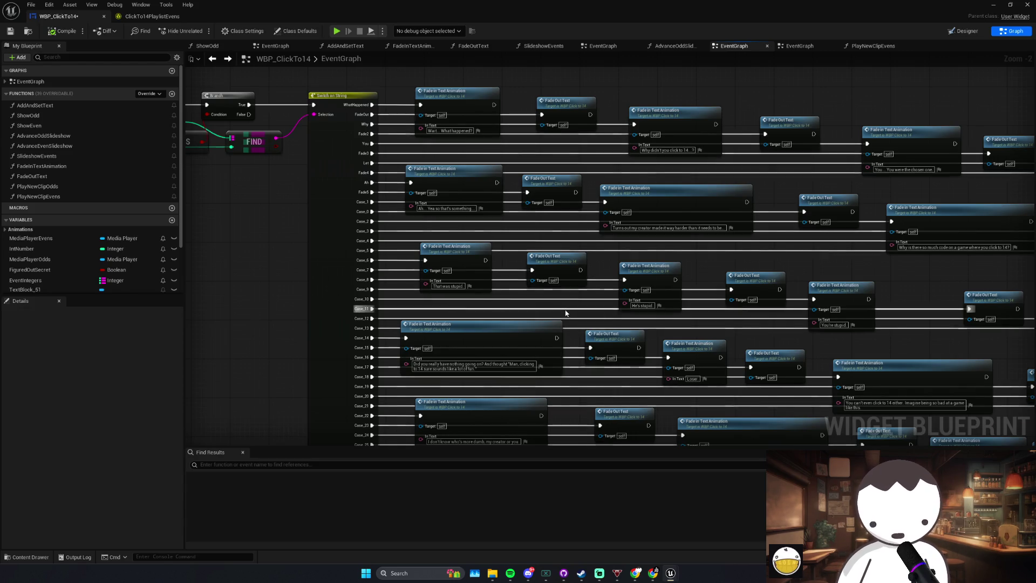
{"action": "left_click_drag", "start_coordinate": [527, 370], "coordinate": [528, 371]}
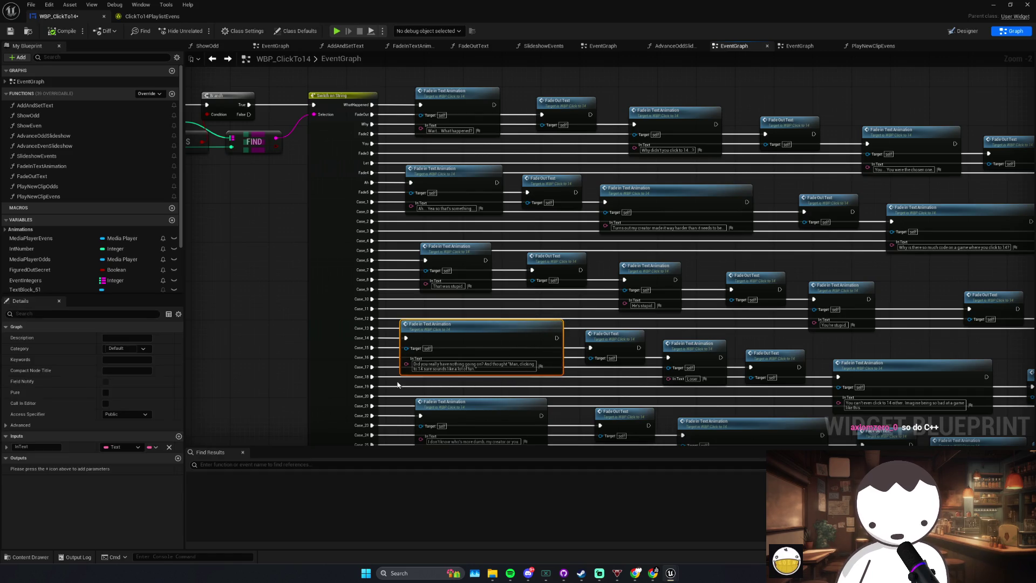
{"action": "left_click_drag", "start_coordinate": [290, 319], "coordinate": [346, 329]}
{"action": "left_click_drag", "start_coordinate": [405, 343], "coordinate": [499, 349]}
{"action": "left_click", "coordinate": [505, 318]}
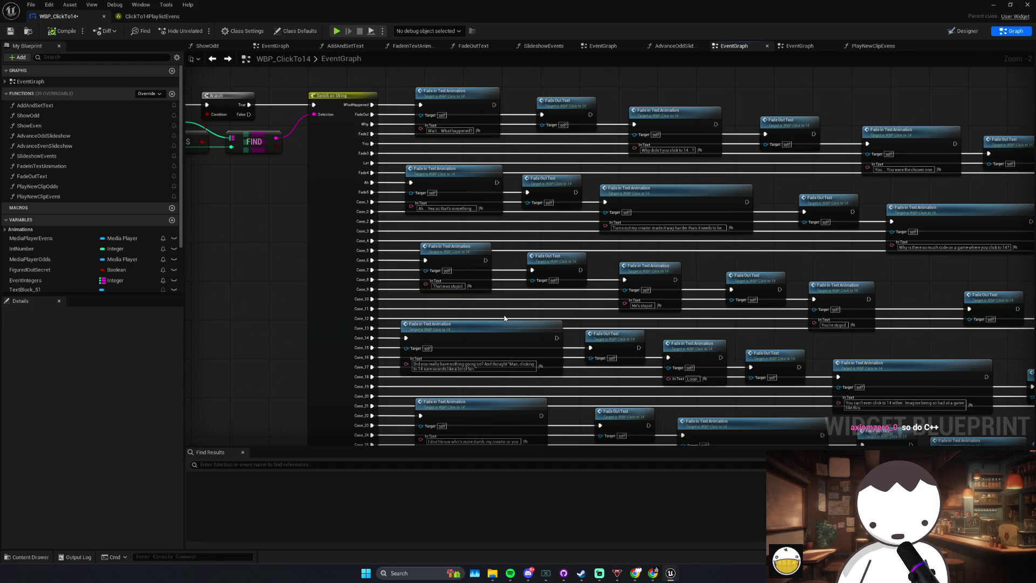
{"action": "mouse_move", "coordinate": [279, 332]}
{"action": "left_mouse_down"}
{"action": "mouse_move", "coordinate": [299, 350]}
{"action": "mouse_move", "coordinate": [467, 340]}
{"action": "left_mouse_up"}
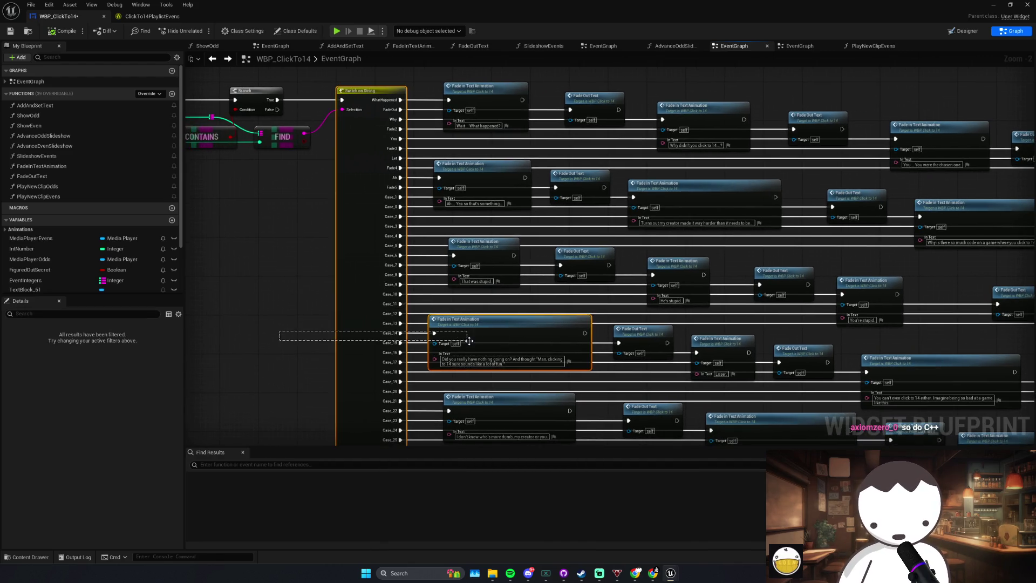
{"action": "left_click", "coordinate": [310, 358]}
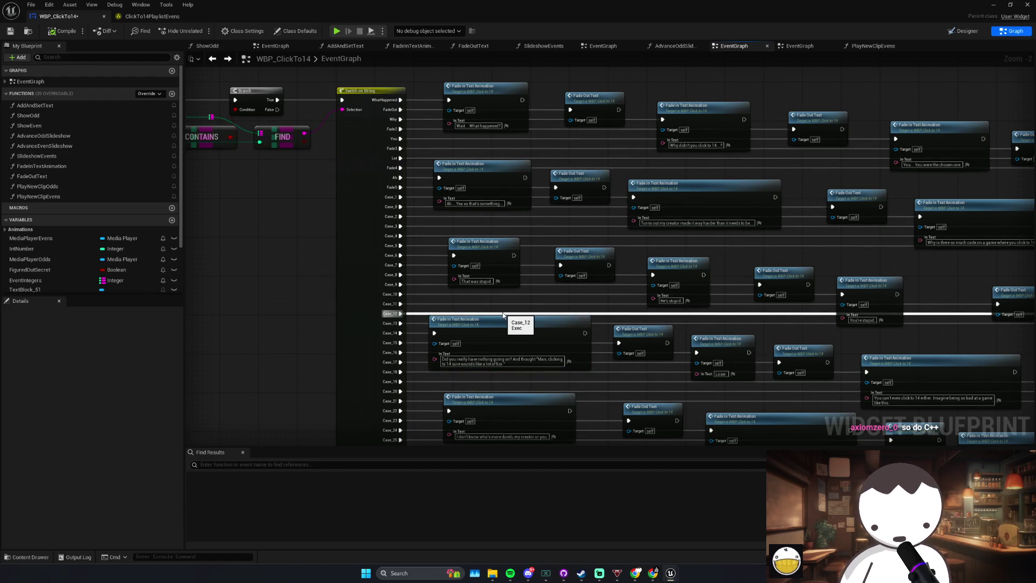
{"action": "left_click_drag", "start_coordinate": [504, 314], "coordinate": [358, 339]}
{"action": "left_click", "coordinate": [492, 306]}
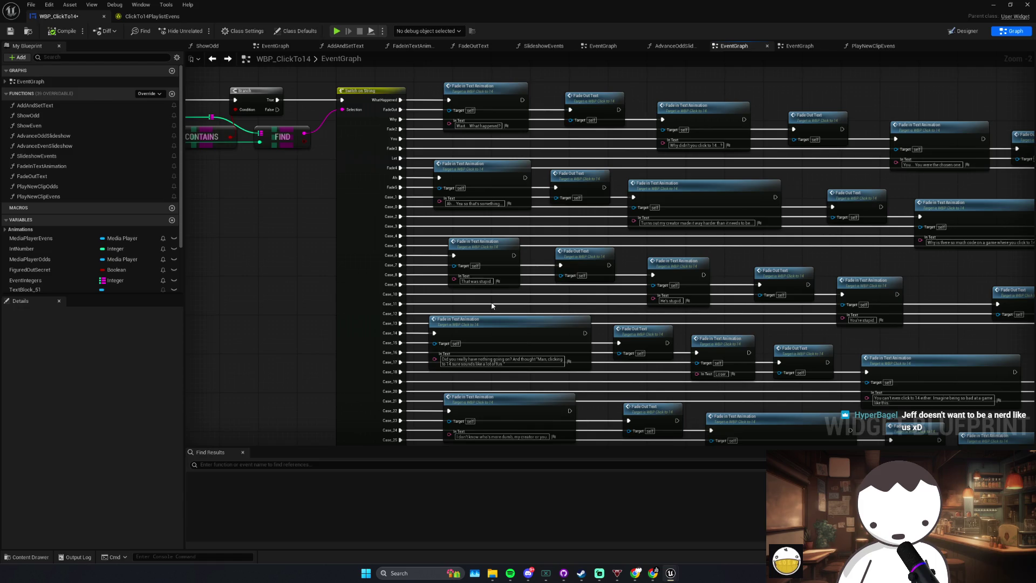
{"action": "left_click_drag", "start_coordinate": [487, 302], "coordinate": [297, 341]}
{"action": "mouse_move", "coordinate": [619, 290]}
{"action": "left_mouse_down"}
{"action": "mouse_move", "coordinate": [300, 263]}
{"action": "mouse_move", "coordinate": [313, 262]}
{"action": "left_mouse_up"}
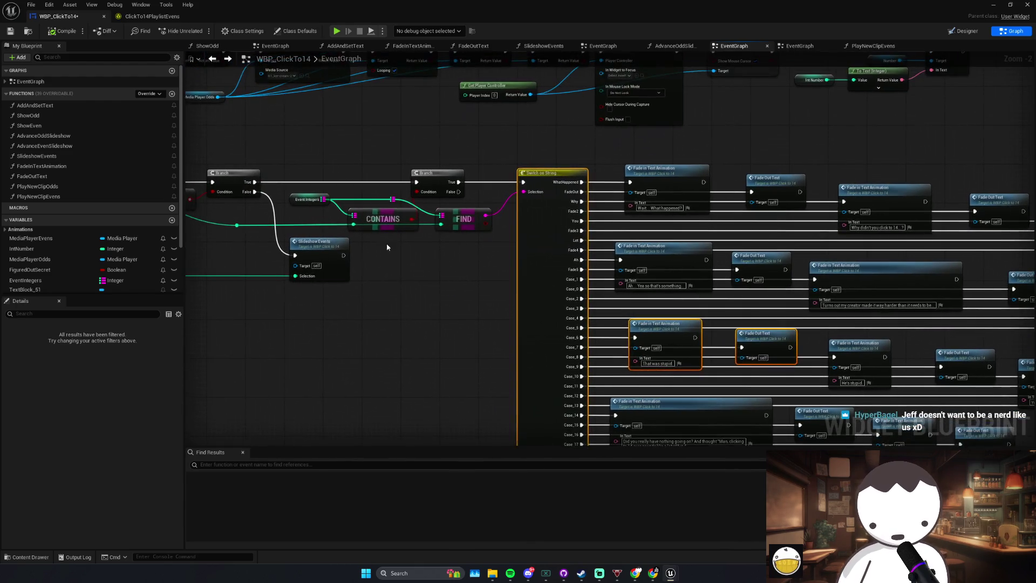
Step: Inspect the Event Integers case mapping and the reroute and Slideshow Events nodes
{"action": "left_click", "coordinate": [308, 200]}
{"action": "scroll", "coordinate": [172, 371], "scroll_direction": "down", "scroll_amount": 20}
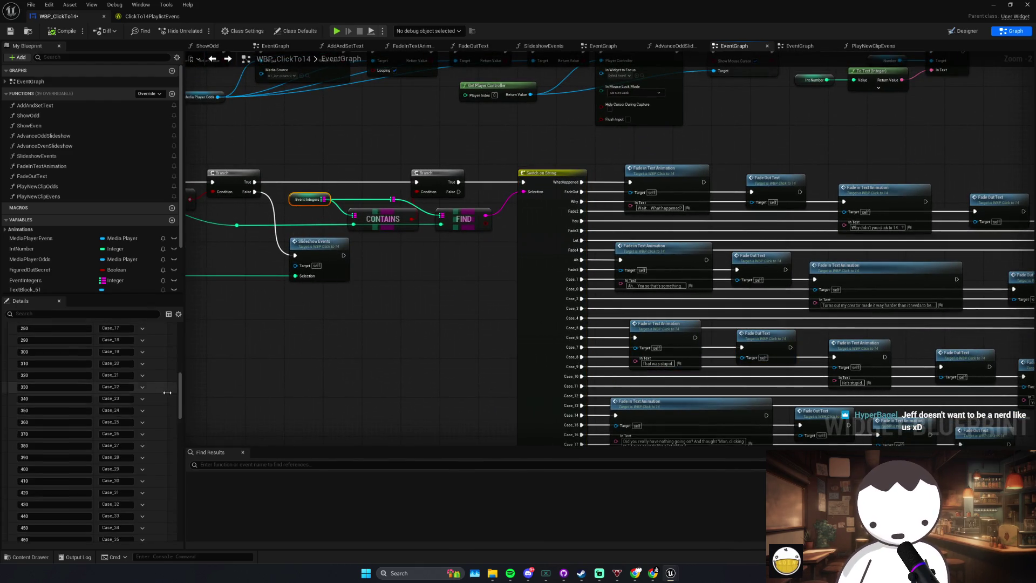
{"action": "scroll", "coordinate": [181, 441], "scroll_direction": "down", "scroll_amount": 4}
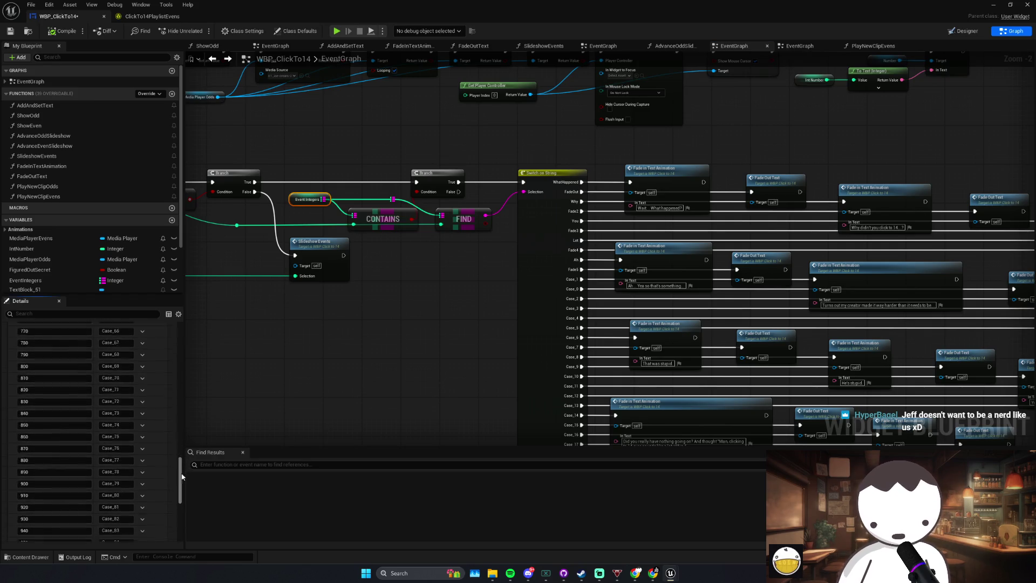
{"action": "scroll", "coordinate": [181, 475], "scroll_direction": "up", "scroll_amount": 5}
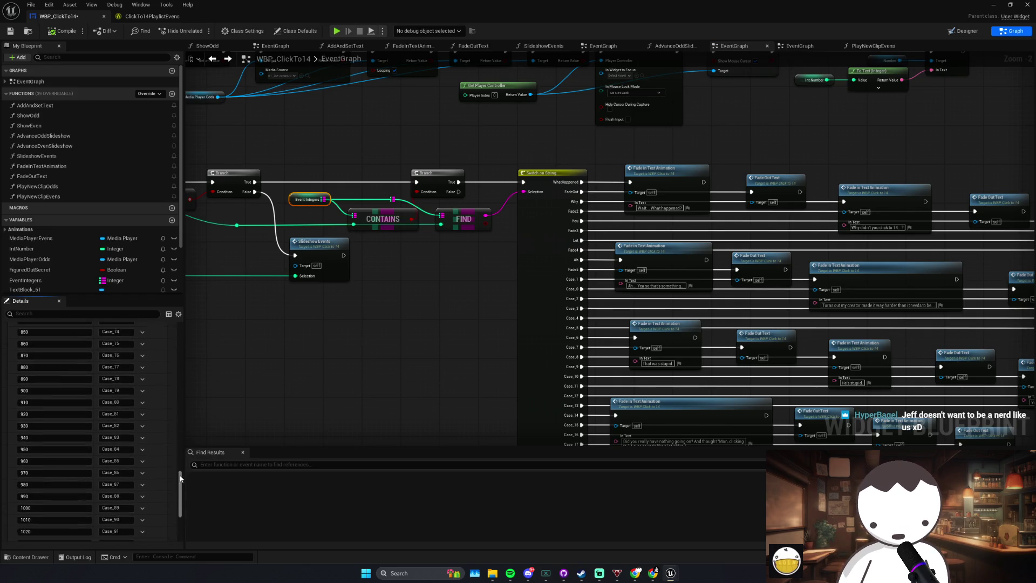
{"action": "left_click", "coordinate": [314, 382]}
{"action": "left_click_drag", "start_coordinate": [314, 382], "coordinate": [594, 302]}
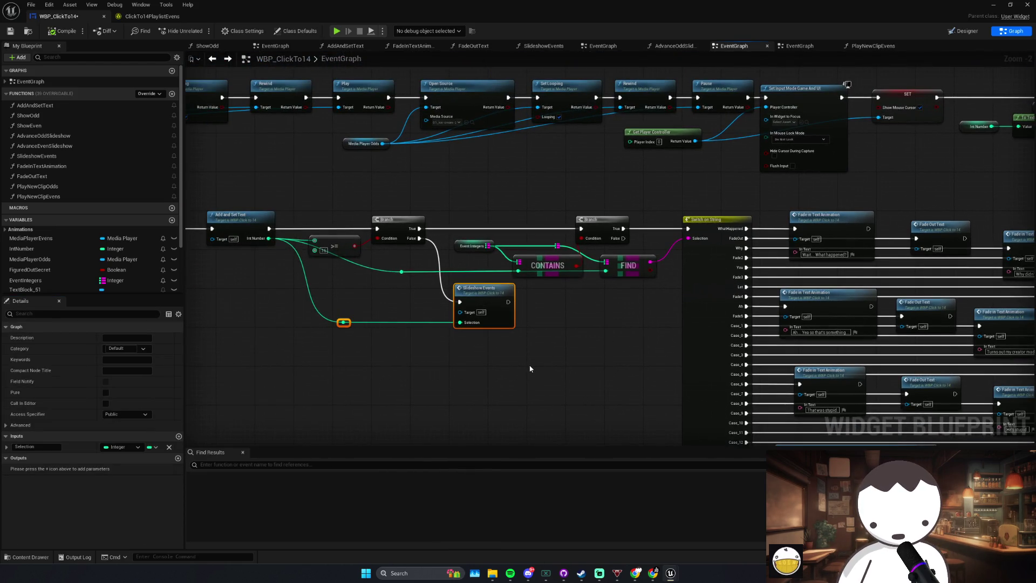
{"action": "left_click_drag", "start_coordinate": [530, 369], "coordinate": [556, 371]}
Step: Move the >= comparison node about 25 px lower
{"action": "left_click", "coordinate": [375, 246]}
{"action": "scroll", "coordinate": [376, 246], "scroll_direction": "up", "scroll_amount": 2}
{"action": "left_click_drag", "start_coordinate": [358, 236], "coordinate": [362, 249]}
{"action": "scroll", "coordinate": [365, 249], "scroll_direction": "down", "scroll_amount": 3}
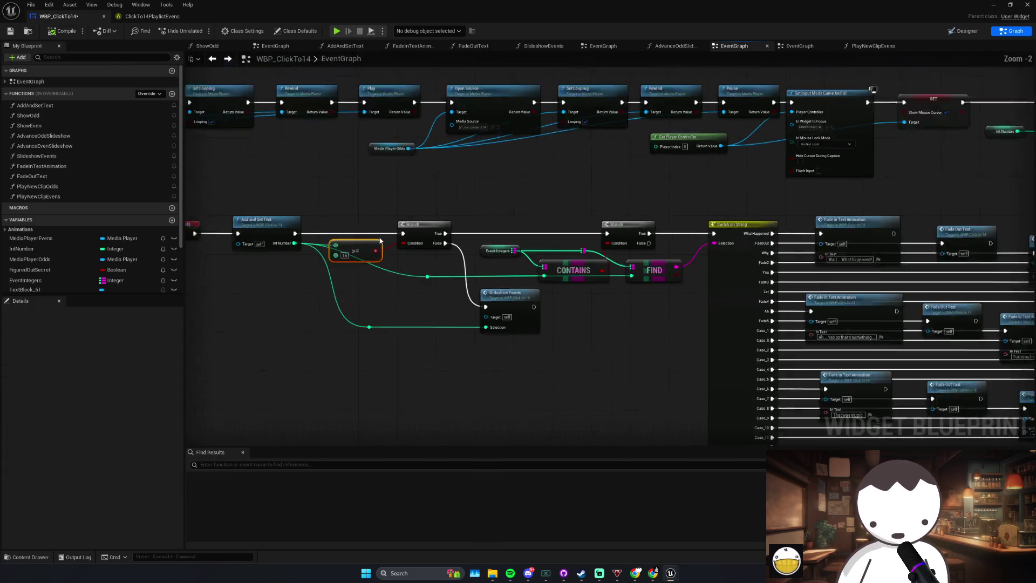
{"action": "left_click_drag", "start_coordinate": [248, 249], "coordinate": [276, 238]}
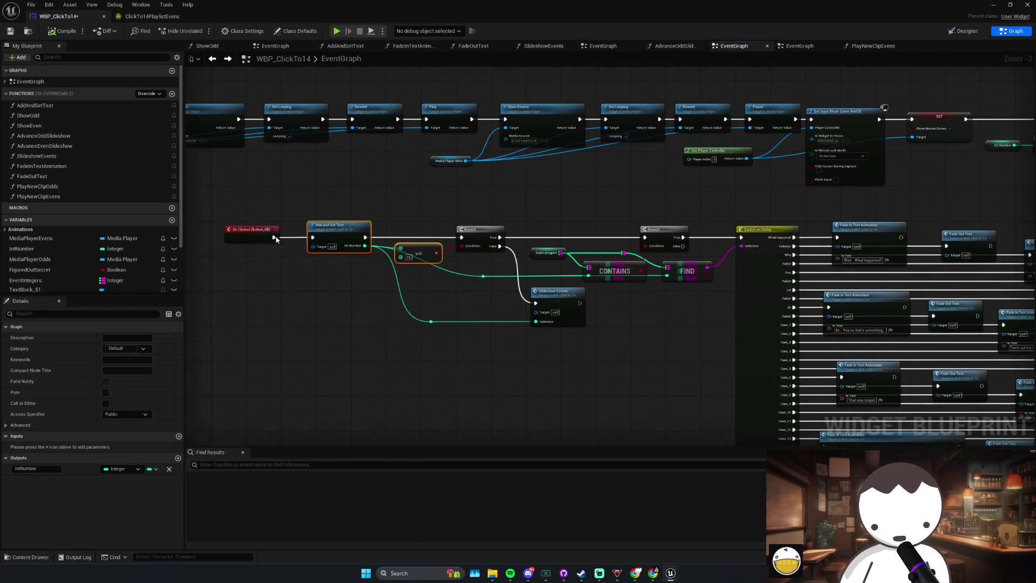
{"action": "left_click", "coordinate": [408, 266]}
{"action": "left_click_drag", "start_coordinate": [366, 268], "coordinate": [301, 268]}
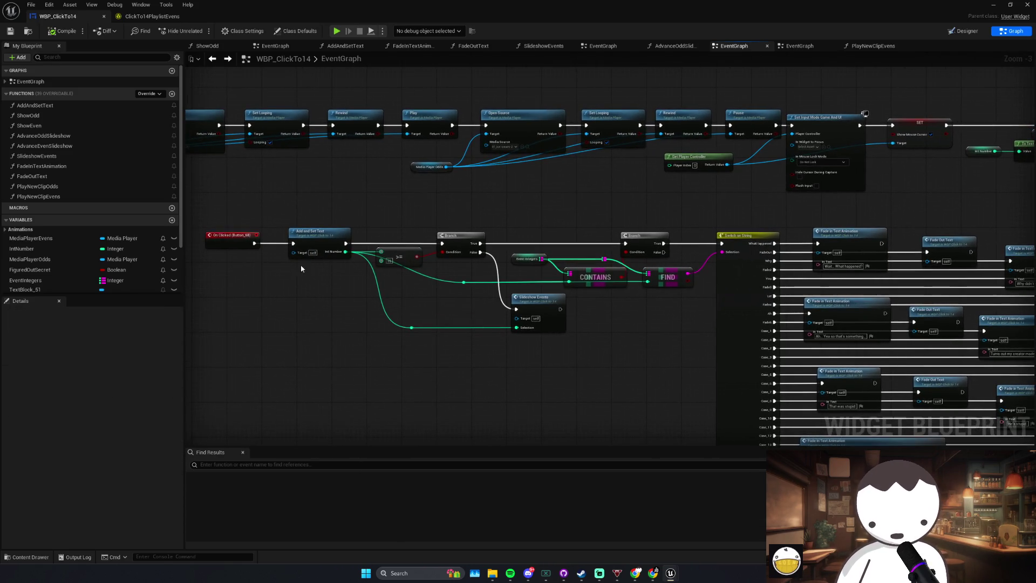
{"action": "left_click_drag", "start_coordinate": [360, 279], "coordinate": [375, 281]}
{"action": "mouse_move", "coordinate": [393, 293]}
{"action": "left_mouse_down"}
{"action": "mouse_move", "coordinate": [555, 352]}
{"action": "mouse_move", "coordinate": [415, 347]}
{"action": "mouse_move", "coordinate": [288, 305]}
{"action": "left_mouse_up"}
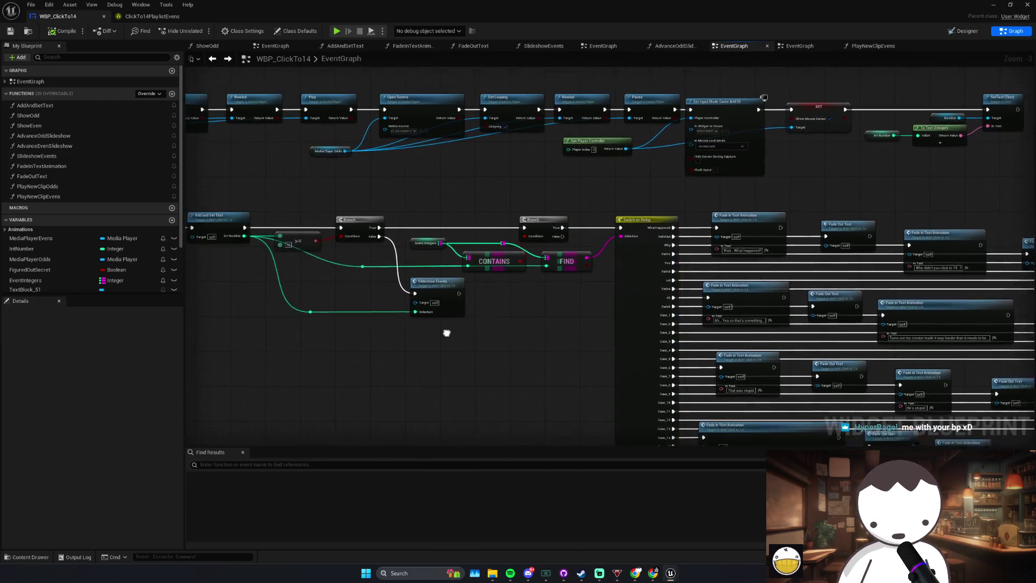
{"action": "mouse_move", "coordinate": [464, 333]}
{"action": "left_mouse_down"}
{"action": "mouse_move", "coordinate": [513, 352]}
{"action": "mouse_move", "coordinate": [514, 320]}
{"action": "left_mouse_up"}
Step: Save the widget blueprint and review the 'Turns out...', 'chosen one' and 'Why is there so much code' rows
{"action": "key", "text": "ctrl+s"}
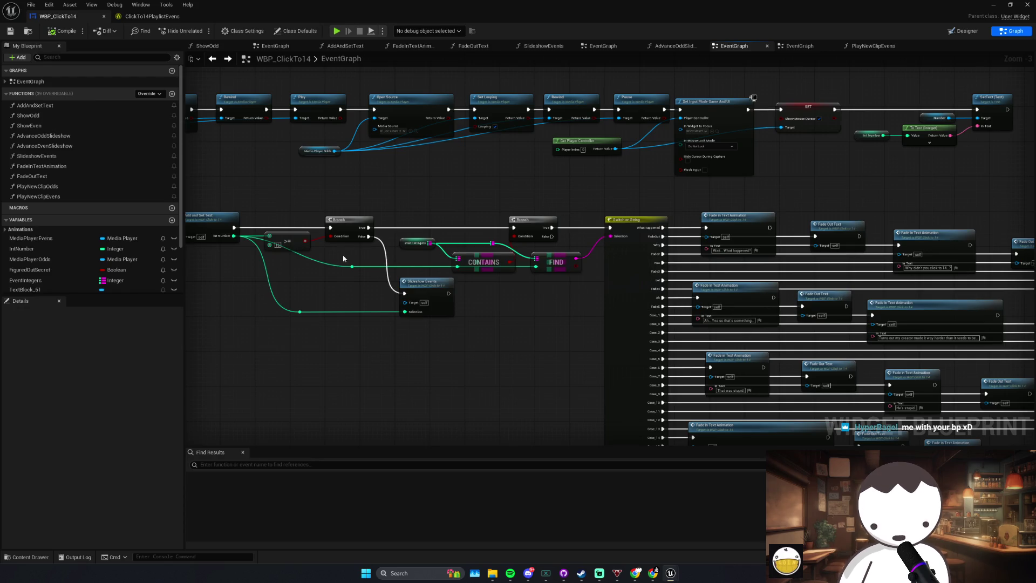
{"action": "left_click_drag", "start_coordinate": [562, 277], "coordinate": [383, 299]}
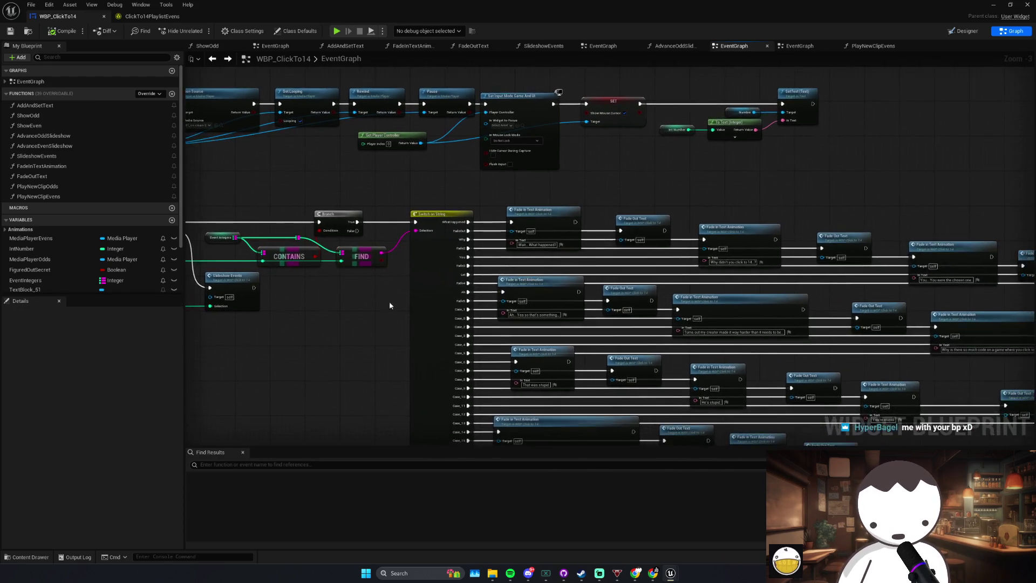
{"action": "scroll", "coordinate": [475, 314], "scroll_direction": "up", "scroll_amount": 1}
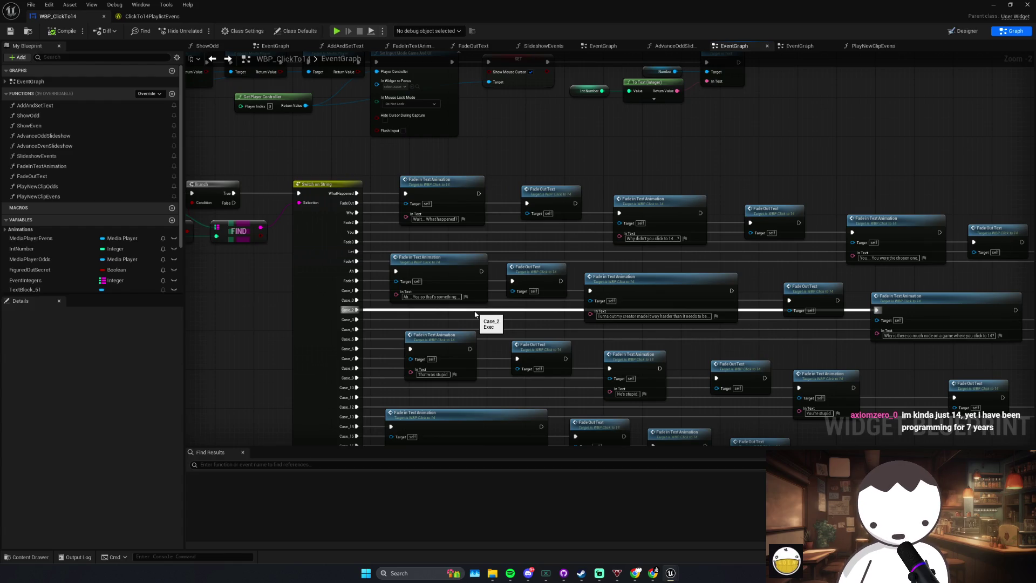
{"action": "left_click_drag", "start_coordinate": [608, 287], "coordinate": [456, 253]}
{"action": "left_click", "coordinate": [551, 275]}
{"action": "left_click_drag", "start_coordinate": [693, 230], "coordinate": [630, 277]}
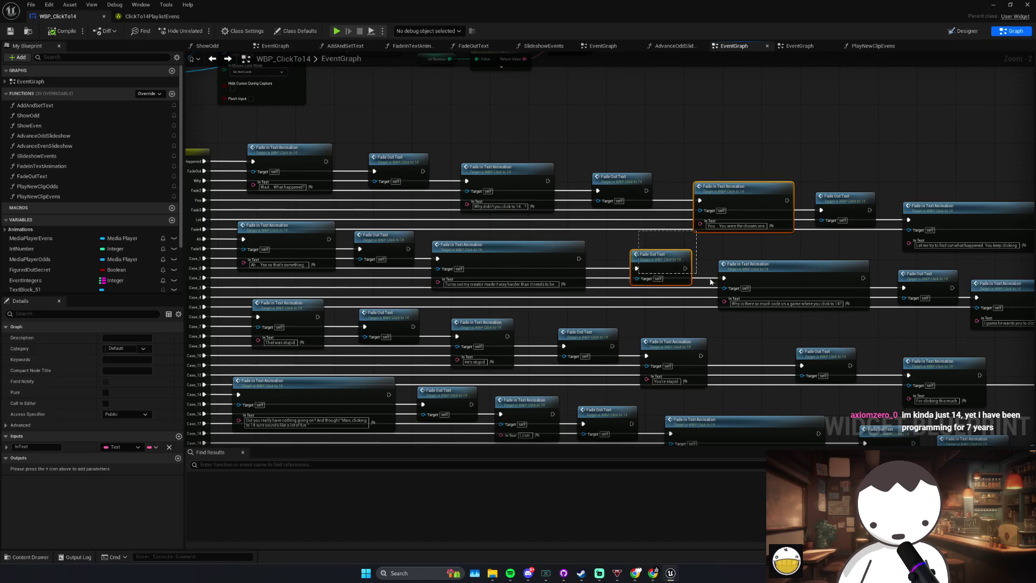
{"action": "left_click_drag", "start_coordinate": [720, 250], "coordinate": [638, 241]}
{"action": "left_click", "coordinate": [643, 253]}
{"action": "left_click_drag", "start_coordinate": [800, 334], "coordinate": [591, 293]}
{"action": "scroll", "coordinate": [591, 293], "scroll_direction": "down", "scroll_amount": 3}
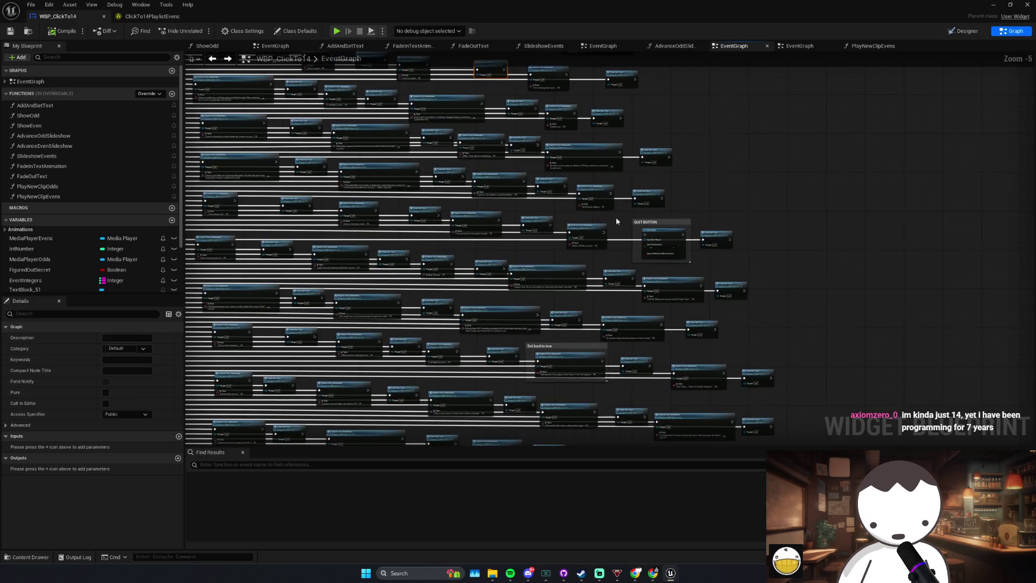
Step: Select the QUIT BUTTON comment together with its Quit Game node
{"action": "left_click", "coordinate": [669, 238]}
{"action": "scroll", "coordinate": [668, 238], "scroll_direction": "up", "scroll_amount": 3}
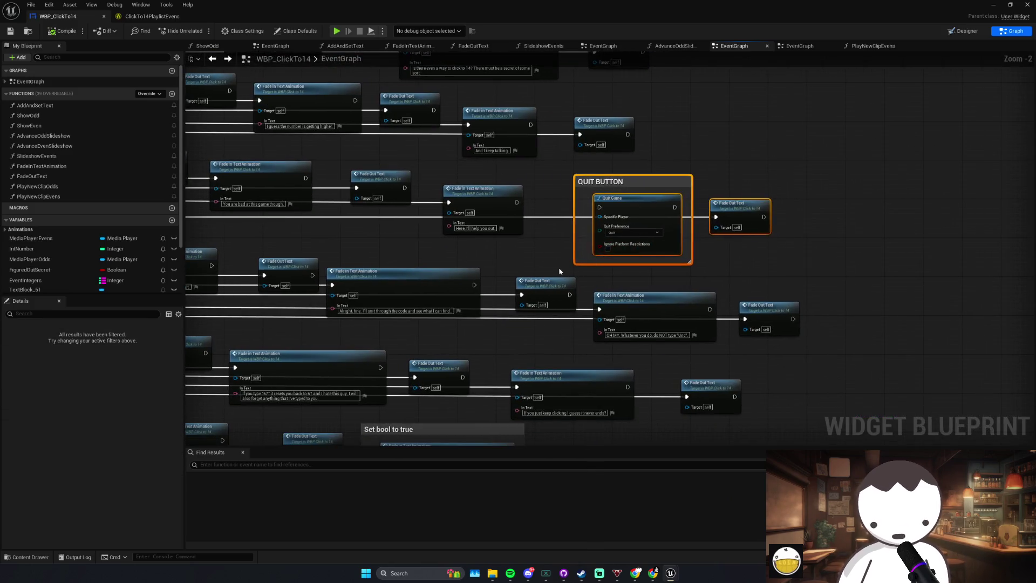
{"action": "left_click_drag", "start_coordinate": [637, 215], "coordinate": [620, 221]}
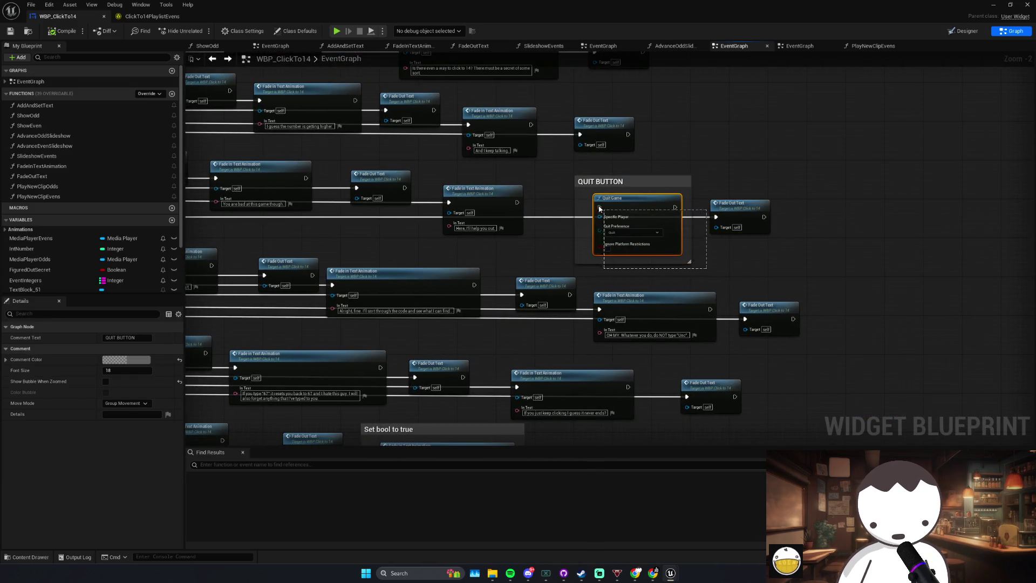
{"action": "left_click_drag", "start_coordinate": [568, 171], "coordinate": [697, 272]}
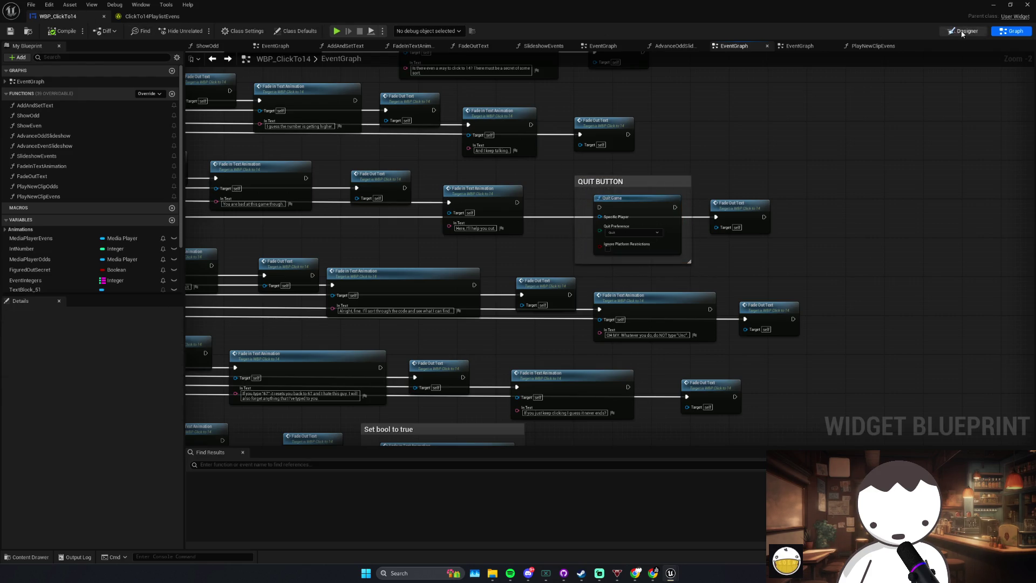
Step: Check the Number text block and Button_68 in the Designer, return to the EventGraph, then switch to Spotify
{"action": "left_click", "coordinate": [962, 34]}
{"action": "left_click", "coordinate": [64, 362]}
{"action": "left_click", "coordinate": [36, 355]}
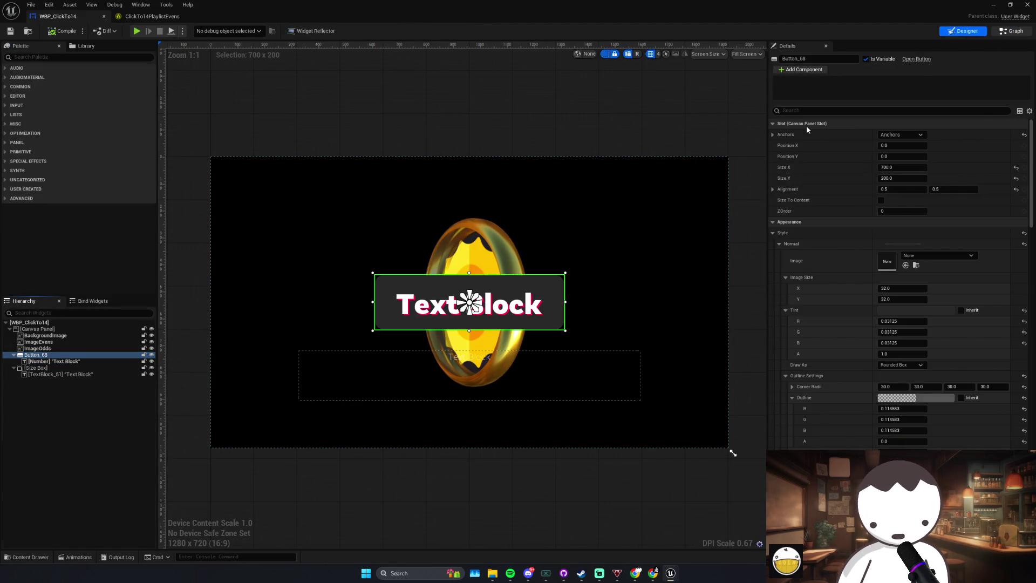
{"action": "left_click", "coordinate": [1012, 31]}
{"action": "scroll", "coordinate": [537, 266], "scroll_direction": "down", "scroll_amount": 4}
{"action": "scroll", "coordinate": [537, 266], "scroll_direction": "up", "scroll_amount": 3}
{"action": "key", "text": "alt+Tab"}
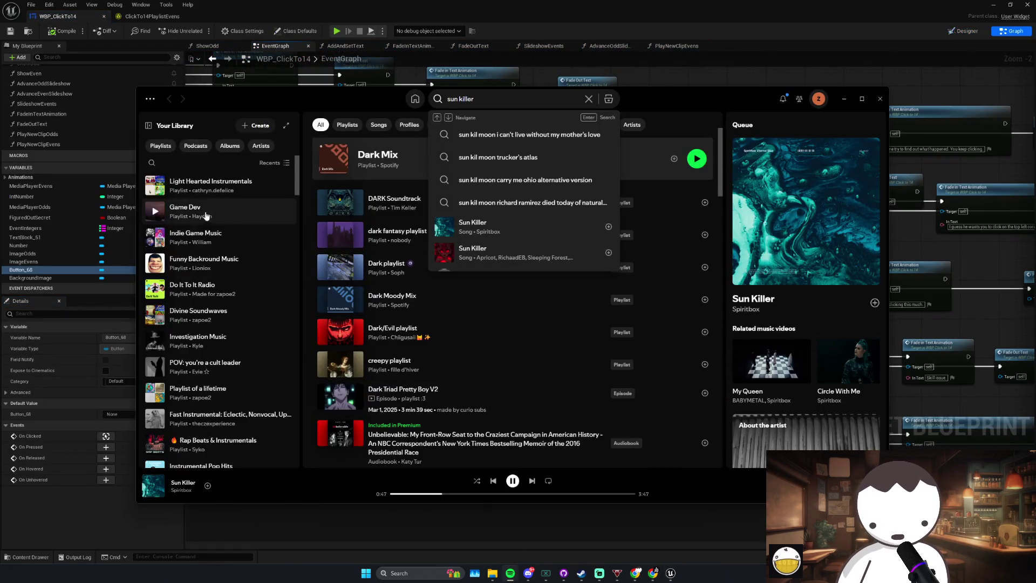
Step: Play the Game Dev playlist from Your Library, then go back to the Unreal EventGraph
{"action": "double_click", "coordinate": [208, 213]}
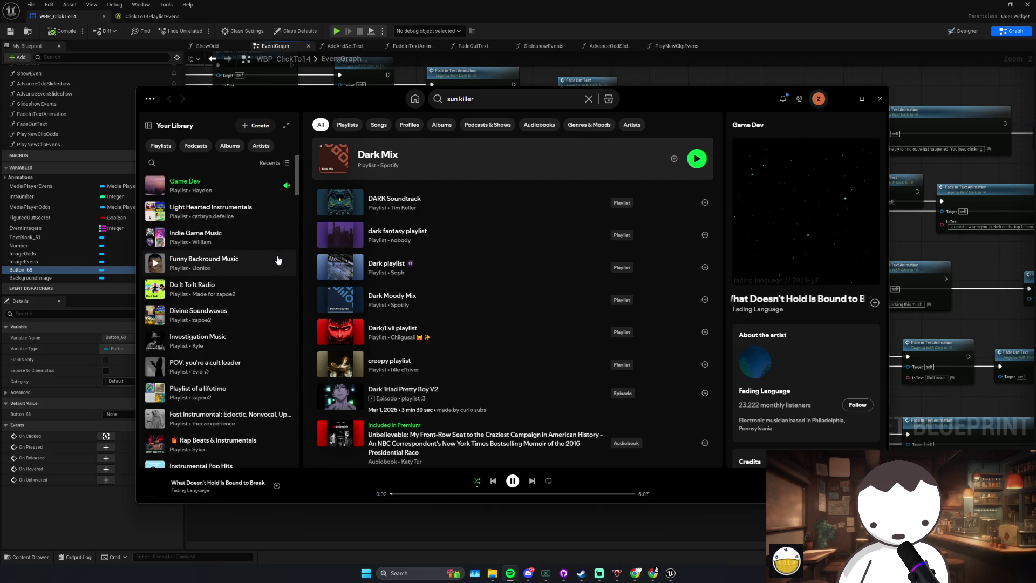
{"action": "left_click", "coordinate": [491, 102]}
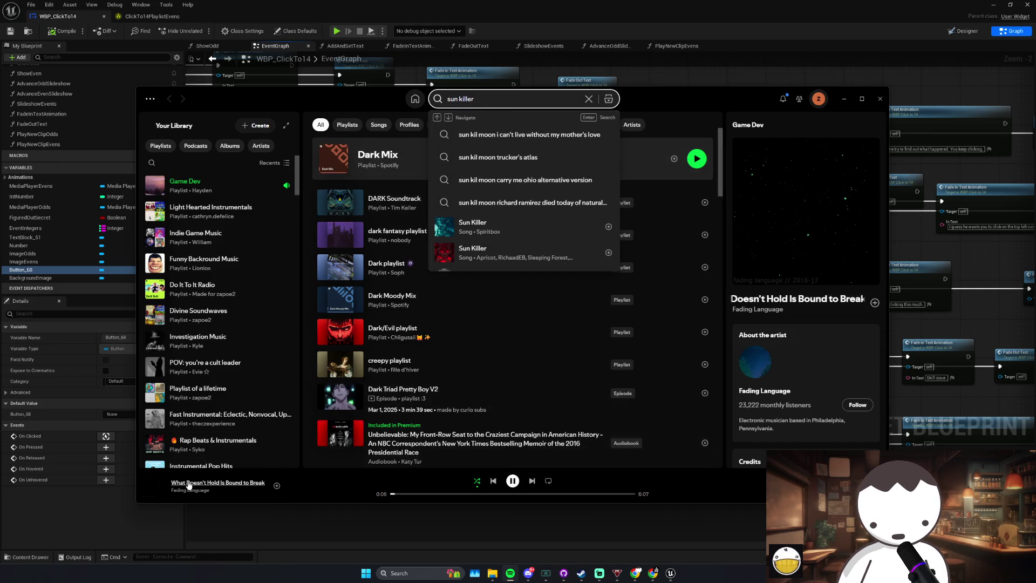
{"action": "left_click", "coordinate": [225, 518]}
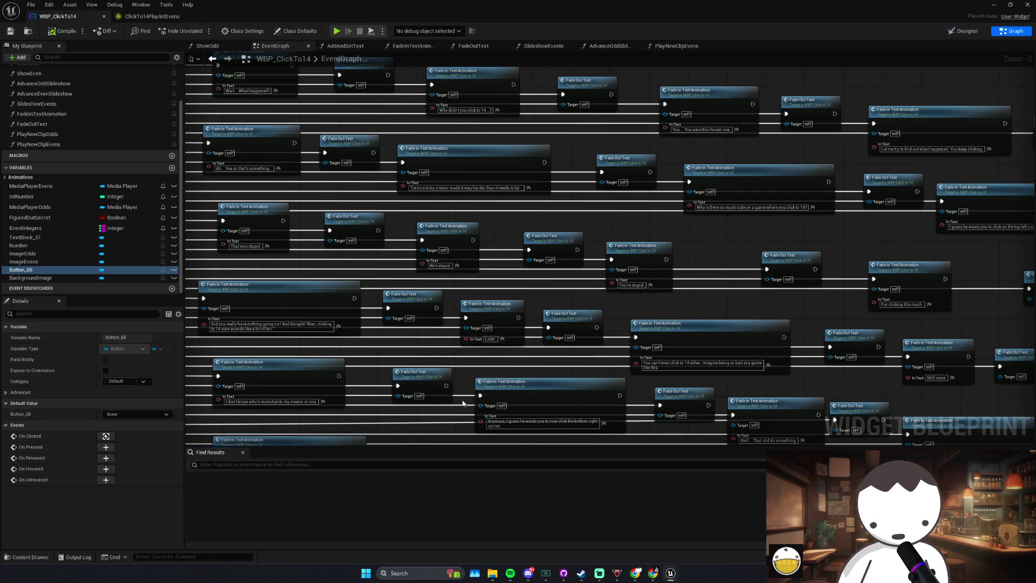
Step: Push the Fade Out Text nodes following 'He's stupid' further right
{"action": "left_click_drag", "start_coordinate": [463, 403], "coordinate": [510, 395]}
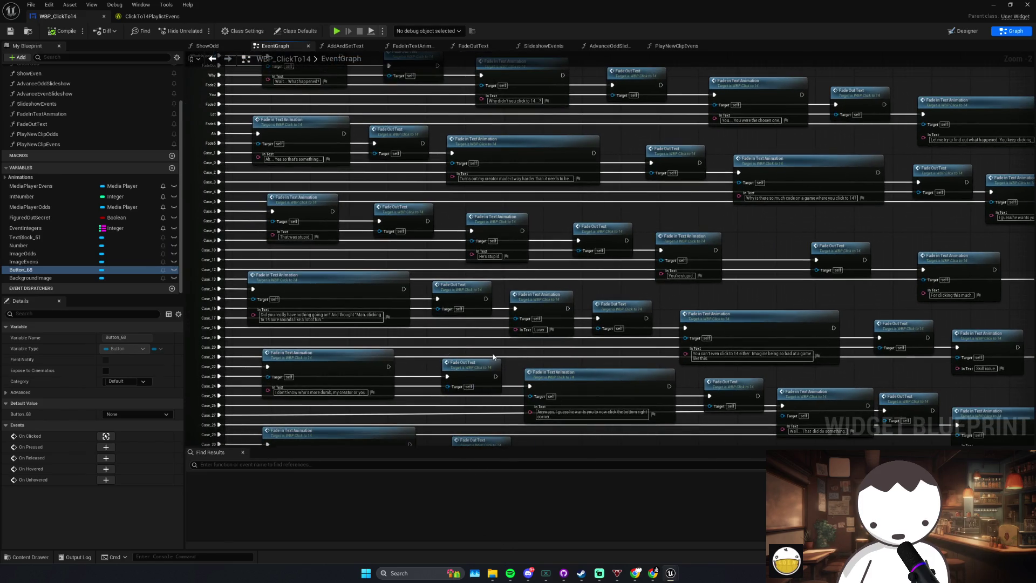
{"action": "left_click_drag", "start_coordinate": [533, 264], "coordinate": [538, 308]}
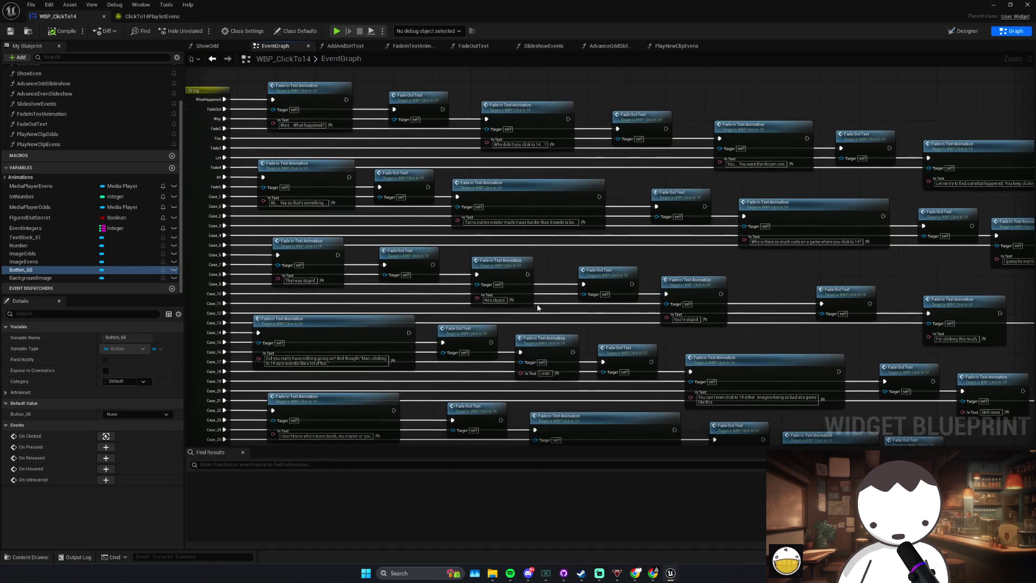
{"action": "left_click", "coordinate": [493, 313]}
{"action": "left_click_drag", "start_coordinate": [625, 301], "coordinate": [622, 297]}
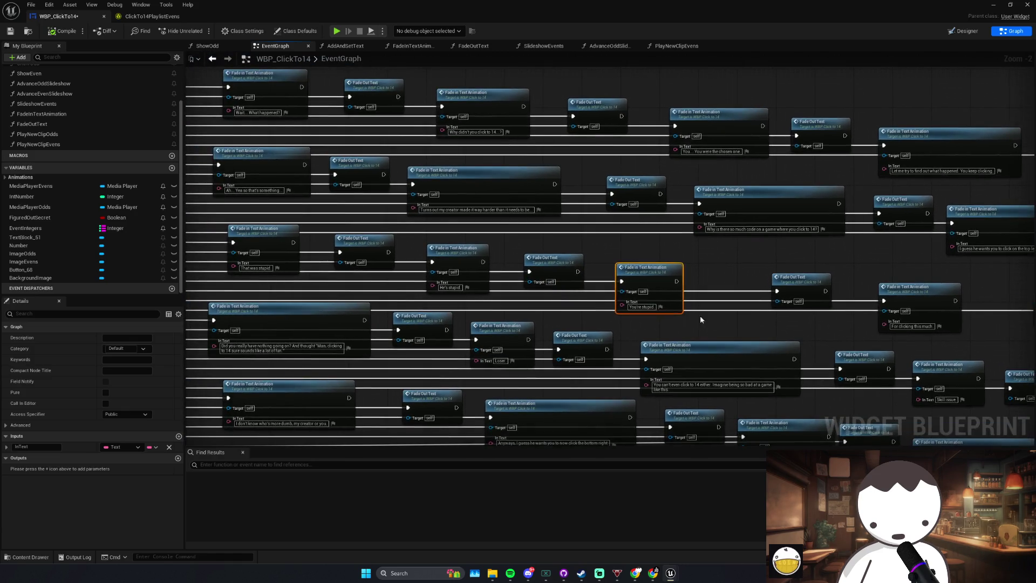
{"action": "mouse_move", "coordinate": [593, 239]}
{"action": "left_mouse_down"}
{"action": "mouse_move", "coordinate": [631, 253]}
{"action": "mouse_move", "coordinate": [491, 304]}
{"action": "left_mouse_up"}
{"action": "left_click", "coordinate": [486, 278]}
{"action": "left_click_drag", "start_coordinate": [758, 226], "coordinate": [538, 234]}
{"action": "left_click", "coordinate": [712, 224]}
{"action": "left_click_drag", "start_coordinate": [712, 224], "coordinate": [552, 224]}
{"action": "left_click", "coordinate": [642, 237]}
{"action": "left_click_drag", "start_coordinate": [642, 237], "coordinate": [625, 260]}
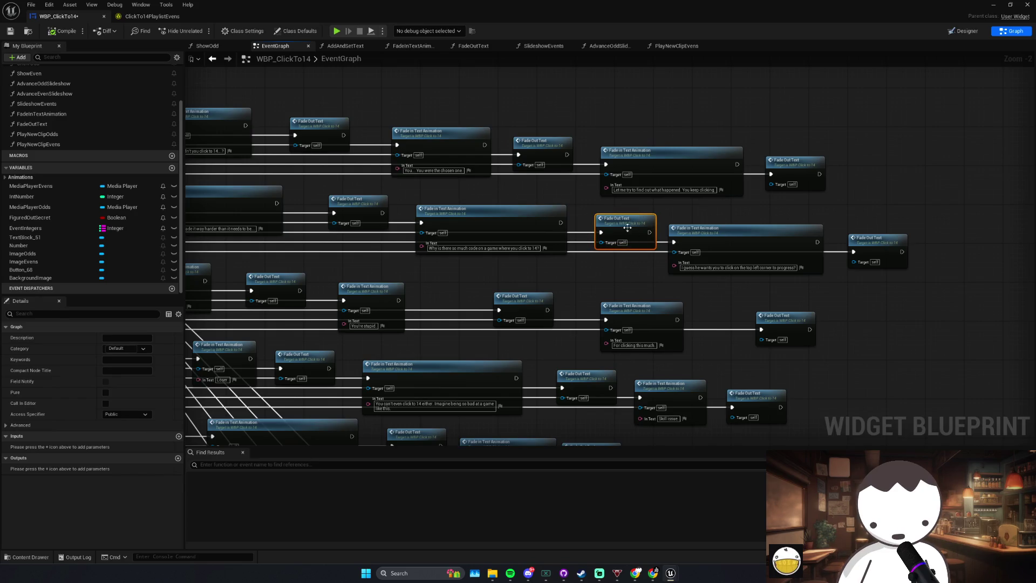
Step: Spread the Fade Out Text before 'You're stupid' away from the 'He's stupid' node
{"action": "left_click", "coordinate": [475, 227]}
{"action": "left_click", "coordinate": [593, 258]}
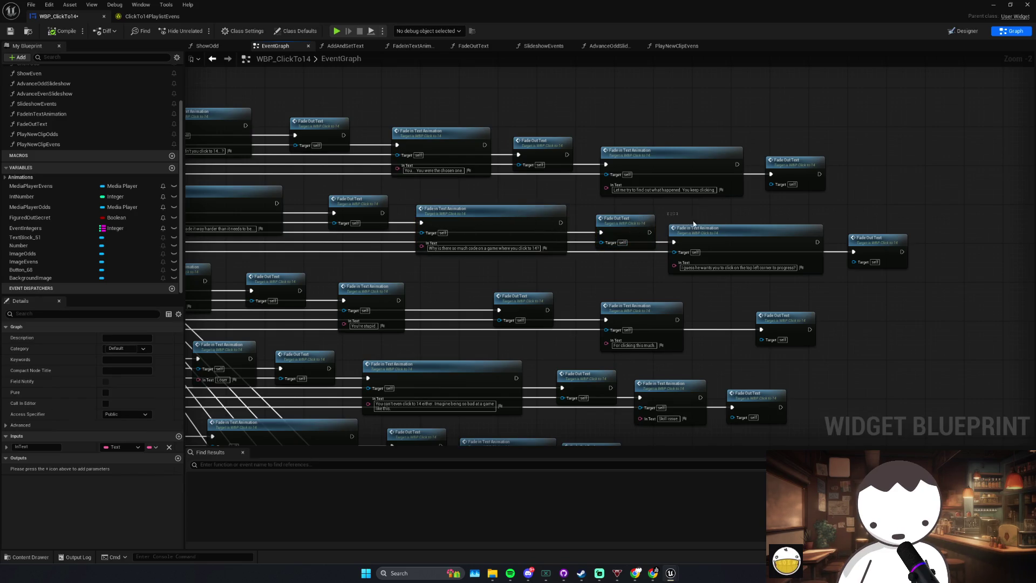
{"action": "left_click", "coordinate": [810, 253]}
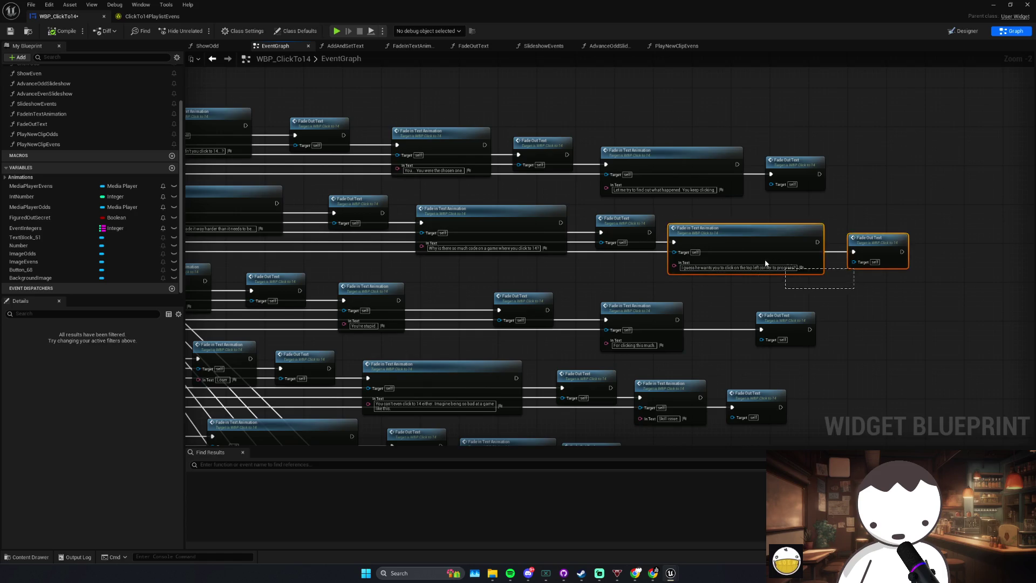
{"action": "mouse_move", "coordinate": [848, 290]}
{"action": "left_mouse_down"}
{"action": "mouse_move", "coordinate": [784, 278]}
{"action": "mouse_move", "coordinate": [827, 272]}
{"action": "left_mouse_up"}
{"action": "left_click_drag", "start_coordinate": [713, 345], "coordinate": [817, 288]}
{"action": "mouse_move", "coordinate": [662, 284]}
{"action": "left_mouse_down"}
{"action": "mouse_move", "coordinate": [564, 295]}
{"action": "mouse_move", "coordinate": [672, 276]}
{"action": "left_mouse_up"}
{"action": "left_click", "coordinate": [566, 264]}
{"action": "left_click_drag", "start_coordinate": [572, 290], "coordinate": [601, 290]}
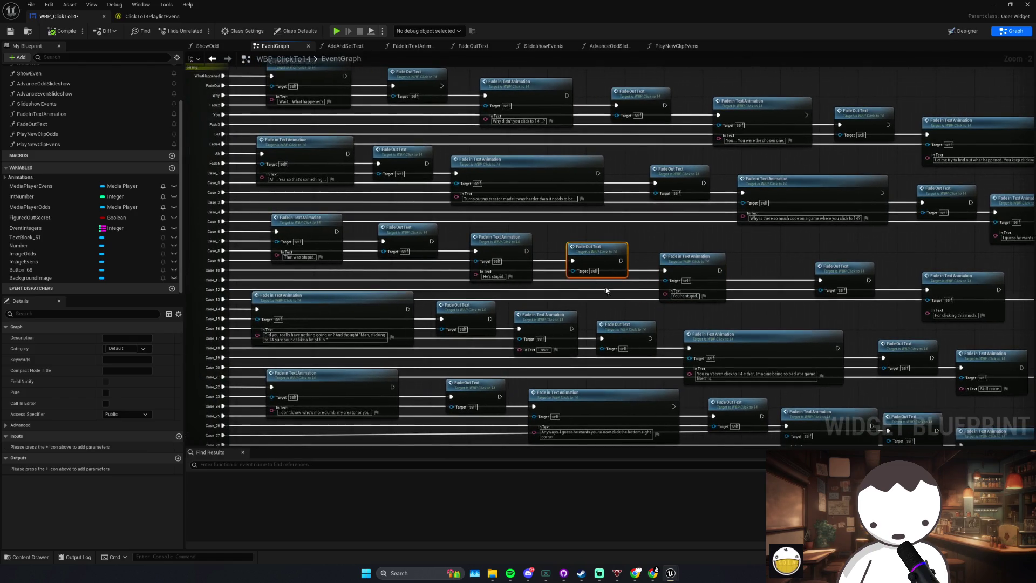
{"action": "left_click_drag", "start_coordinate": [541, 236], "coordinate": [543, 235]}
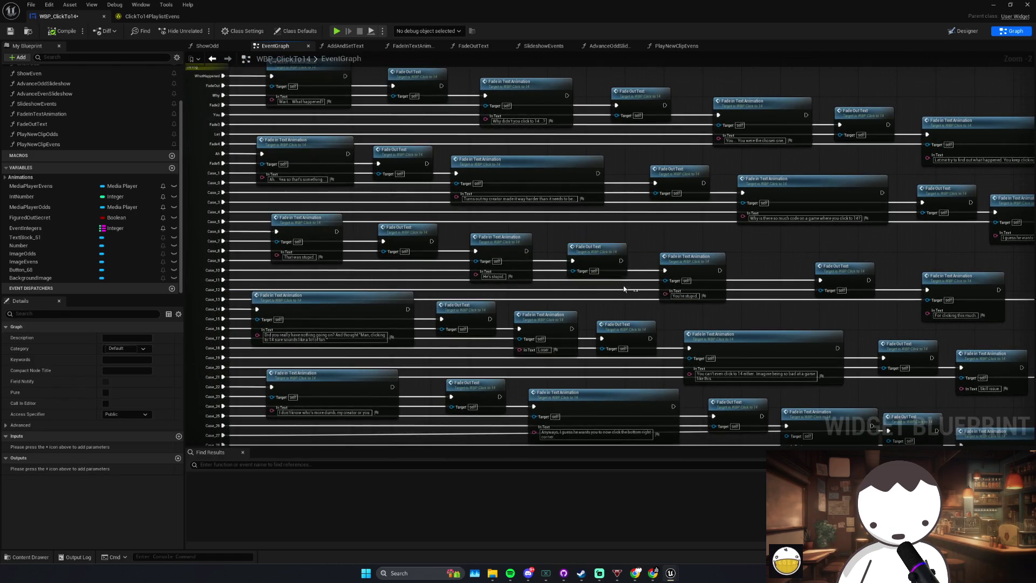
Step: Reposition the 'He's stupid' dialogue node
{"action": "left_click_drag", "start_coordinate": [537, 294], "coordinate": [568, 291]}
{"action": "left_click_drag", "start_coordinate": [497, 226], "coordinate": [568, 291]}
{"action": "left_click_drag", "start_coordinate": [508, 234], "coordinate": [510, 229]}
{"action": "left_click", "coordinate": [520, 239]}
{"action": "mouse_move", "coordinate": [415, 257]}
{"action": "left_mouse_down"}
{"action": "mouse_move", "coordinate": [442, 259]}
{"action": "mouse_move", "coordinate": [435, 243]}
{"action": "left_mouse_up"}
Step: Shift the Fade Out Text after 'Did you really' and the 'You can't even click to 14 either' node right
{"action": "left_click", "coordinate": [480, 305]}
{"action": "left_click", "coordinate": [562, 294]}
{"action": "mouse_move", "coordinate": [603, 315]}
{"action": "left_mouse_down"}
{"action": "mouse_move", "coordinate": [602, 287]}
{"action": "mouse_move", "coordinate": [578, 272]}
{"action": "left_mouse_up"}
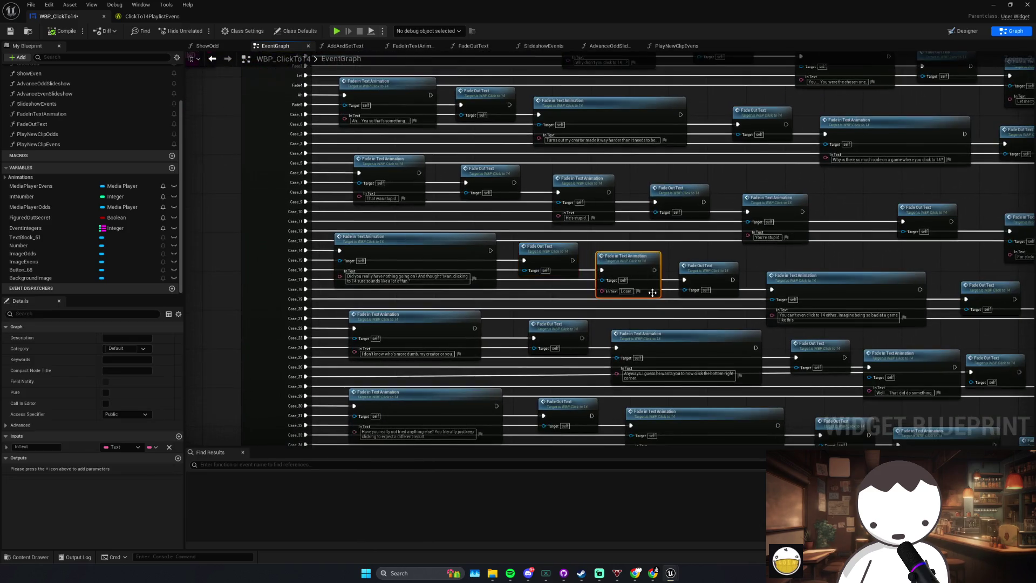
{"action": "left_click_drag", "start_coordinate": [648, 270], "coordinate": [623, 253]}
{"action": "left_click_drag", "start_coordinate": [711, 252], "coordinate": [686, 235]}
{"action": "left_click", "coordinate": [811, 281]}
{"action": "left_click_drag", "start_coordinate": [811, 281], "coordinate": [660, 248]}
{"action": "mouse_move", "coordinate": [766, 239]}
{"action": "left_mouse_down"}
{"action": "mouse_move", "coordinate": [752, 300]}
{"action": "mouse_move", "coordinate": [737, 237]}
{"action": "mouse_move", "coordinate": [697, 288]}
{"action": "left_mouse_up"}
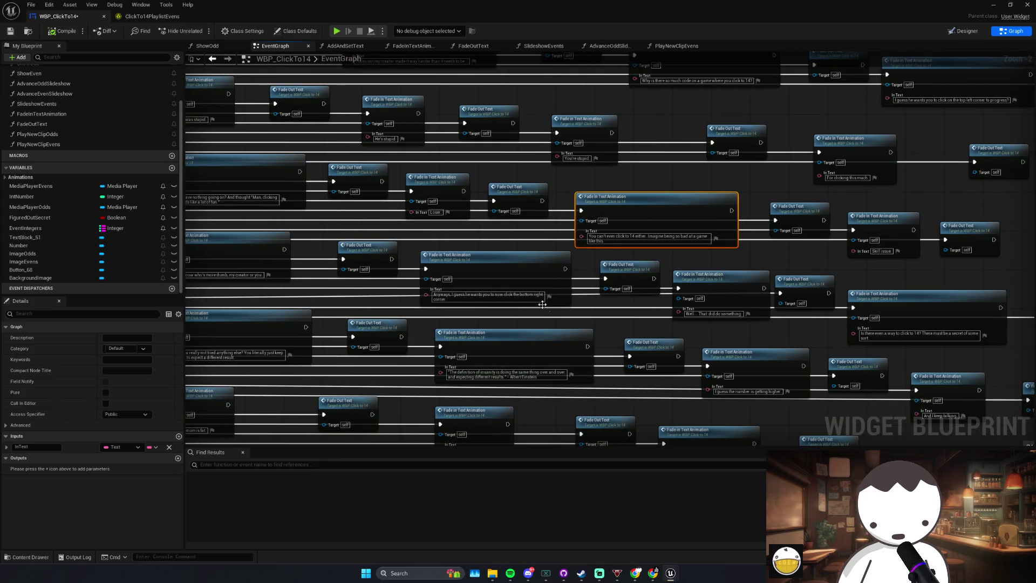
Step: Move the Fade Out Text after 'You're stupid' right and comment the bottom-right-corner hint node
{"action": "mouse_move", "coordinate": [404, 293]}
{"action": "left_mouse_down"}
{"action": "mouse_move", "coordinate": [441, 287]}
{"action": "mouse_move", "coordinate": [578, 402]}
{"action": "left_mouse_up"}
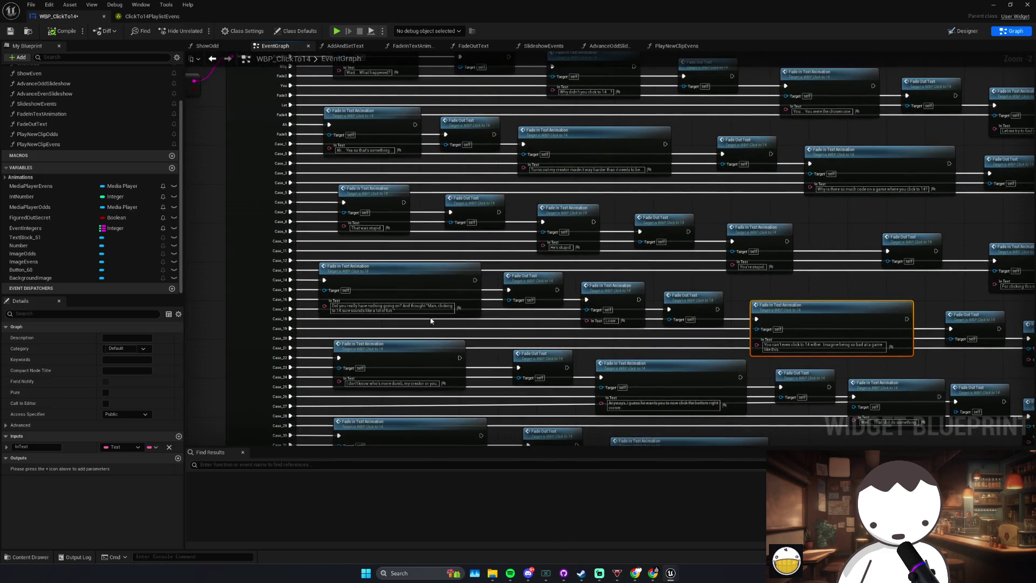
{"action": "left_click_drag", "start_coordinate": [421, 326], "coordinate": [516, 297]}
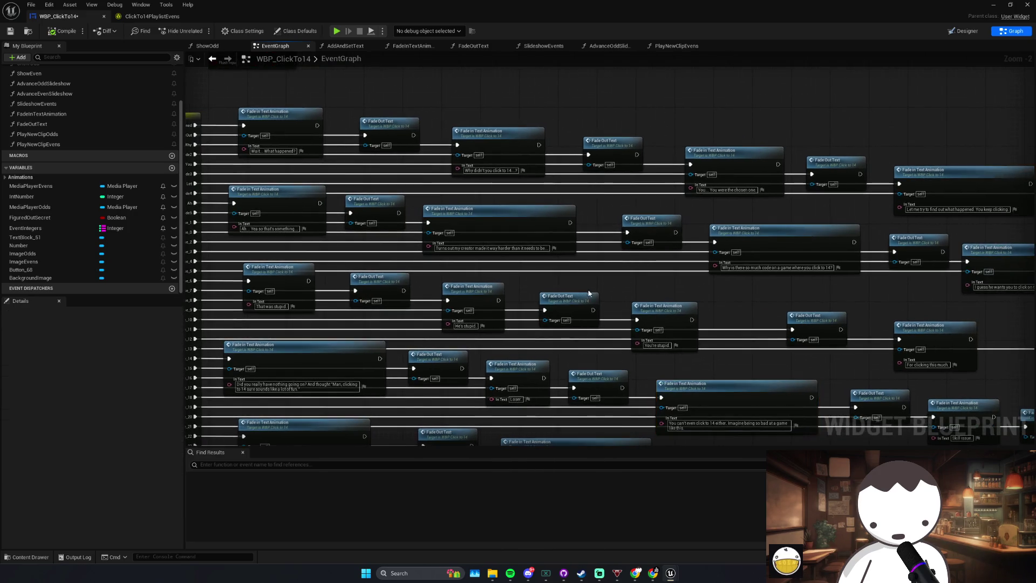
{"action": "left_click", "coordinate": [620, 301]}
{"action": "mouse_move", "coordinate": [621, 292]}
{"action": "left_mouse_down"}
{"action": "mouse_move", "coordinate": [745, 316]}
{"action": "mouse_move", "coordinate": [704, 293]}
{"action": "left_mouse_up"}
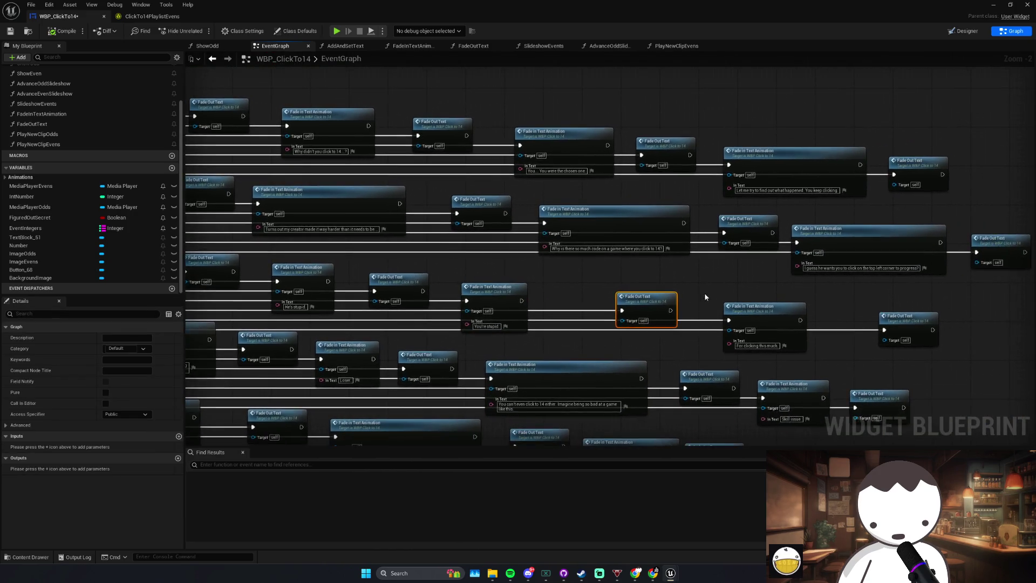
{"action": "scroll", "coordinate": [704, 293], "scroll_direction": "down", "scroll_amount": 3}
{"action": "scroll", "coordinate": [716, 257], "scroll_direction": "up", "scroll_amount": 2}
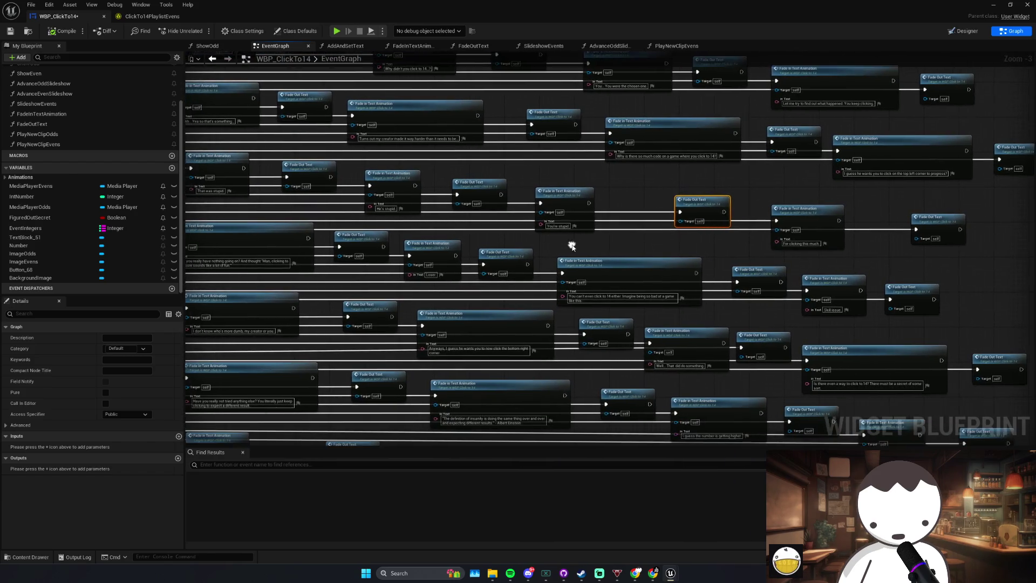
{"action": "left_click", "coordinate": [518, 312]}
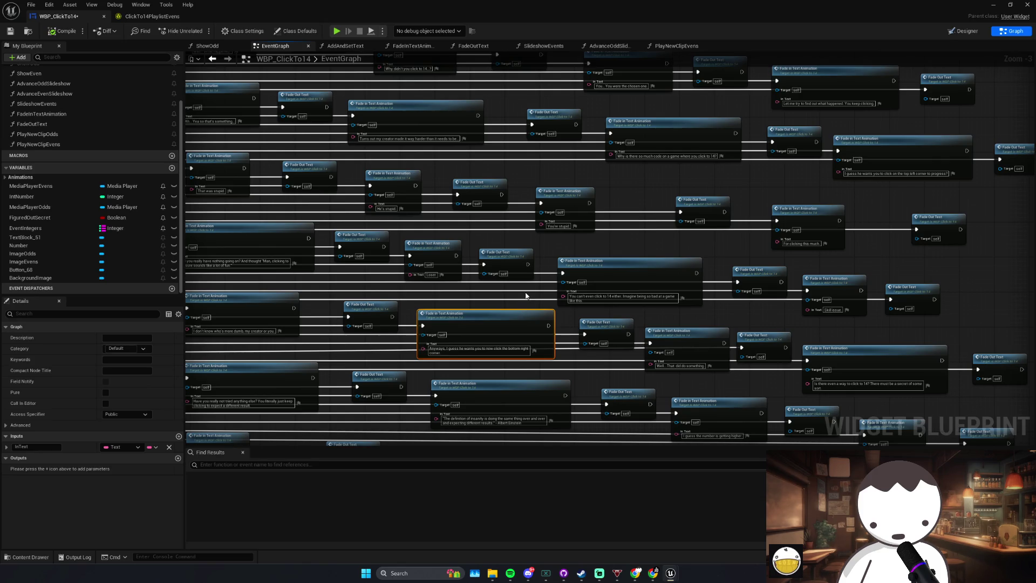
{"action": "key", "text": "c"}
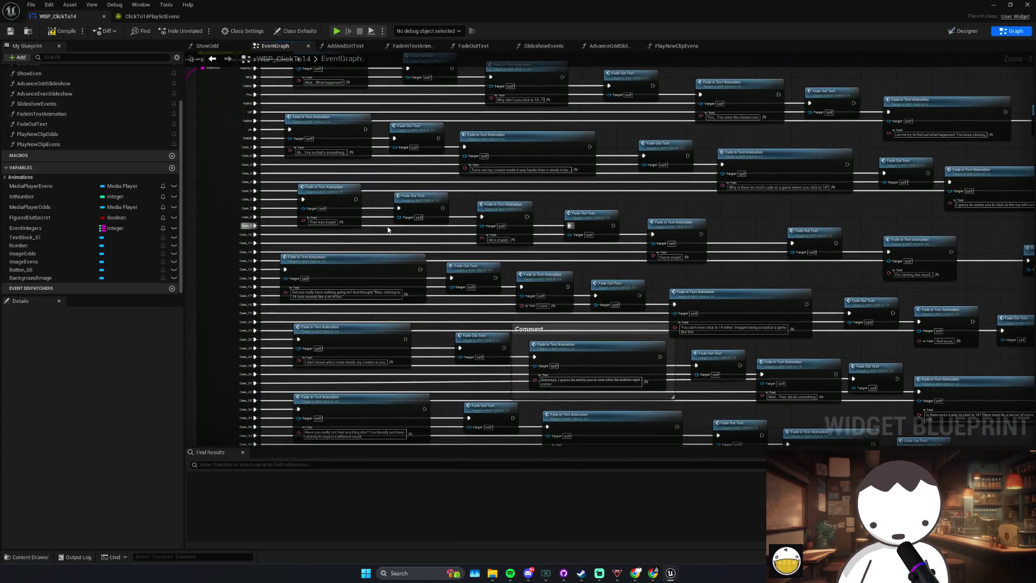
Step: Reposition a Fade in Text Animation node and push the last Fade Out Text further right
{"action": "mouse_move", "coordinate": [700, 212]}
{"action": "left_mouse_down"}
{"action": "mouse_move", "coordinate": [486, 224]}
{"action": "mouse_move", "coordinate": [632, 244]}
{"action": "left_mouse_up"}
{"action": "left_click", "coordinate": [687, 253]}
{"action": "mouse_move", "coordinate": [721, 257]}
{"action": "left_mouse_down"}
{"action": "mouse_move", "coordinate": [649, 234]}
{"action": "mouse_move", "coordinate": [577, 239]}
{"action": "left_mouse_up"}
{"action": "mouse_move", "coordinate": [671, 218]}
{"action": "left_mouse_down"}
{"action": "mouse_move", "coordinate": [710, 220]}
{"action": "mouse_move", "coordinate": [664, 245]}
{"action": "mouse_move", "coordinate": [675, 220]}
{"action": "mouse_move", "coordinate": [758, 223]}
{"action": "mouse_move", "coordinate": [697, 257]}
{"action": "mouse_move", "coordinate": [676, 223]}
{"action": "mouse_move", "coordinate": [743, 221]}
{"action": "mouse_move", "coordinate": [673, 244]}
{"action": "left_mouse_up"}
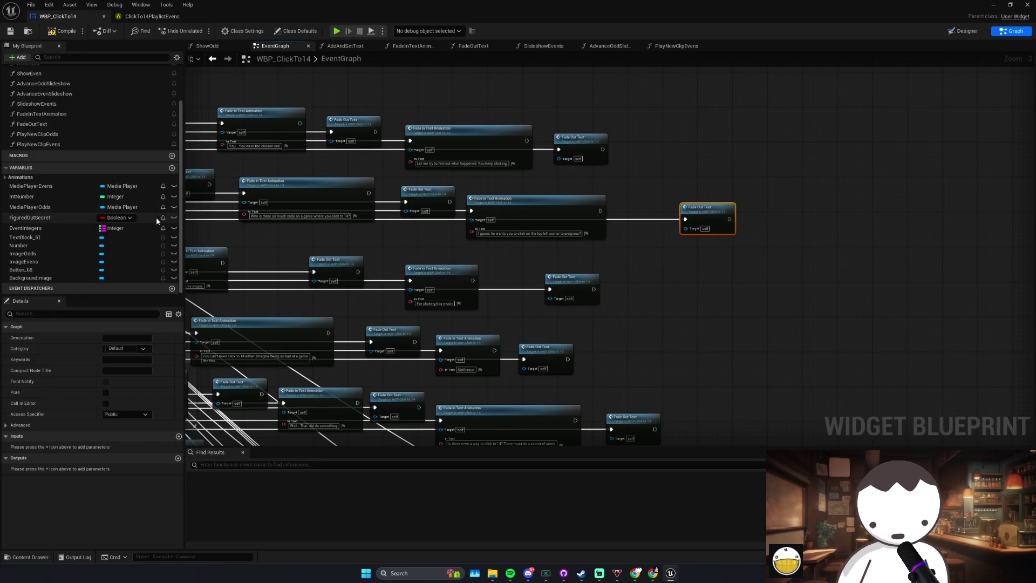
Step: Create a Boolean variable CanProgress, compile, and set its default value to true
{"action": "left_click", "coordinate": [172, 168]}
{"action": "type", "text": "Can't"}
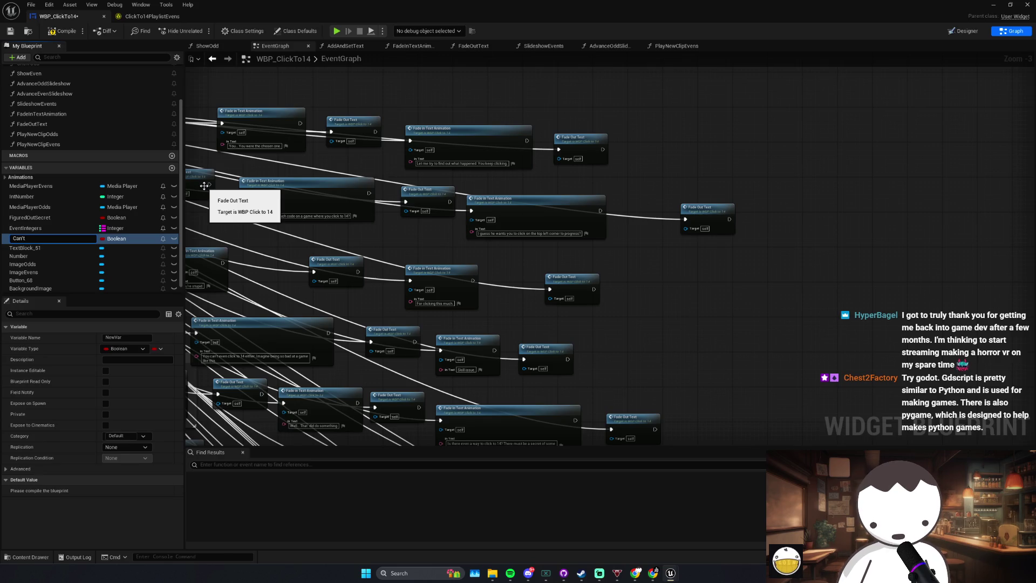
{"action": "type", "text": "Progres"}
{"action": "type", "text": "s"}
{"action": "key", "text": "Return"}
{"action": "key", "text": "F7"}
{"action": "left_click", "coordinate": [29, 238]}
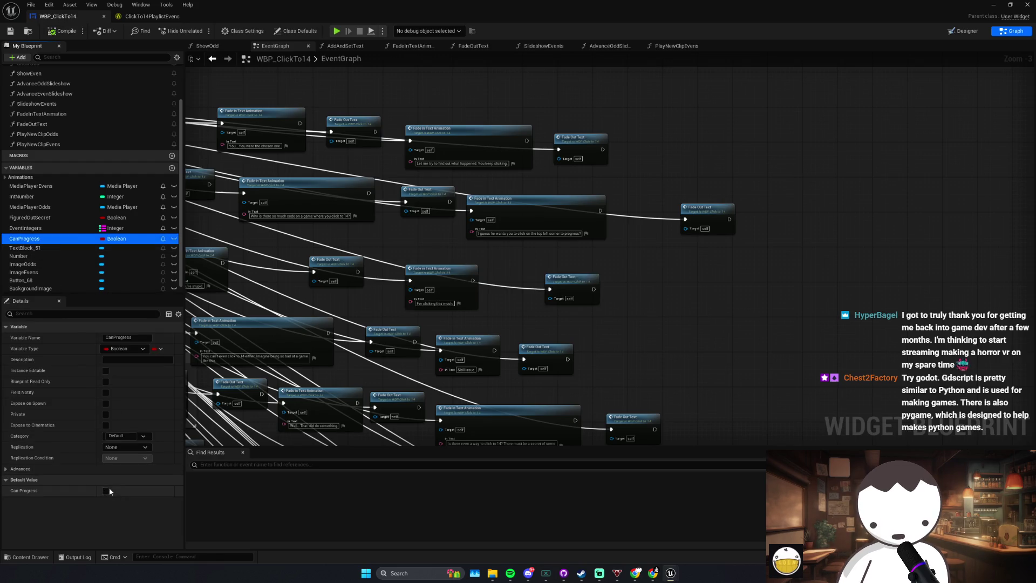
{"action": "left_click", "coordinate": [107, 490]}
Step: Insert a SET CanProgress node after the top-left-corner hint and move the final Fade Out Text beside it
{"action": "left_click_drag", "start_coordinate": [632, 210], "coordinate": [639, 215]}
{"action": "left_click", "coordinate": [719, 219]}
{"action": "mouse_move", "coordinate": [719, 219]}
{"action": "left_mouse_down"}
{"action": "mouse_move", "coordinate": [705, 174]}
{"action": "mouse_move", "coordinate": [708, 193]}
{"action": "left_mouse_up"}
{"action": "left_click", "coordinate": [732, 206]}
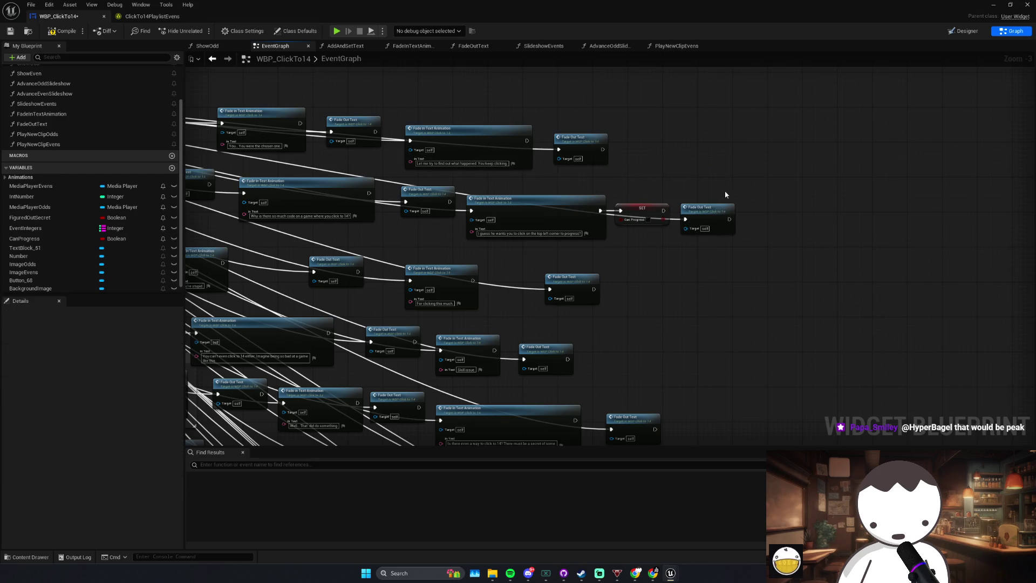
{"action": "scroll", "coordinate": [604, 230], "scroll_direction": "down", "scroll_amount": 4}
{"action": "scroll", "coordinate": [605, 230], "scroll_direction": "up", "scroll_amount": 7}
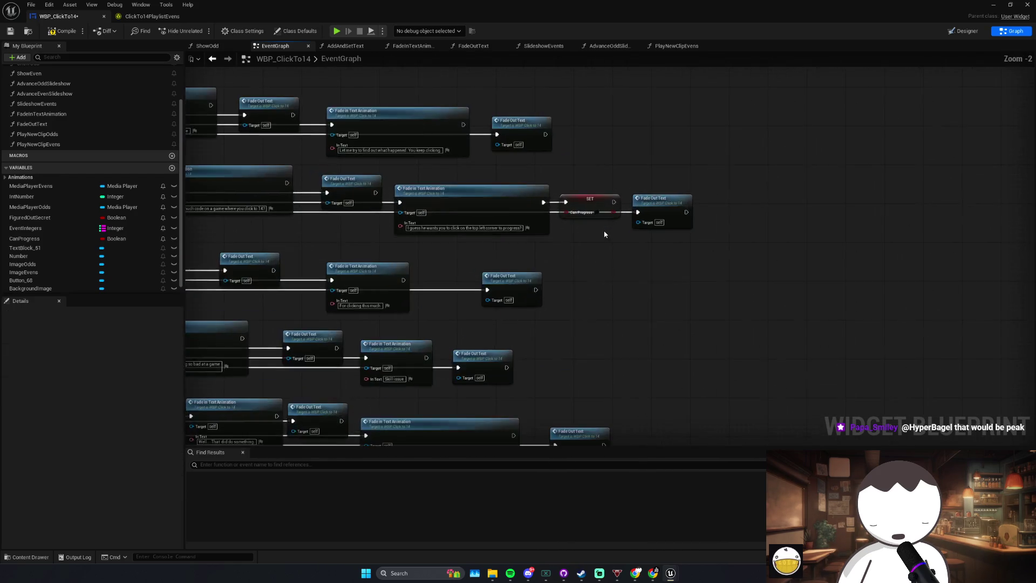
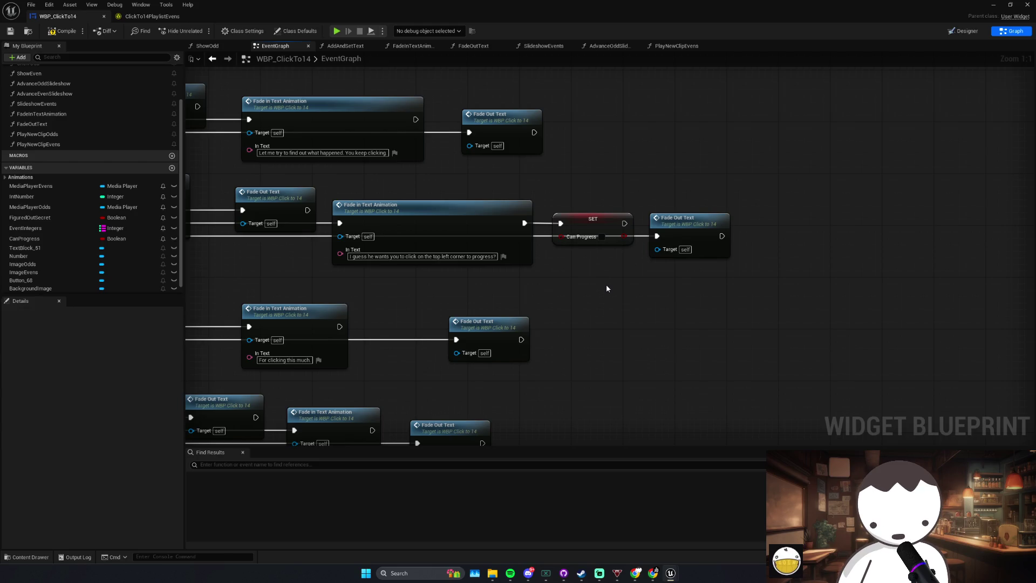
Step: Compile WBP_ClickTo14 and inspect the Fade in Text Animation nodes in the event graph
{"action": "left_click", "coordinate": [49, 31]}
{"action": "scroll", "coordinate": [489, 240], "scroll_direction": "down", "scroll_amount": 5}
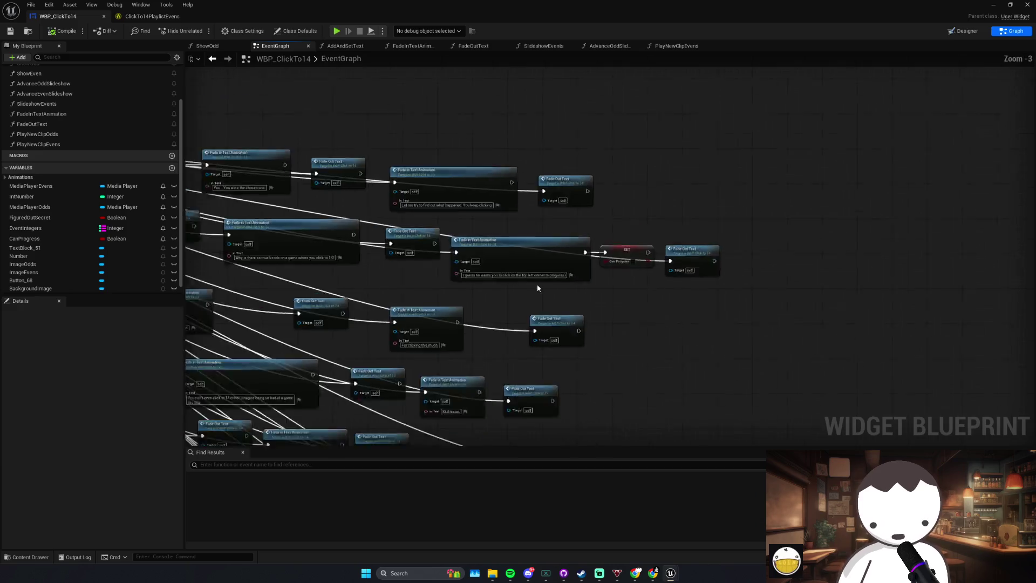
{"action": "scroll", "coordinate": [482, 280], "scroll_direction": "up", "scroll_amount": 1}
{"action": "left_click_drag", "start_coordinate": [444, 315], "coordinate": [506, 270]}
{"action": "scroll", "coordinate": [507, 273], "scroll_direction": "up", "scroll_amount": 2}
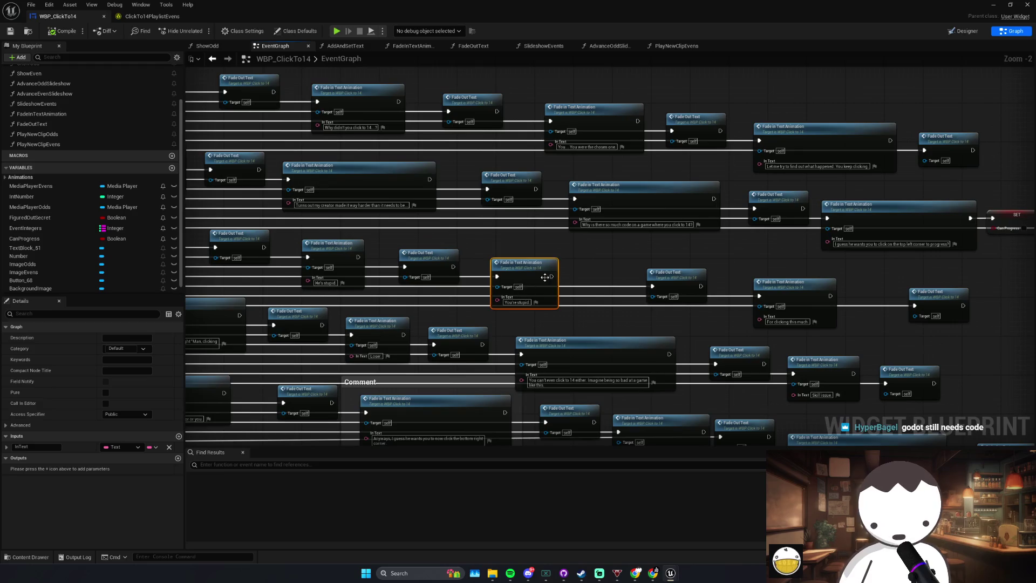
{"action": "left_click", "coordinate": [576, 267]}
{"action": "scroll", "coordinate": [551, 261], "scroll_direction": "down", "scroll_amount": 2}
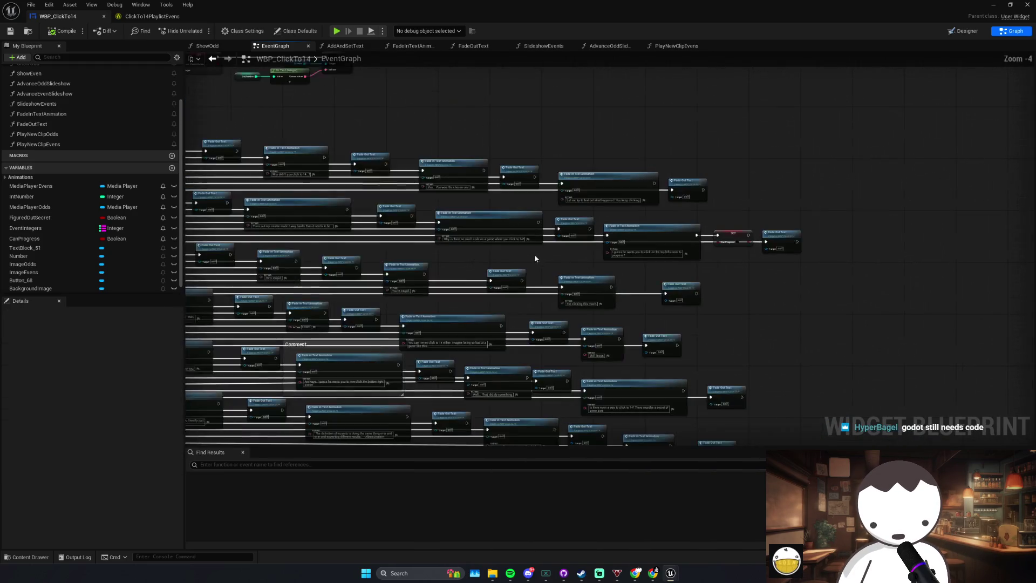
{"action": "scroll", "coordinate": [578, 273], "scroll_direction": "up", "scroll_amount": 1}
{"action": "scroll", "coordinate": [579, 273], "scroll_direction": "down", "scroll_amount": 1}
{"action": "left_click", "coordinate": [513, 303]}
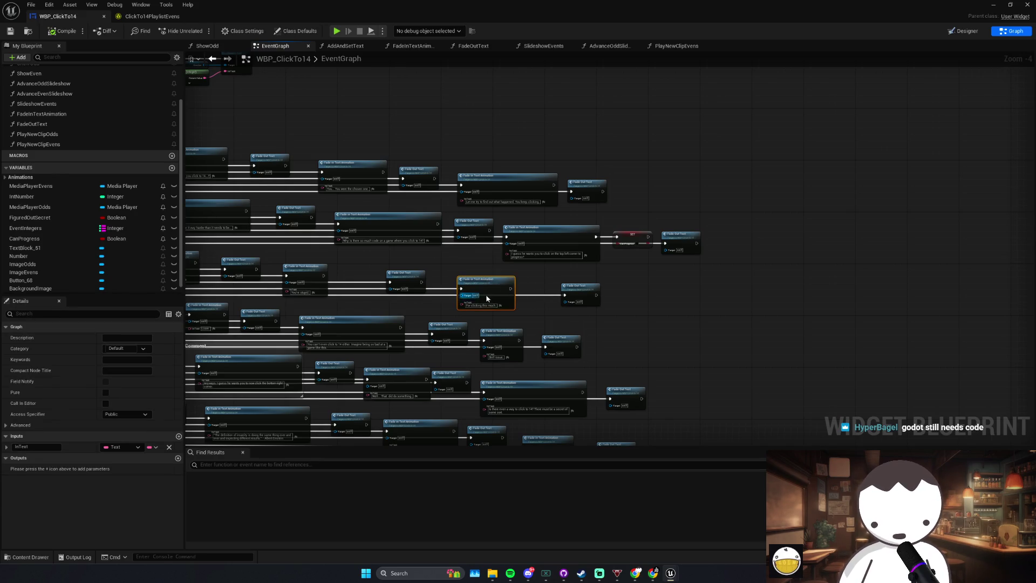
{"action": "left_click", "coordinate": [523, 277]}
{"action": "scroll", "coordinate": [524, 277], "scroll_direction": "up", "scroll_amount": 1}
{"action": "scroll", "coordinate": [521, 281], "scroll_direction": "down", "scroll_amount": 1}
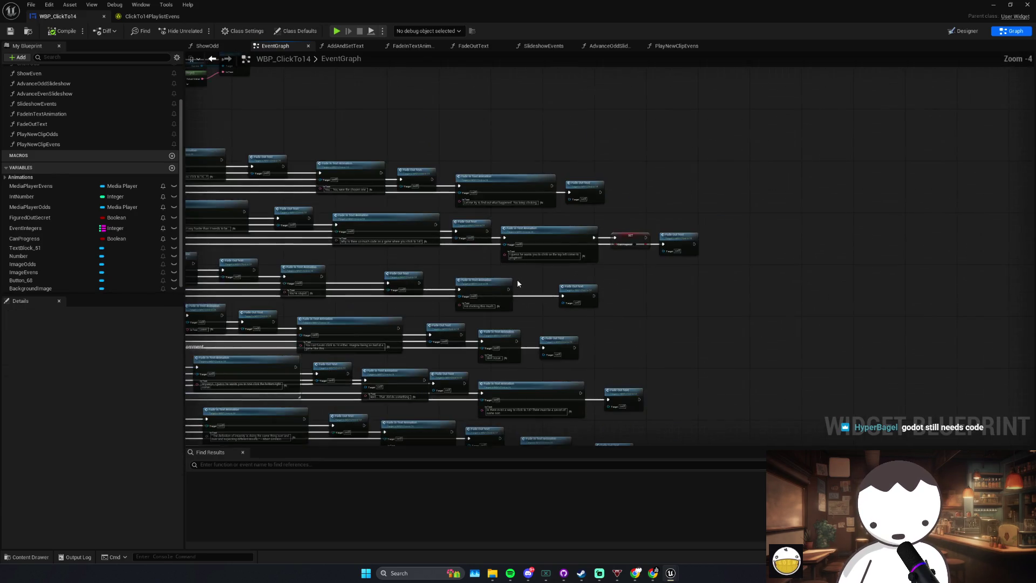
Step: Move the Fade Out Text node left so it sits right after its Fade in Text Animation node
{"action": "left_click", "coordinate": [522, 270]}
{"action": "scroll", "coordinate": [537, 259], "scroll_direction": "up", "scroll_amount": 1}
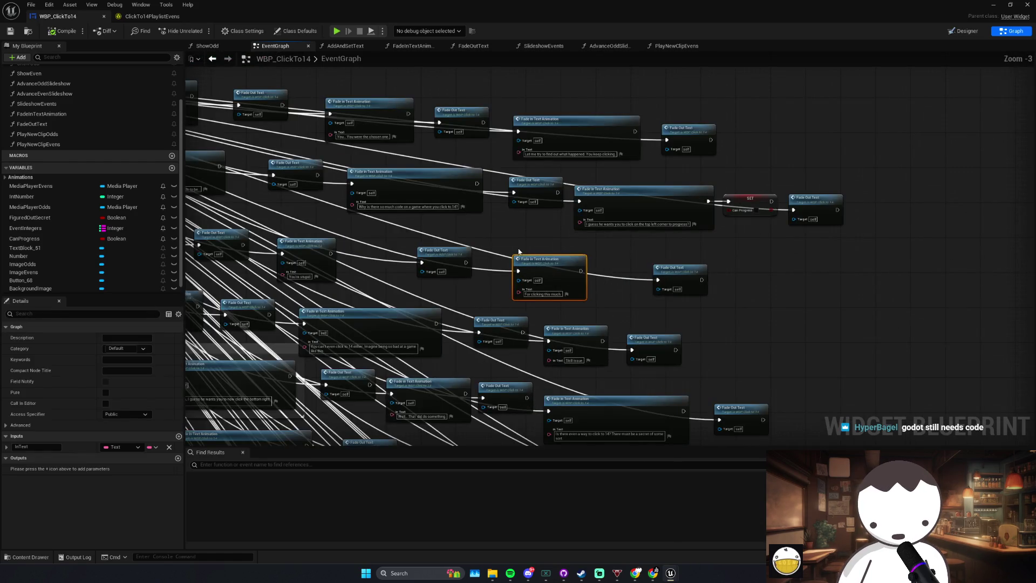
{"action": "scroll", "coordinate": [592, 289], "scroll_direction": "down", "scroll_amount": 1}
{"action": "left_click", "coordinate": [701, 283]}
{"action": "left_click_drag", "start_coordinate": [701, 283], "coordinate": [680, 282]}
{"action": "left_click_drag", "start_coordinate": [594, 270], "coordinate": [581, 269]}
{"action": "left_click_drag", "start_coordinate": [683, 260], "coordinate": [643, 306]}
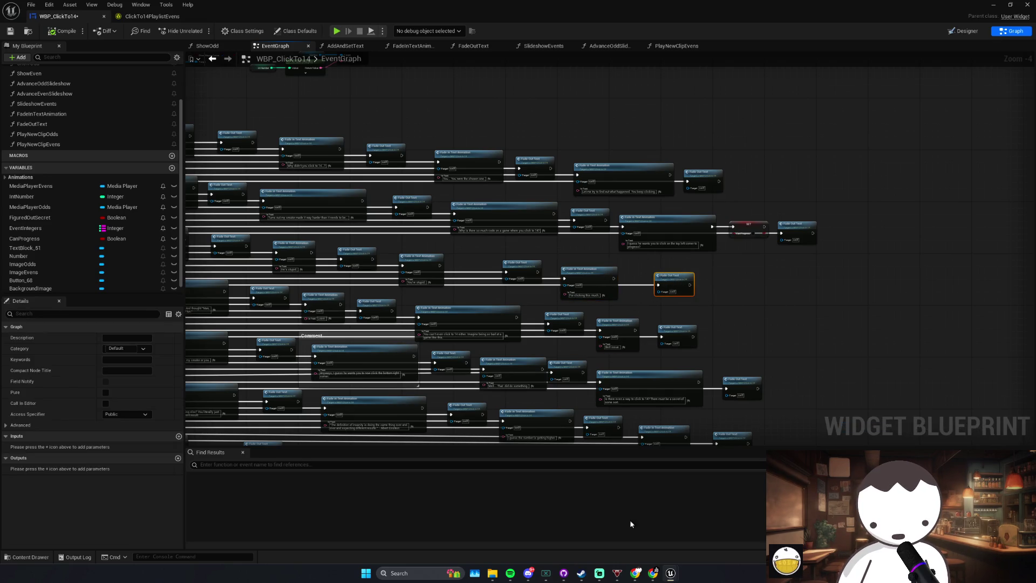
{"action": "scroll", "coordinate": [727, 330], "scroll_direction": "up", "scroll_amount": 1}
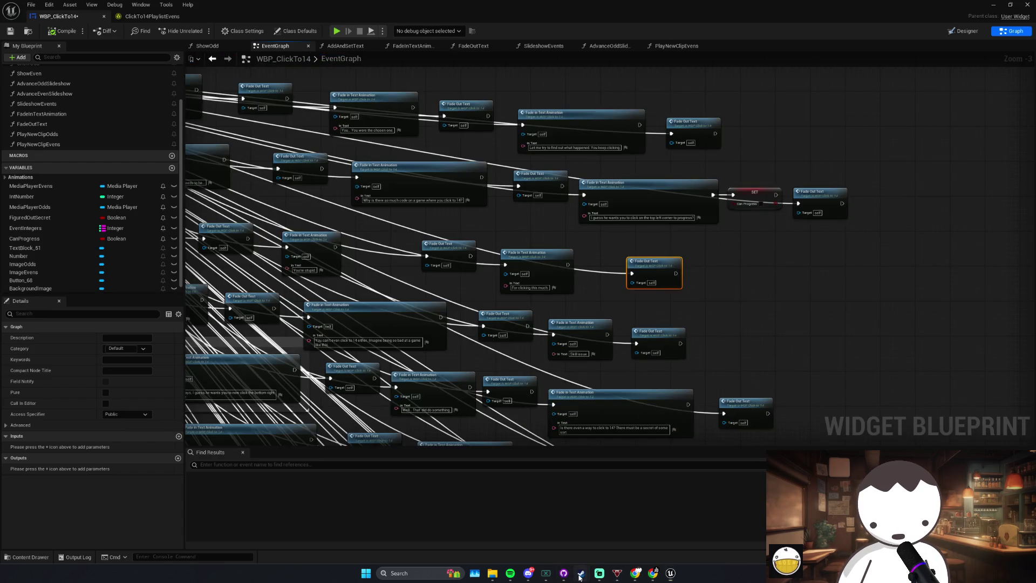
{"action": "left_click", "coordinate": [580, 573]}
Step: Open Raining Cats and Dogs' store page, list all its developer's games, then minimize Steam
{"action": "left_click", "coordinate": [532, 526]}
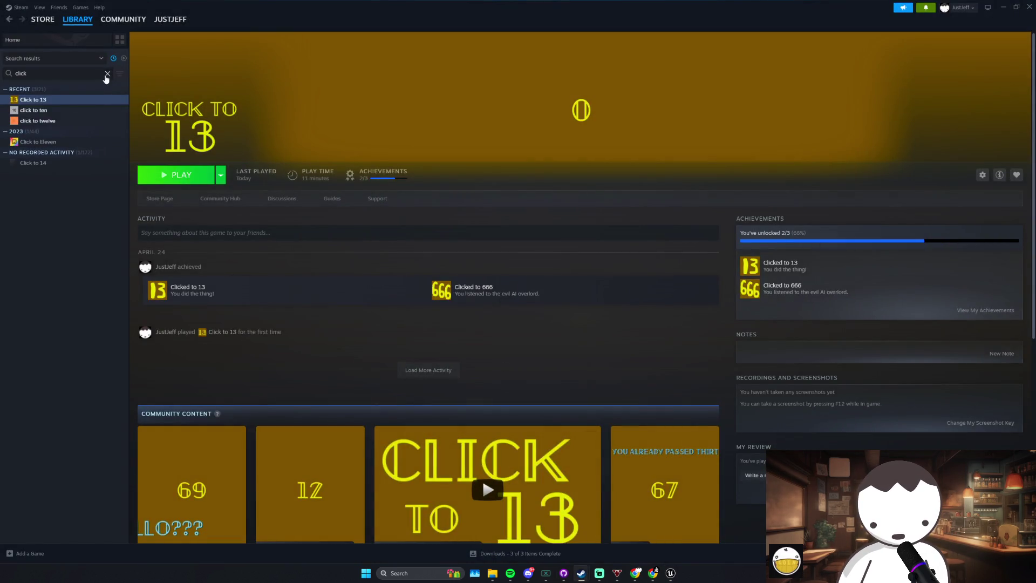
{"action": "left_click", "coordinate": [107, 74]}
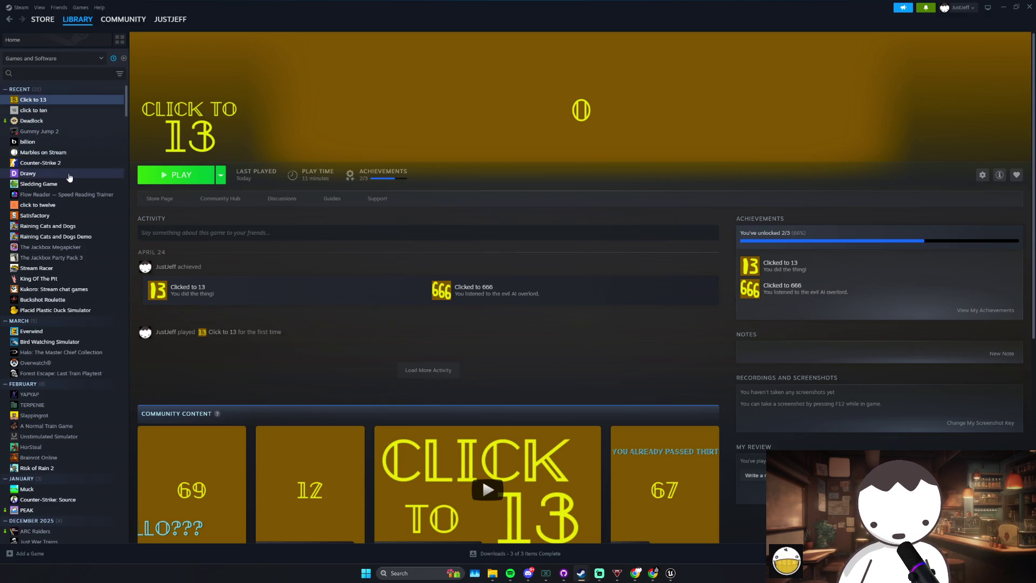
{"action": "left_click", "coordinate": [63, 228]}
{"action": "left_click", "coordinate": [160, 199]}
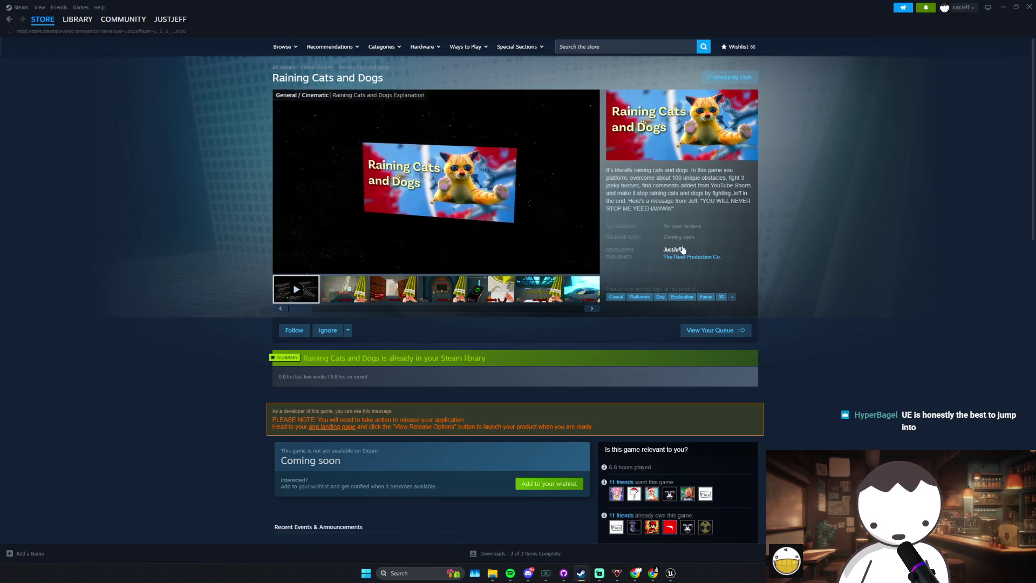
{"action": "left_click", "coordinate": [694, 254]}
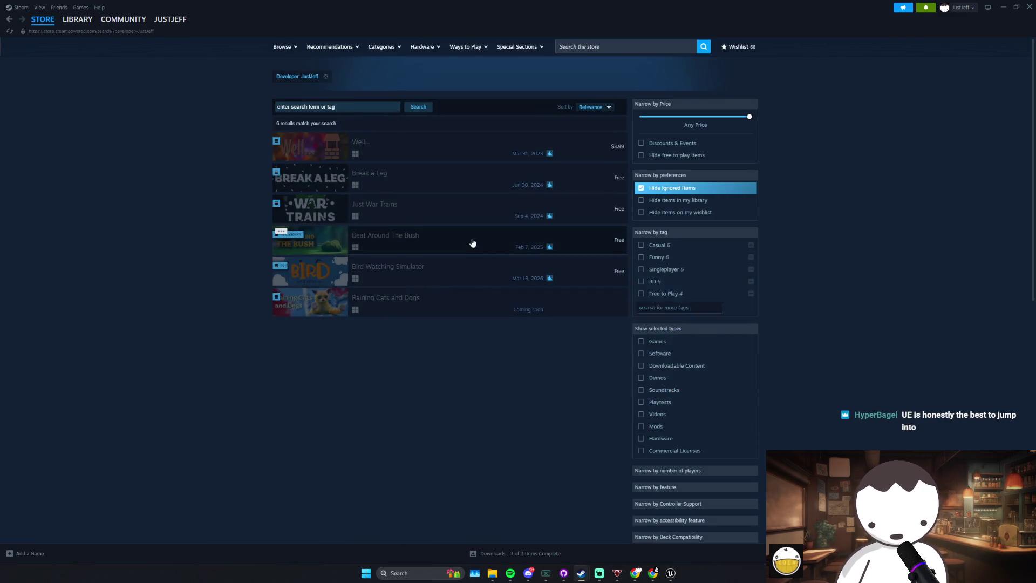
{"action": "mouse_move", "coordinate": [551, 250]}
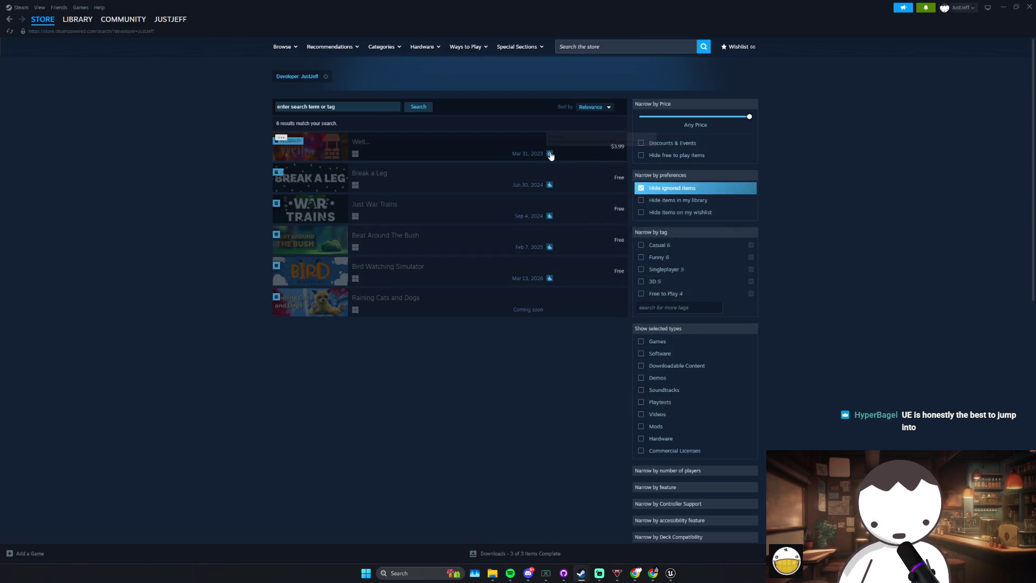
{"action": "mouse_move", "coordinate": [552, 156]}
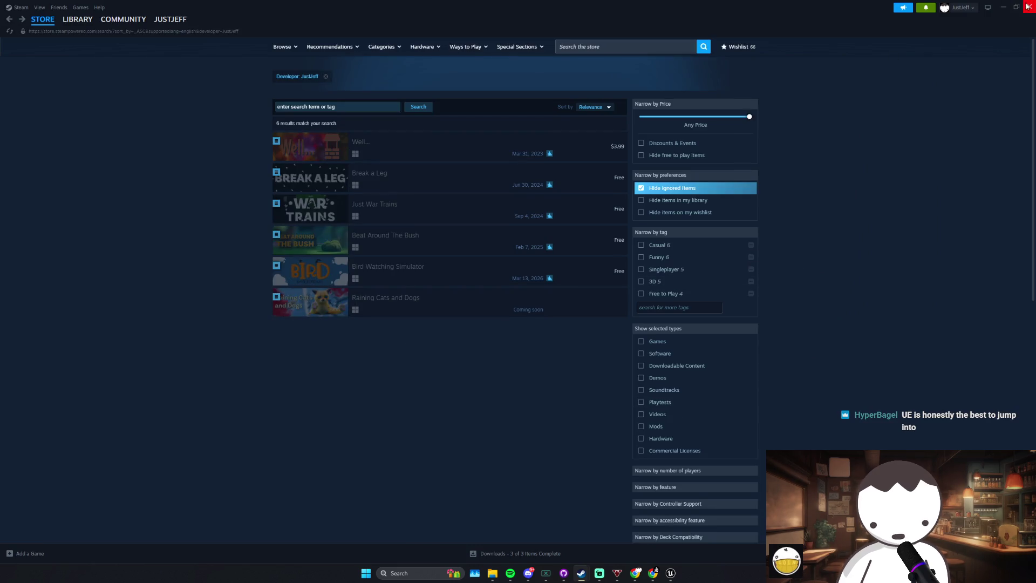
{"action": "left_click", "coordinate": [1003, 7]}
Step: Compile and save the blueprint, glance at the Designer, and return to the event graph
{"action": "scroll", "coordinate": [532, 293], "scroll_direction": "down", "scroll_amount": 2}
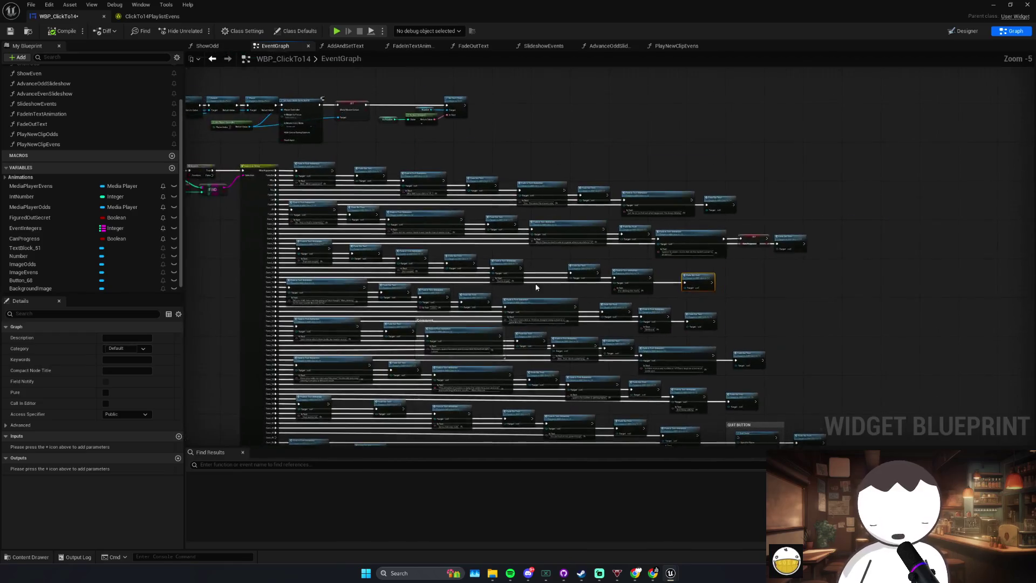
{"action": "scroll", "coordinate": [486, 259], "scroll_direction": "up", "scroll_amount": 3}
{"action": "left_click", "coordinate": [475, 254]}
{"action": "scroll", "coordinate": [584, 232], "scroll_direction": "up", "scroll_amount": 1}
{"action": "scroll", "coordinate": [584, 232], "scroll_direction": "down", "scroll_amount": 2}
{"action": "scroll", "coordinate": [670, 252], "scroll_direction": "up", "scroll_amount": 2}
{"action": "left_click", "coordinate": [669, 252]}
{"action": "left_click", "coordinate": [63, 31]}
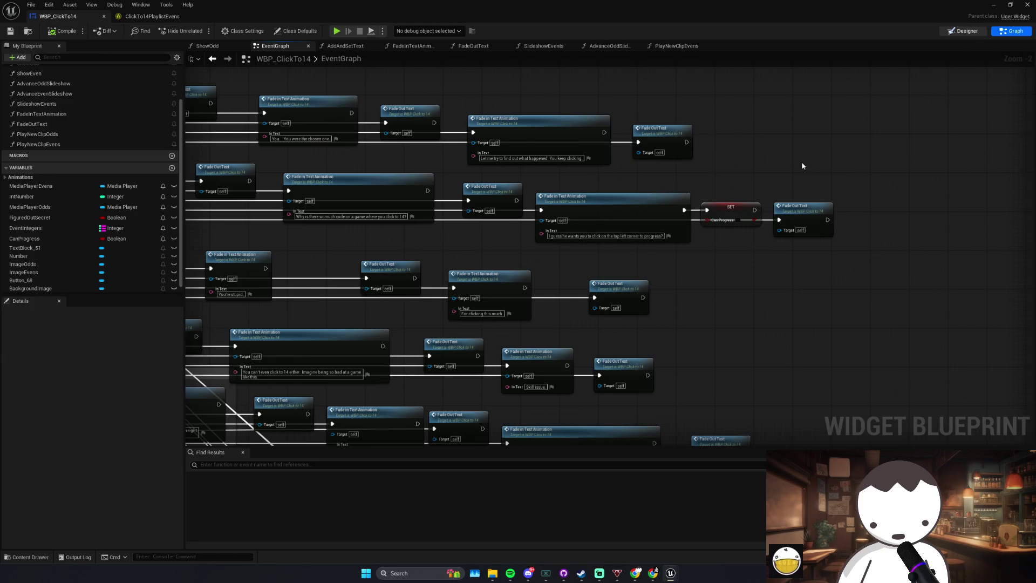
{"action": "left_click", "coordinate": [964, 30]}
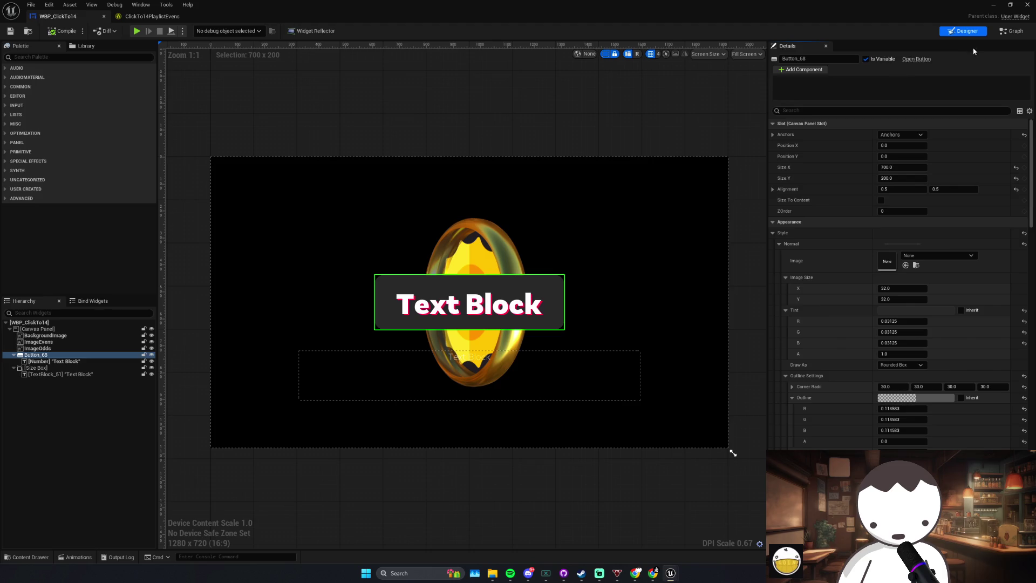
{"action": "left_click", "coordinate": [1013, 30]}
{"action": "scroll", "coordinate": [426, 224], "scroll_direction": "down", "scroll_amount": 3}
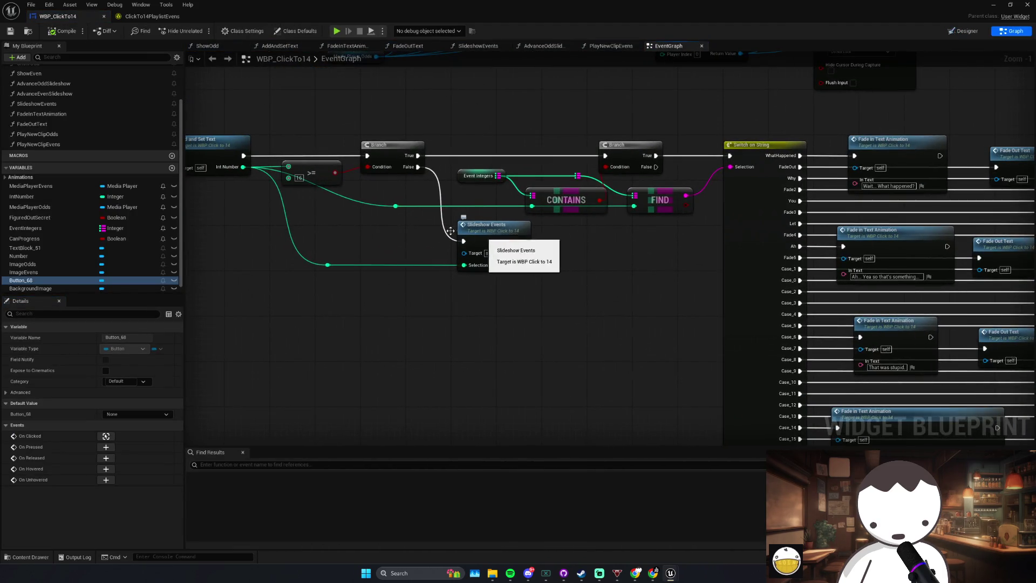
{"action": "scroll", "coordinate": [384, 179], "scroll_direction": "down", "scroll_amount": 2}
Step: Move On Clicked (Button_68) left and place a new Branch node beside it
{"action": "left_click", "coordinate": [504, 226]}
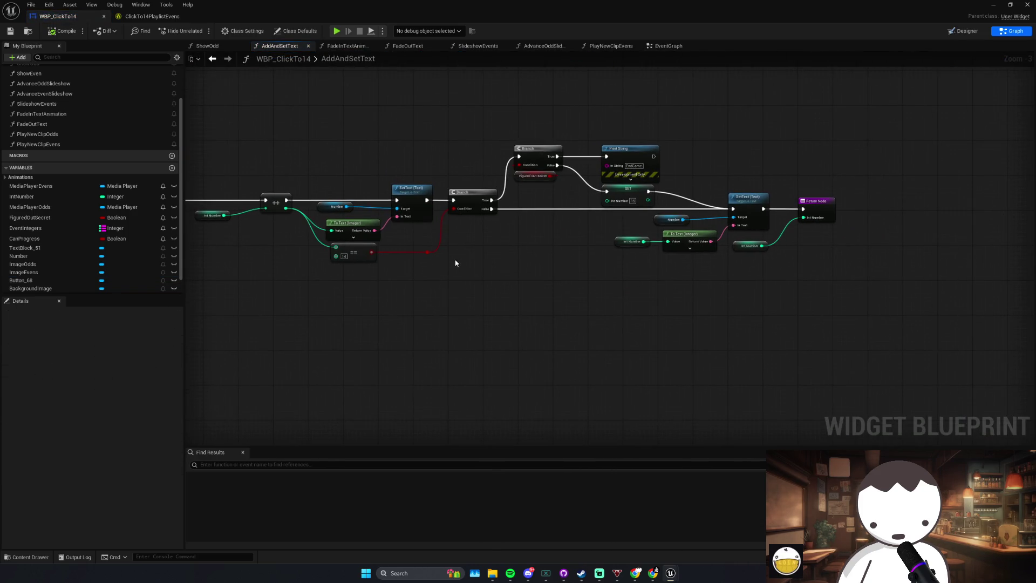
{"action": "key", "text": "Home"}
{"action": "left_click_drag", "start_coordinate": [457, 197], "coordinate": [291, 197]}
{"action": "left_click", "coordinate": [567, 186]}
{"action": "left_click", "coordinate": [457, 229]}
{"action": "left_click", "coordinate": [431, 234]}
{"action": "mouse_move", "coordinate": [430, 234]}
{"action": "left_mouse_down"}
{"action": "mouse_move", "coordinate": [400, 195]}
{"action": "mouse_move", "coordinate": [339, 205]}
{"action": "left_mouse_up"}
Step: Wire On Clicked into the Branch, Can Progress as condition, True to Add and Set Text; save
{"action": "mouse_move", "coordinate": [25, 238]}
{"action": "left_mouse_down"}
{"action": "mouse_move", "coordinate": [293, 255]}
{"action": "mouse_move", "coordinate": [396, 218]}
{"action": "left_mouse_up"}
{"action": "left_click", "coordinate": [322, 255]}
{"action": "left_click_drag", "start_coordinate": [318, 249], "coordinate": [318, 228]}
{"action": "left_click_drag", "start_coordinate": [424, 202], "coordinate": [552, 202]}
{"action": "left_click", "coordinate": [513, 226]}
{"action": "left_click", "coordinate": [10, 31]}
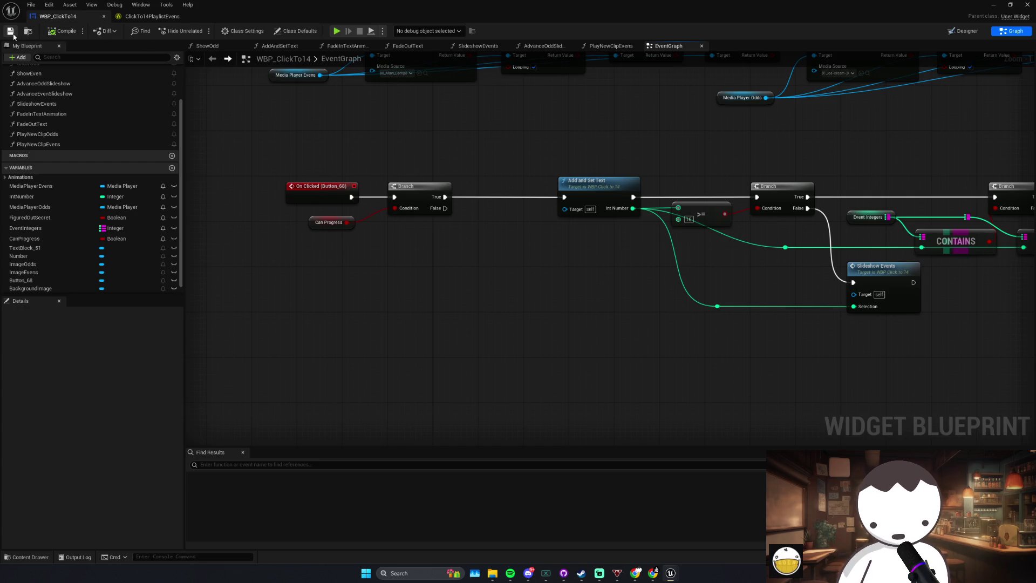
{"action": "mouse_move", "coordinate": [474, 223]}
{"action": "left_mouse_down"}
{"action": "mouse_move", "coordinate": [481, 253]}
{"action": "mouse_move", "coordinate": [414, 266]}
{"action": "left_mouse_up"}
Step: Search Spotify for 'sun killer', then shift the Branch and On Clicked nodes left
{"action": "scroll", "coordinate": [416, 266], "scroll_direction": "down", "scroll_amount": 2}
{"action": "left_click", "coordinate": [510, 573]}
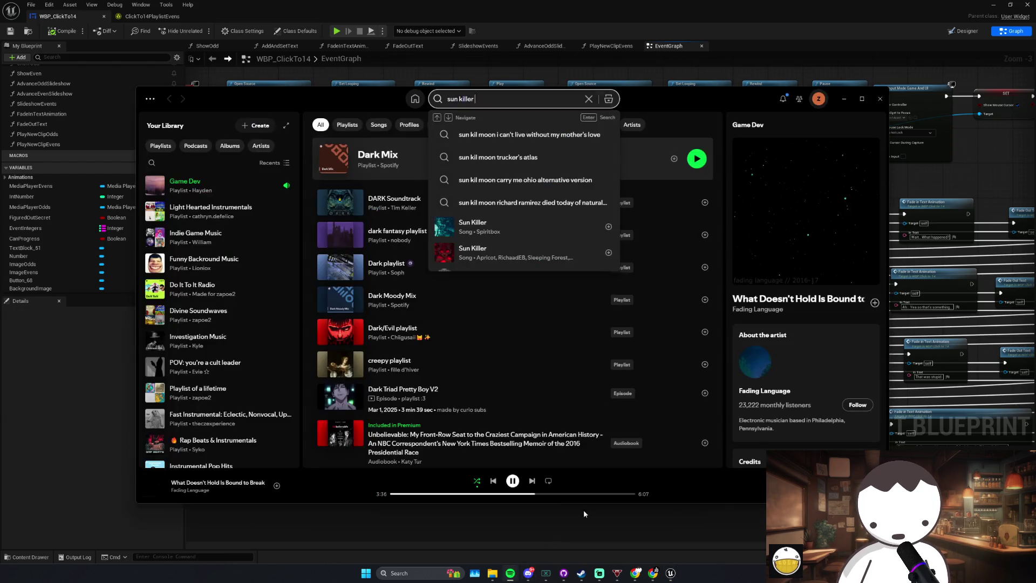
{"action": "left_click", "coordinate": [613, 515]}
{"action": "mouse_move", "coordinate": [559, 398]}
{"action": "left_mouse_down"}
{"action": "mouse_move", "coordinate": [567, 356]}
{"action": "mouse_move", "coordinate": [731, 351]}
{"action": "mouse_move", "coordinate": [511, 324]}
{"action": "mouse_move", "coordinate": [341, 246]}
{"action": "left_mouse_up"}
{"action": "mouse_move", "coordinate": [377, 211]}
{"action": "left_mouse_down"}
{"action": "mouse_move", "coordinate": [299, 206]}
{"action": "mouse_move", "coordinate": [284, 228]}
{"action": "left_mouse_up"}
{"action": "left_click", "coordinate": [322, 250]}
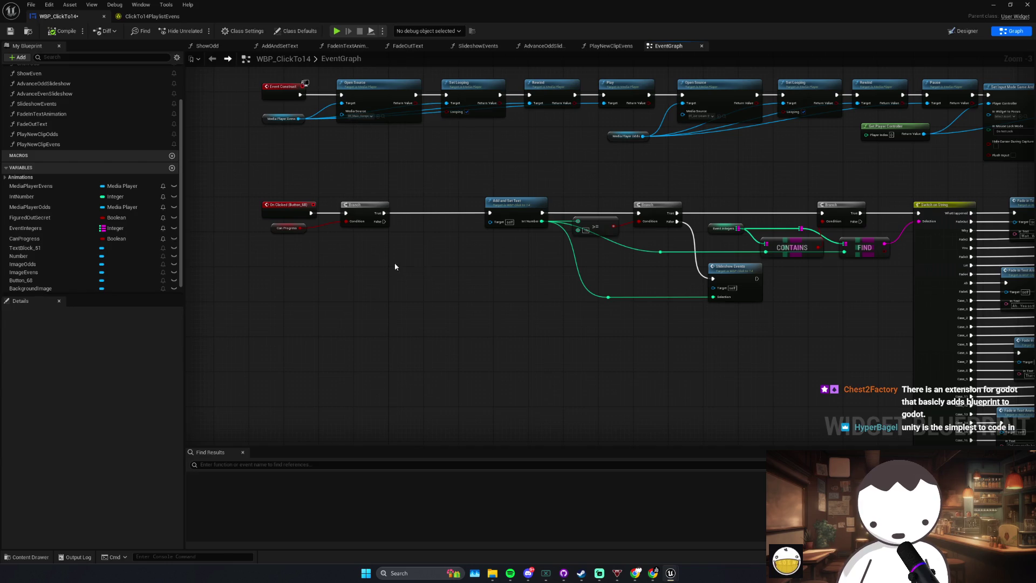
Step: Move the Slideshow Events node and its Selection-wire reroute point right and down
{"action": "left_click", "coordinate": [392, 240]}
{"action": "scroll", "coordinate": [393, 241], "scroll_direction": "up", "scroll_amount": 2}
{"action": "left_click", "coordinate": [495, 301]}
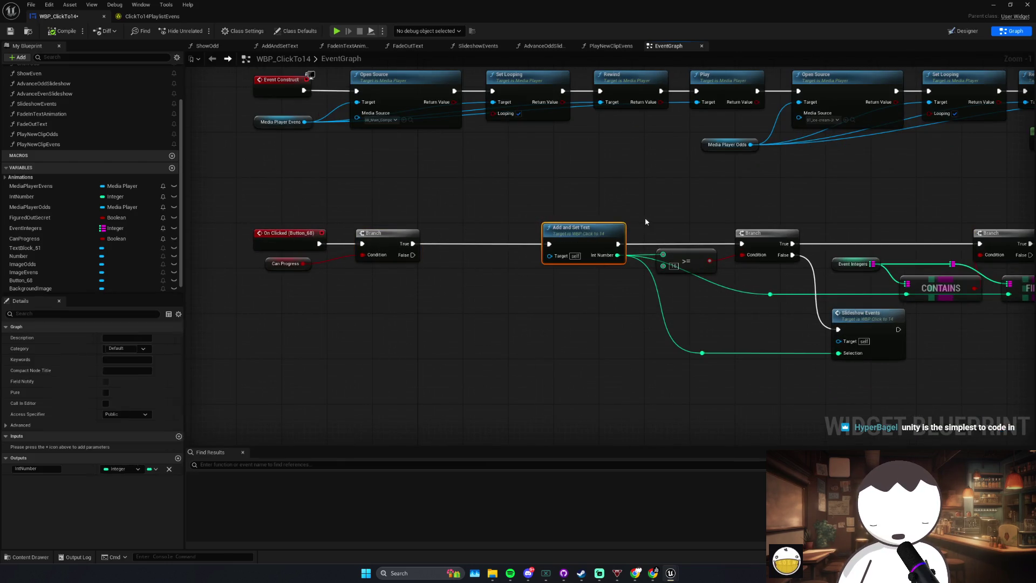
{"action": "left_click_drag", "start_coordinate": [582, 300], "coordinate": [682, 363]}
{"action": "mouse_move", "coordinate": [891, 317]}
{"action": "left_mouse_down"}
{"action": "mouse_move", "coordinate": [630, 359]}
{"action": "mouse_move", "coordinate": [616, 377]}
{"action": "left_mouse_up"}
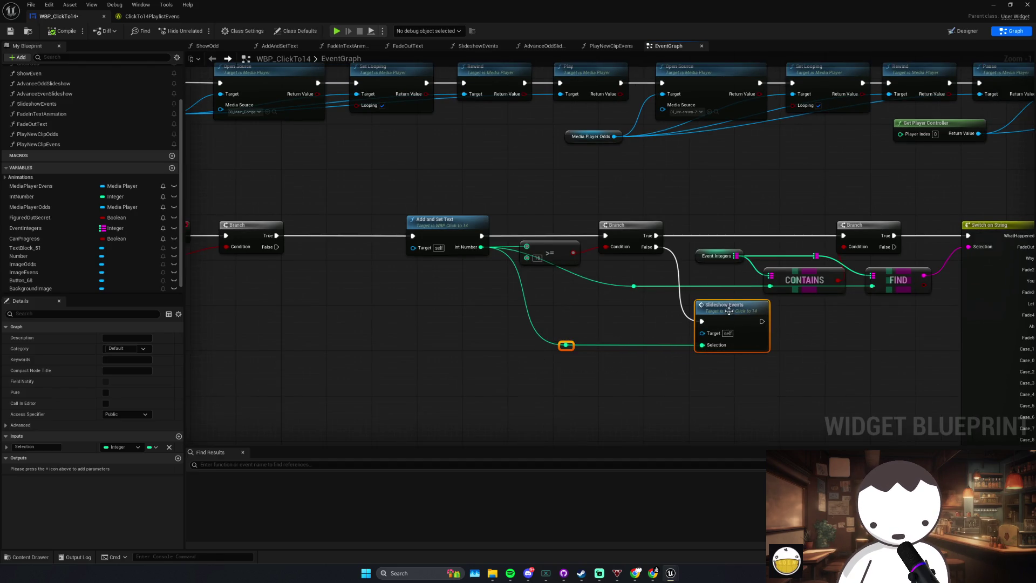
{"action": "left_click_drag", "start_coordinate": [729, 312], "coordinate": [729, 305]}
{"action": "left_click", "coordinate": [766, 323]}
{"action": "left_click_drag", "start_coordinate": [771, 373], "coordinate": [556, 292]}
{"action": "mouse_move", "coordinate": [712, 316]}
{"action": "left_mouse_down"}
{"action": "mouse_move", "coordinate": [750, 306]}
{"action": "mouse_move", "coordinate": [838, 329]}
{"action": "left_mouse_up"}
{"action": "left_click", "coordinate": [677, 360]}
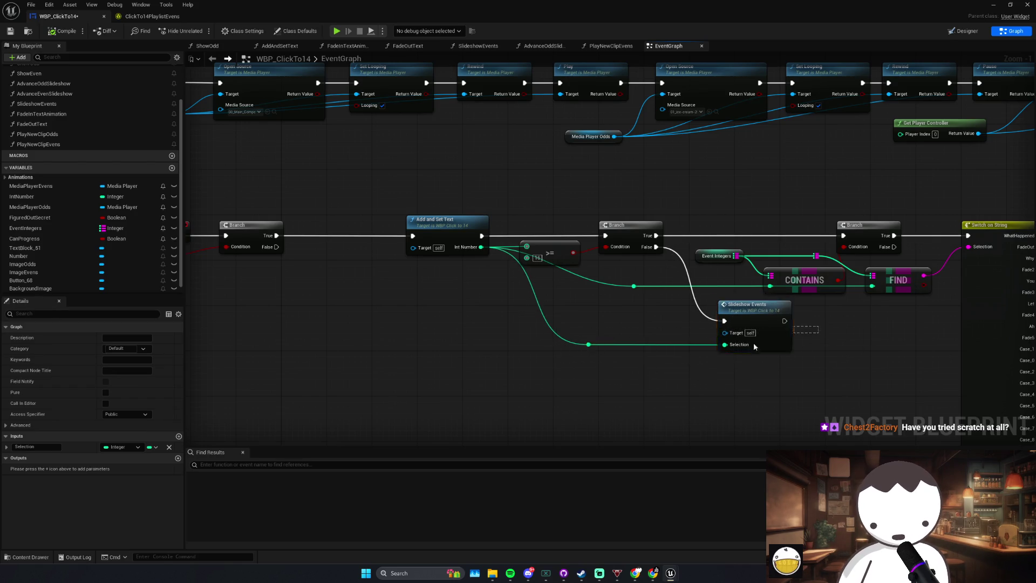
Step: Confirm Can Progress defaults to true, save with Ctrl+S, and switch to the Designer
{"action": "mouse_move", "coordinate": [673, 346]}
{"action": "left_mouse_down"}
{"action": "mouse_move", "coordinate": [371, 320]}
{"action": "mouse_move", "coordinate": [313, 294]}
{"action": "mouse_move", "coordinate": [377, 332]}
{"action": "left_mouse_up"}
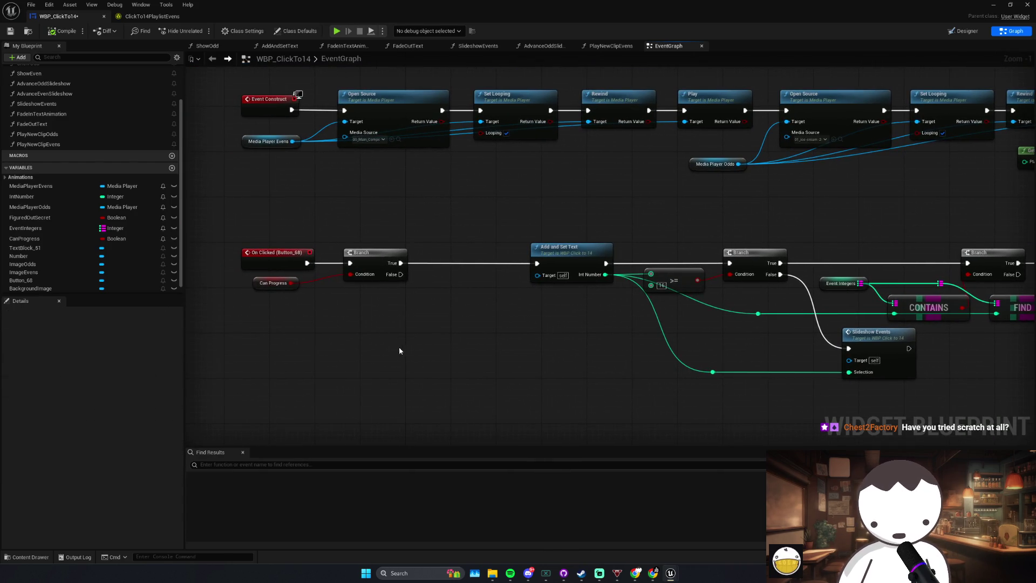
{"action": "left_click", "coordinate": [378, 267]}
{"action": "left_click", "coordinate": [274, 283]}
{"action": "key", "text": "ctrl+s"}
{"action": "left_click_drag", "start_coordinate": [398, 254], "coordinate": [397, 260]}
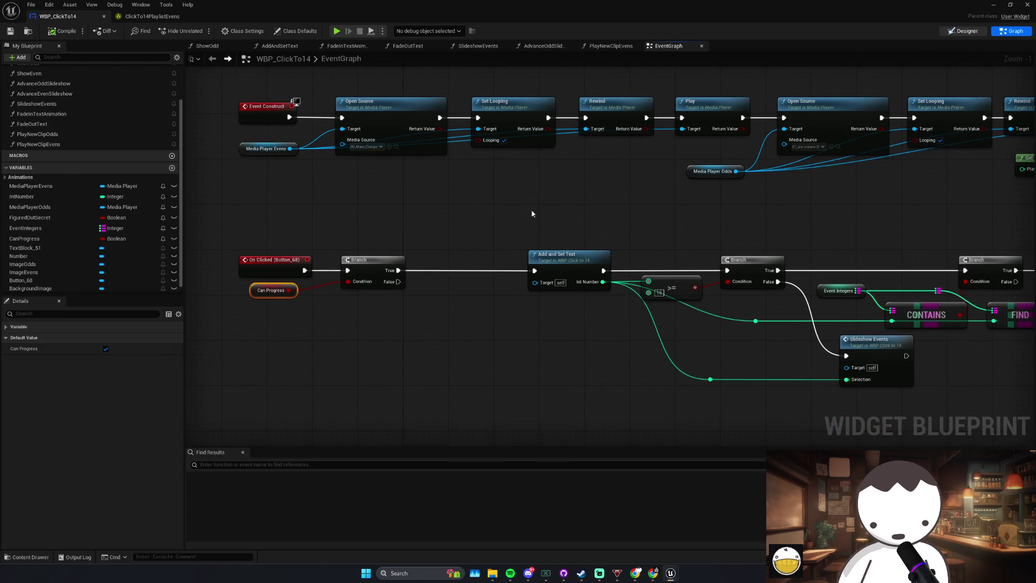
{"action": "key", "text": "shift+F4"}
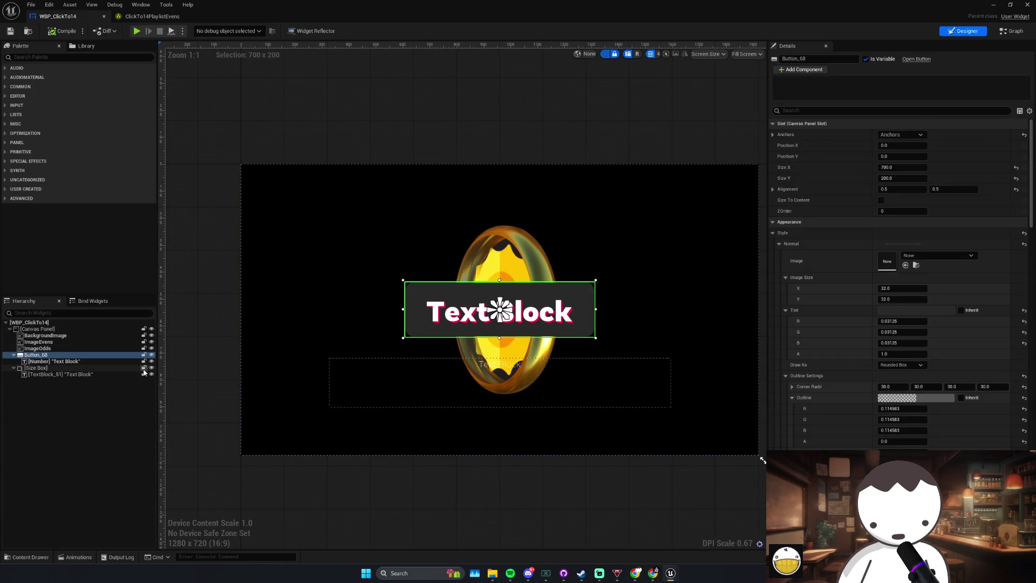
Step: Duplicate Button_68 and delete the copied Number_1 text block
{"action": "left_click", "coordinate": [38, 355]}
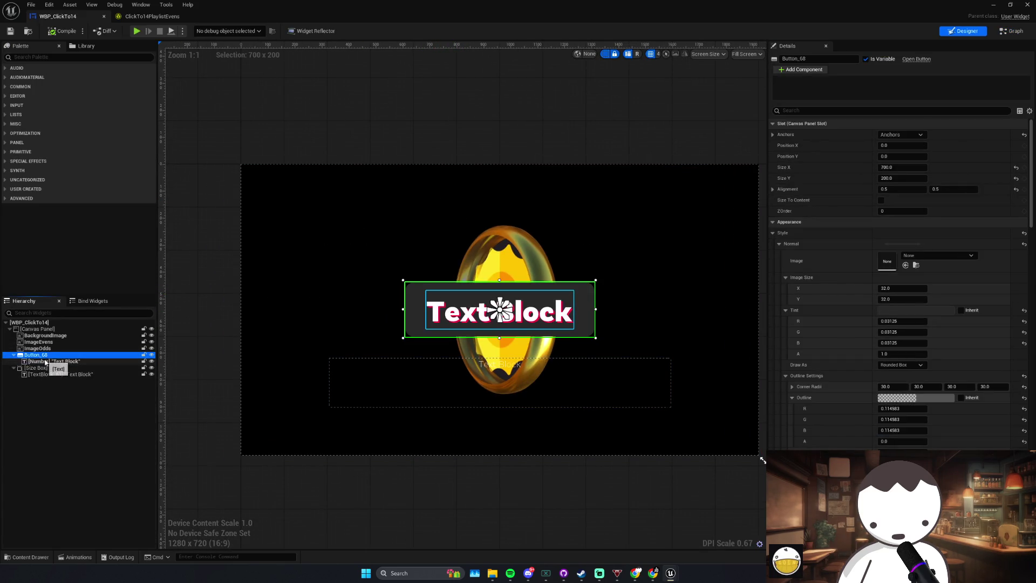
{"action": "key", "text": "ctrl+d"}
{"action": "left_click", "coordinate": [47, 374]}
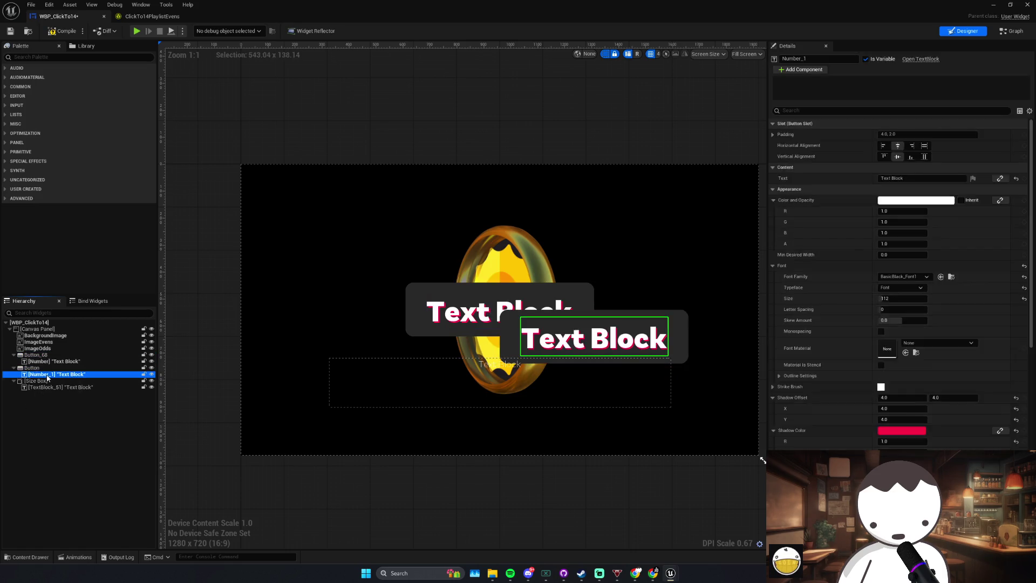
{"action": "key", "text": "Delete"}
{"action": "left_click", "coordinate": [32, 368]}
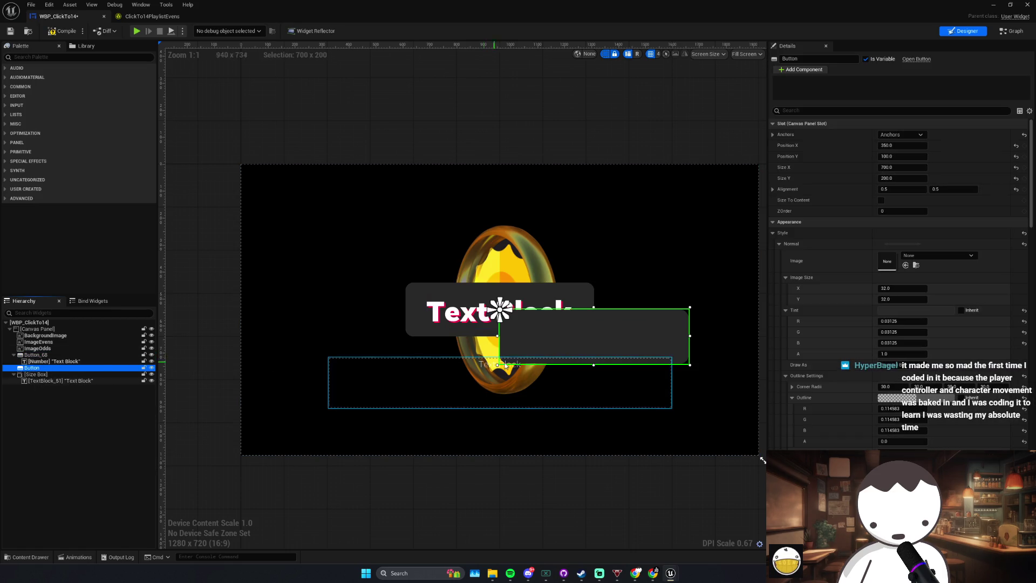
Step: Anchor the copy top-left, set position 0,0 and alignment 0, and shrink its size
{"action": "left_click", "coordinate": [901, 135]}
{"action": "left_click", "coordinate": [894, 154]}
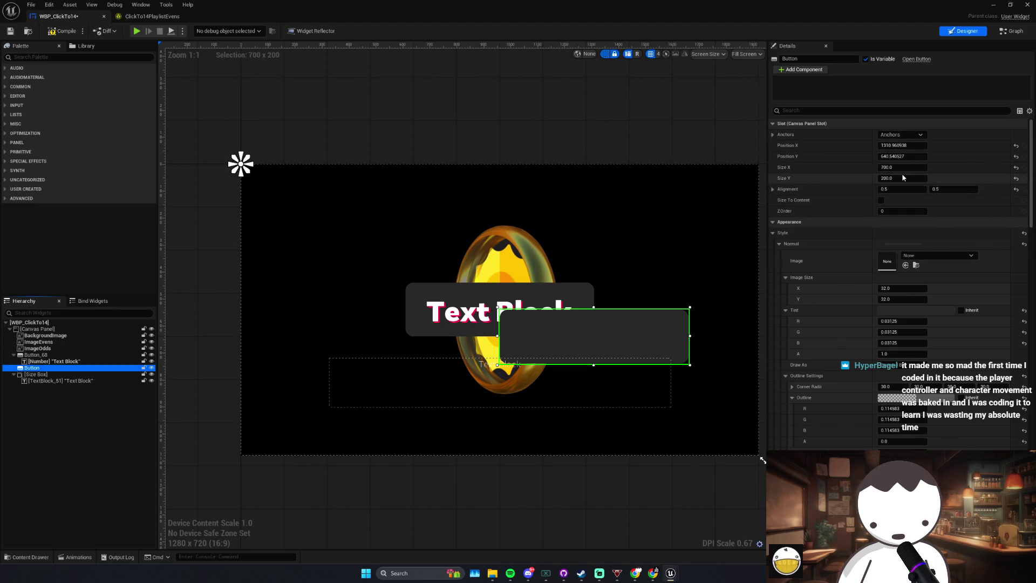
{"action": "left_click", "coordinate": [902, 146]}
{"action": "type", "text": "0"}
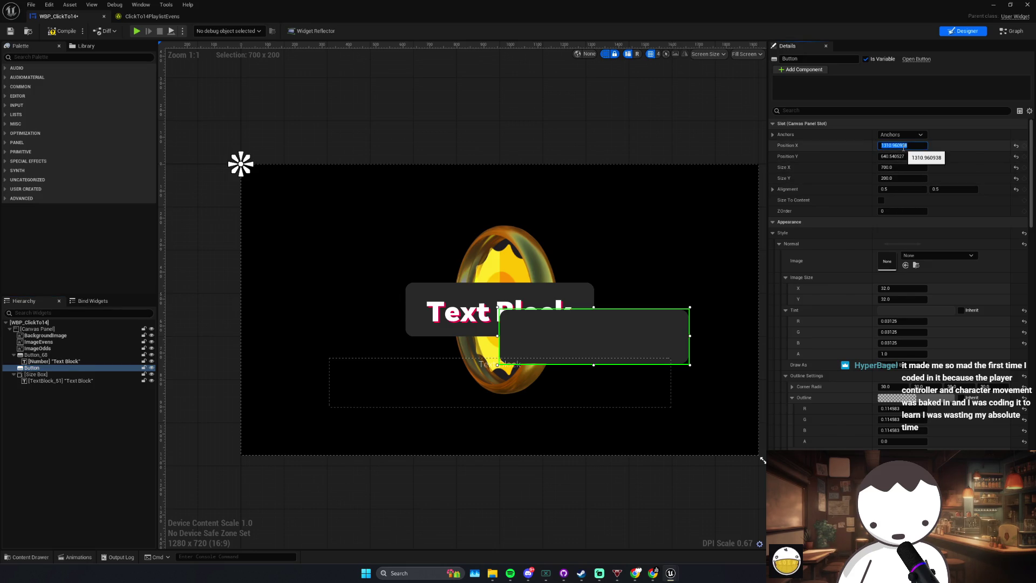
{"action": "key", "text": "Tab"}
{"action": "key", "text": "Tab"}
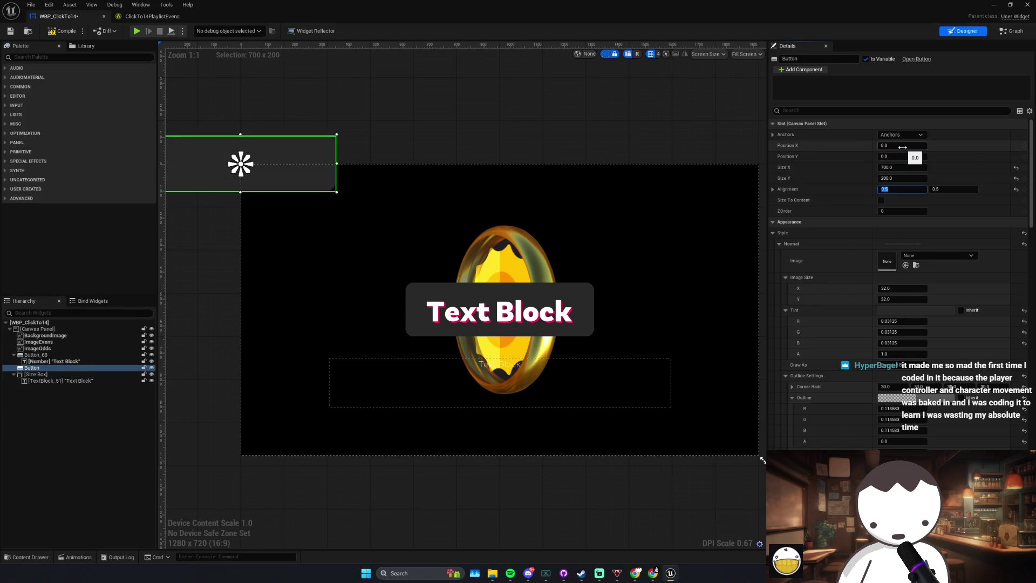
{"action": "type", "text": "0"}
{"action": "key", "text": "Tab"}
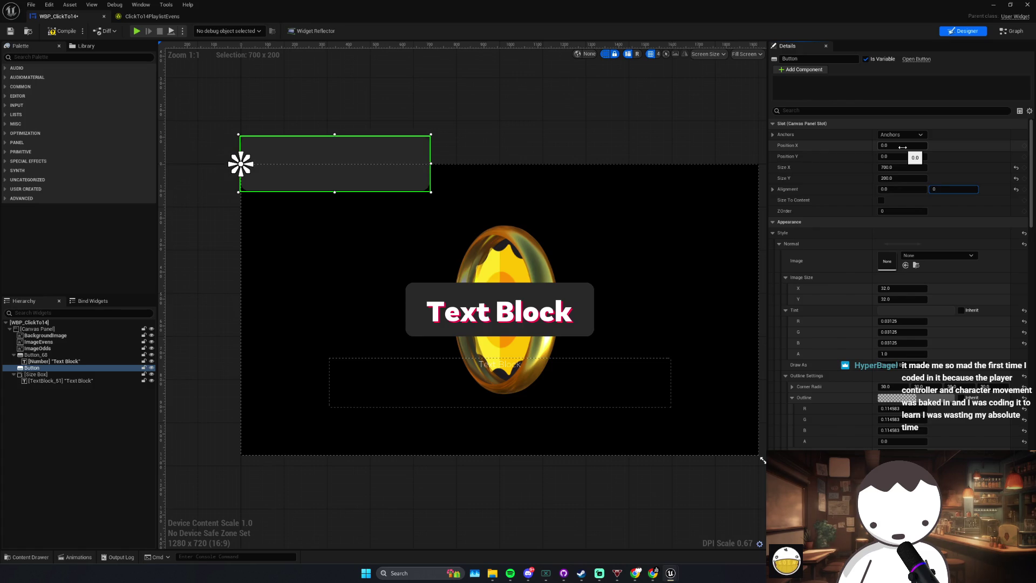
{"action": "key", "text": "Return"}
{"action": "mouse_move", "coordinate": [898, 167]}
{"action": "left_mouse_down"}
{"action": "mouse_move", "coordinate": [875, 166]}
{"action": "mouse_move", "coordinate": [880, 178]}
{"action": "left_mouse_up"}
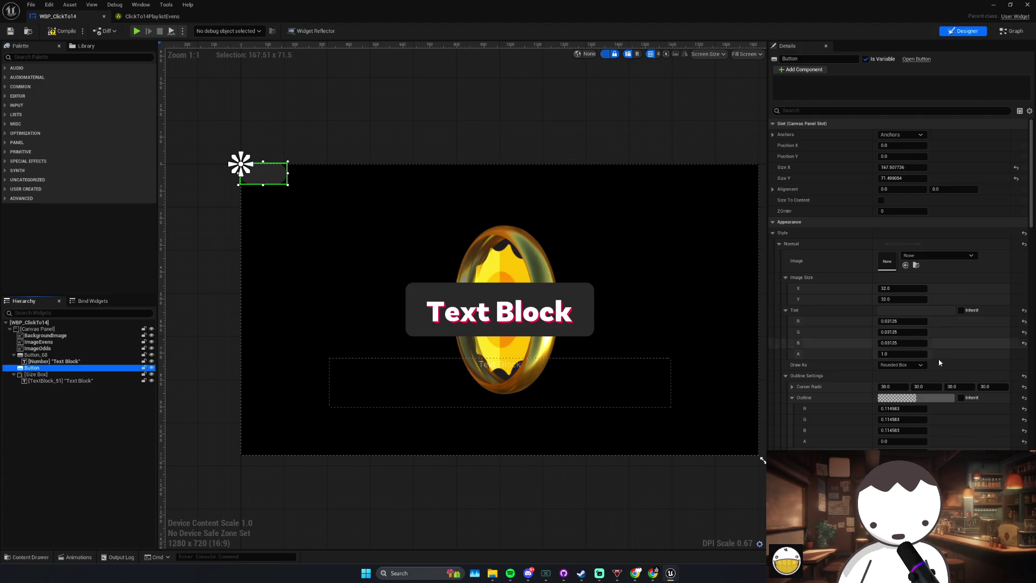
Step: Set the button's first corner radius to 0
{"action": "left_click_drag", "start_coordinate": [893, 388], "coordinate": [886, 387]}
{"action": "type", "text": "02"}
{"action": "key", "text": "Return"}
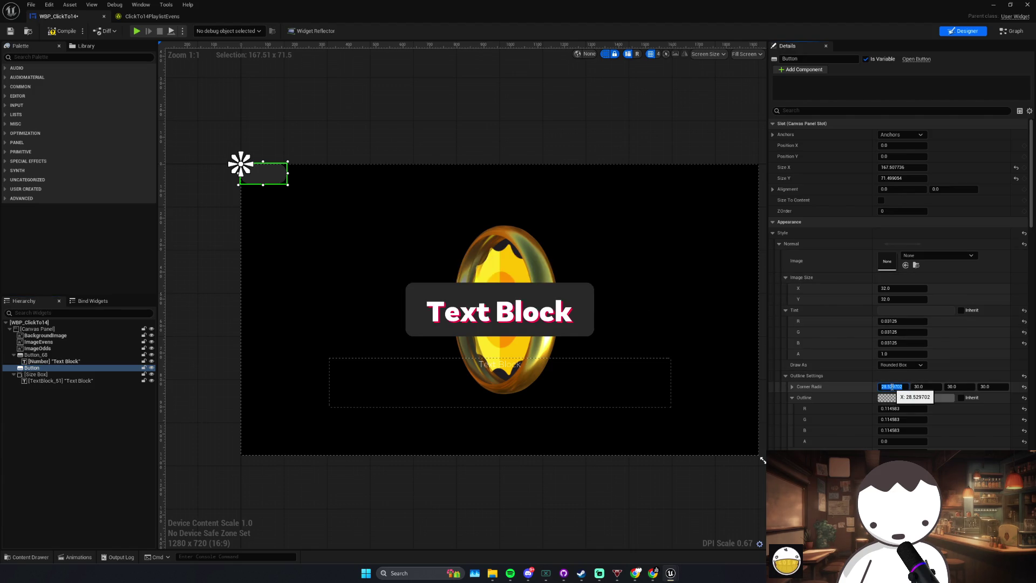
{"action": "type", "text": "0"}
Step: Set the fourth corner radius to 0 and save the widget blueprint
{"action": "left_click", "coordinate": [991, 386]}
{"action": "type", "text": "0"}
{"action": "key", "text": "Return"}
{"action": "scroll", "coordinate": [917, 324], "scroll_direction": "down", "scroll_amount": 3}
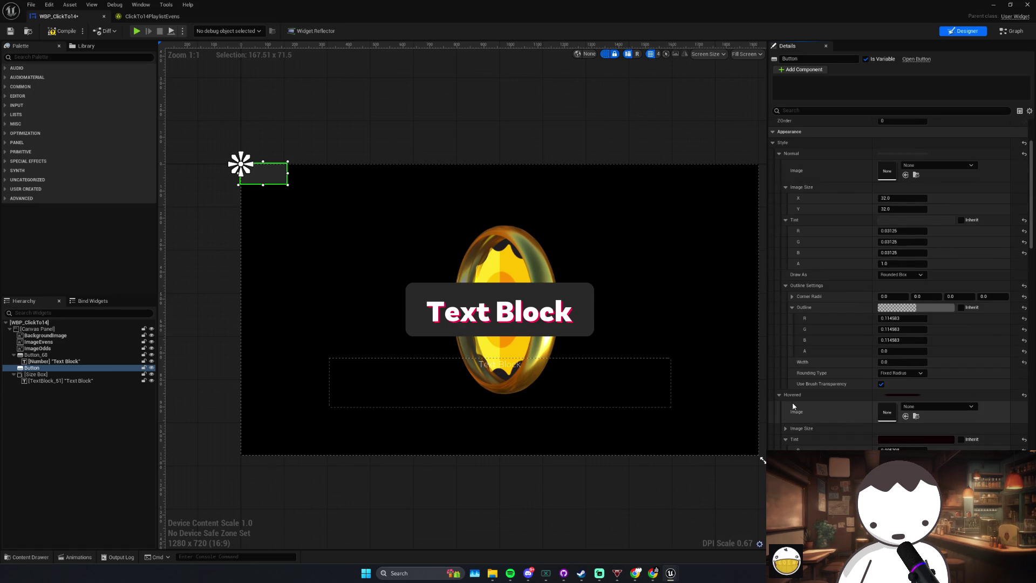
{"action": "scroll", "coordinate": [862, 438], "scroll_direction": "down", "scroll_amount": 1}
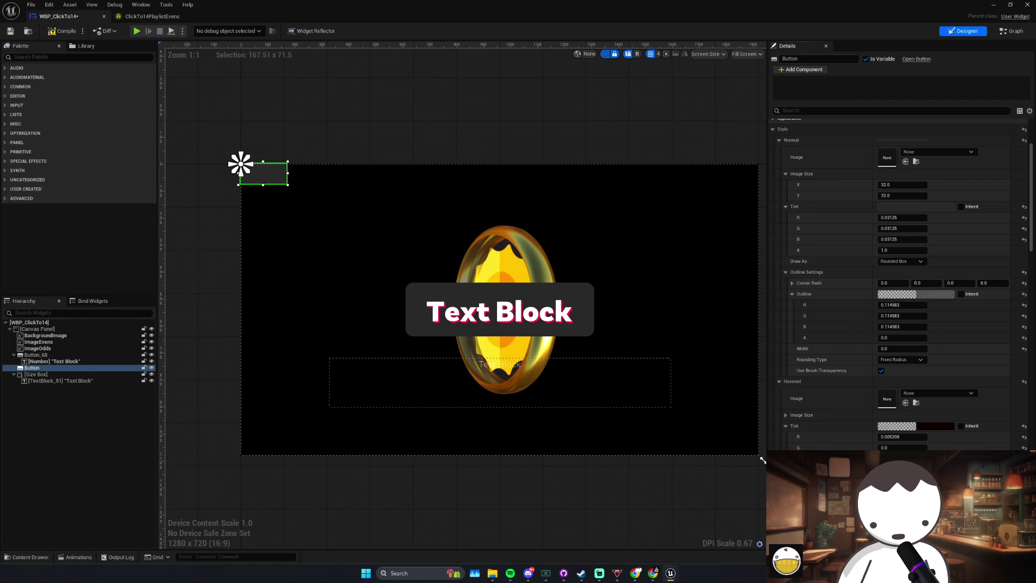
{"action": "scroll", "coordinate": [898, 324], "scroll_direction": "down", "scroll_amount": 2}
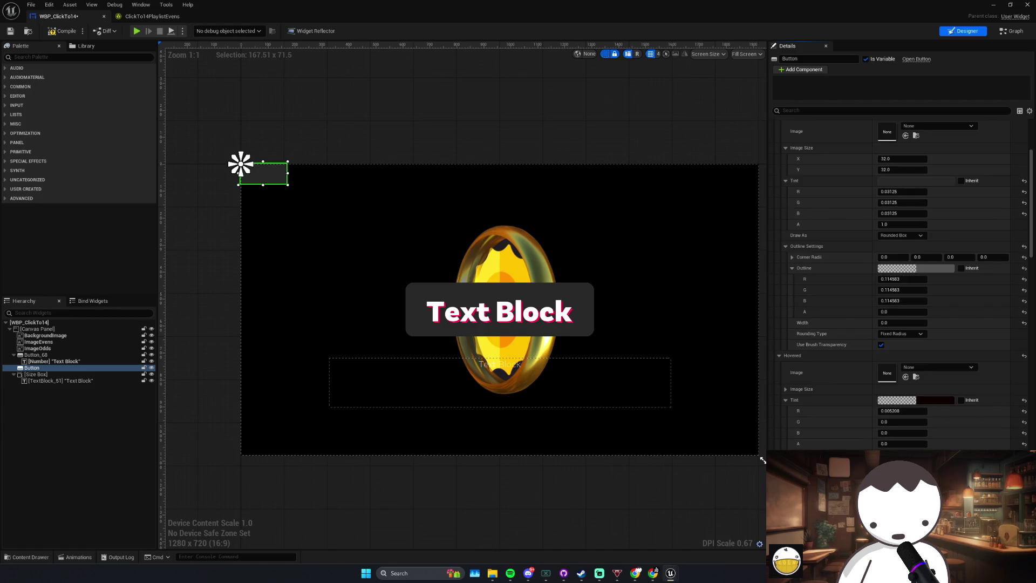
{"action": "scroll", "coordinate": [907, 286], "scroll_direction": "down", "scroll_amount": 4}
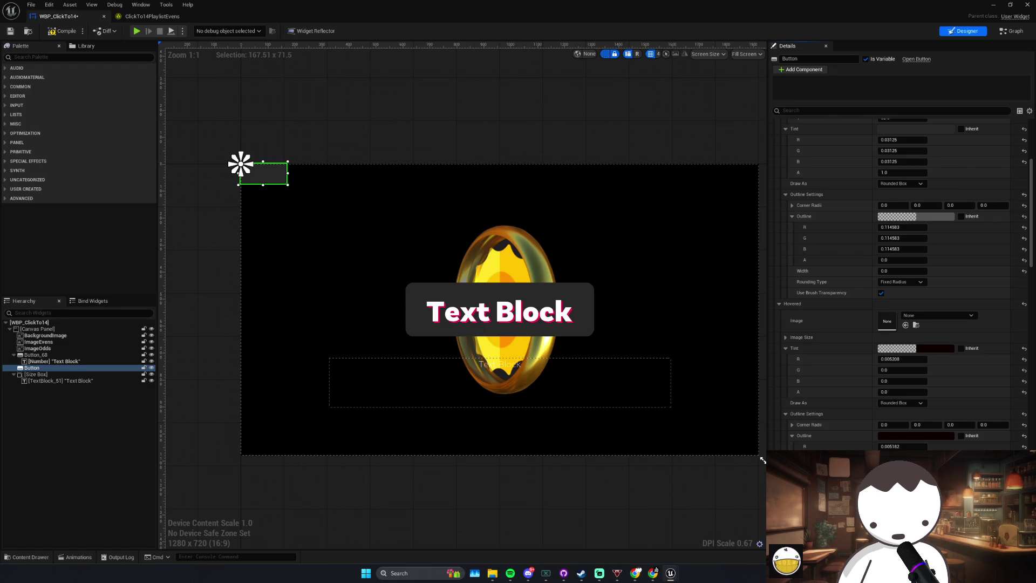
{"action": "scroll", "coordinate": [893, 436], "scroll_direction": "down", "scroll_amount": 4}
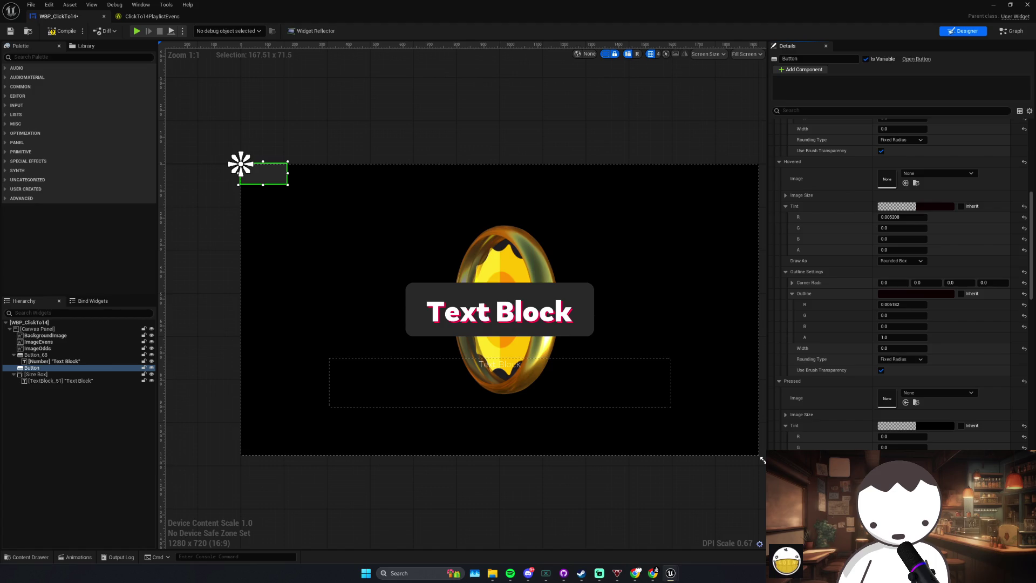
{"action": "key", "text": "ctrl+s"}
Step: Make the Normal tint fully transparent (alpha 0), rename the button TopLeftButton, and save
{"action": "scroll", "coordinate": [846, 254], "scroll_direction": "up", "scroll_amount": 5}
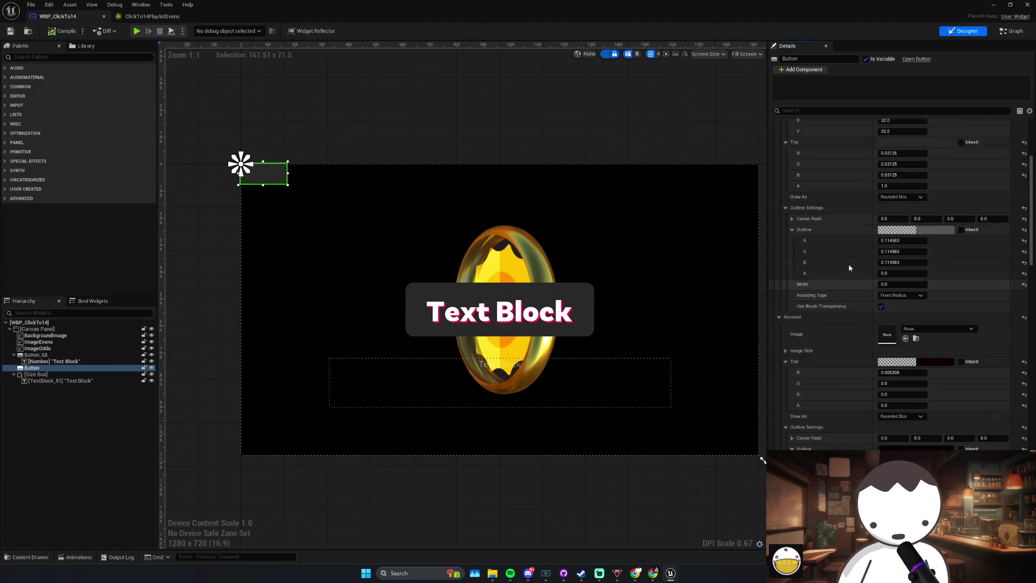
{"action": "scroll", "coordinate": [841, 257], "scroll_direction": "up", "scroll_amount": 1}
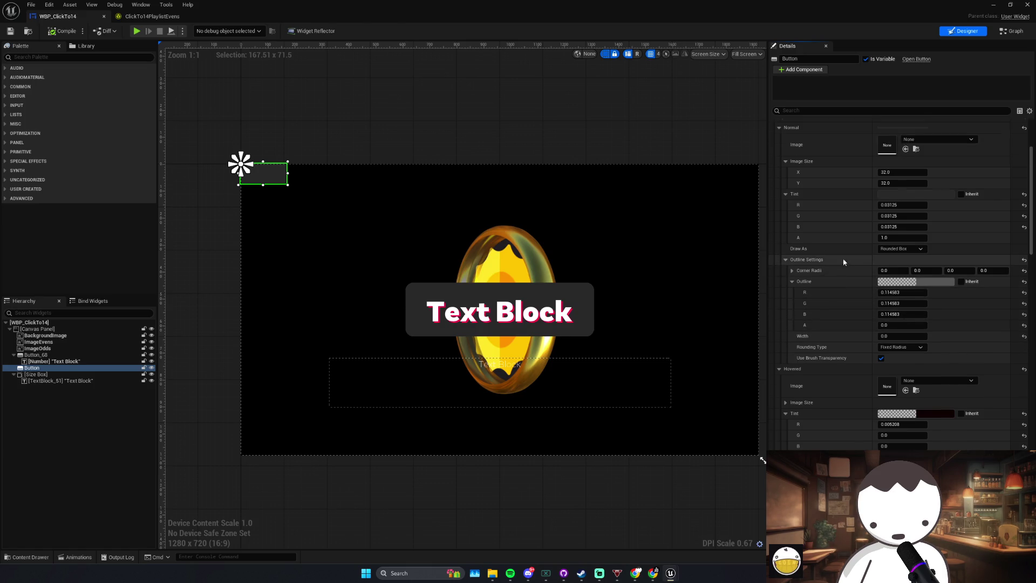
{"action": "left_click", "coordinate": [896, 238]}
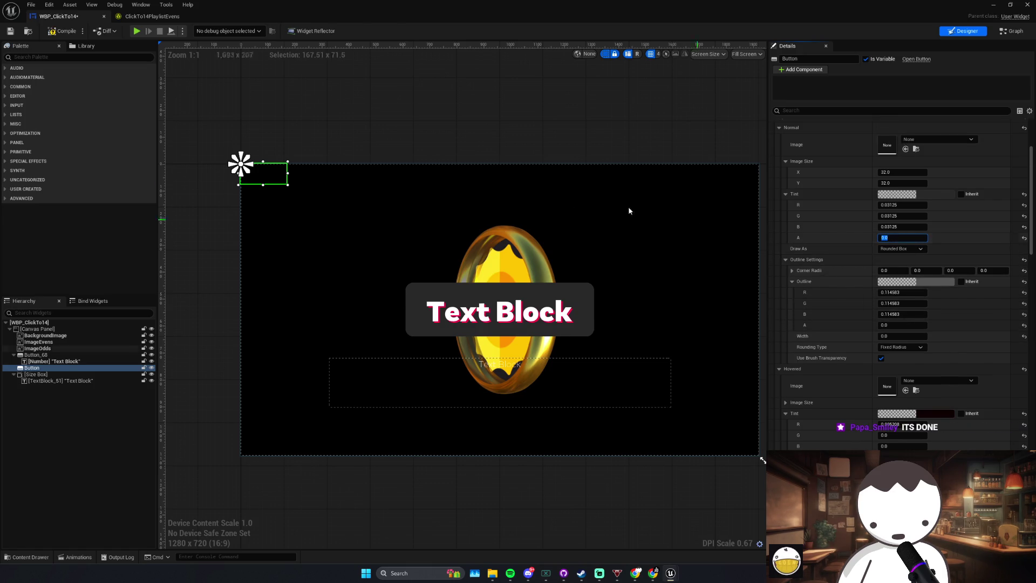
{"action": "left_click", "coordinate": [298, 108]}
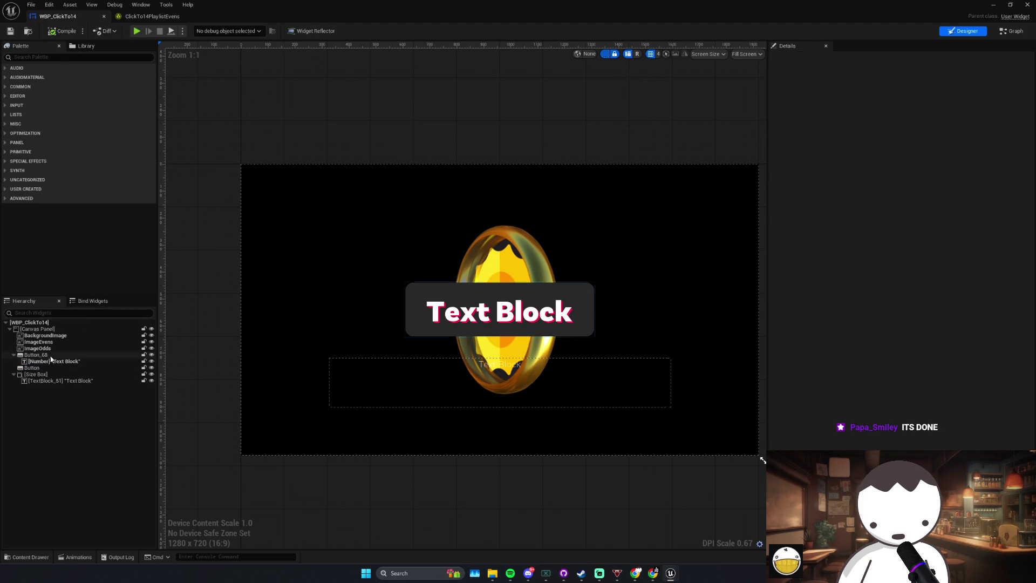
{"action": "left_click", "coordinate": [36, 355]}
{"action": "left_click", "coordinate": [54, 369]}
{"action": "left_click", "coordinate": [793, 59]}
{"action": "type", "text": "TopLeftButton"}
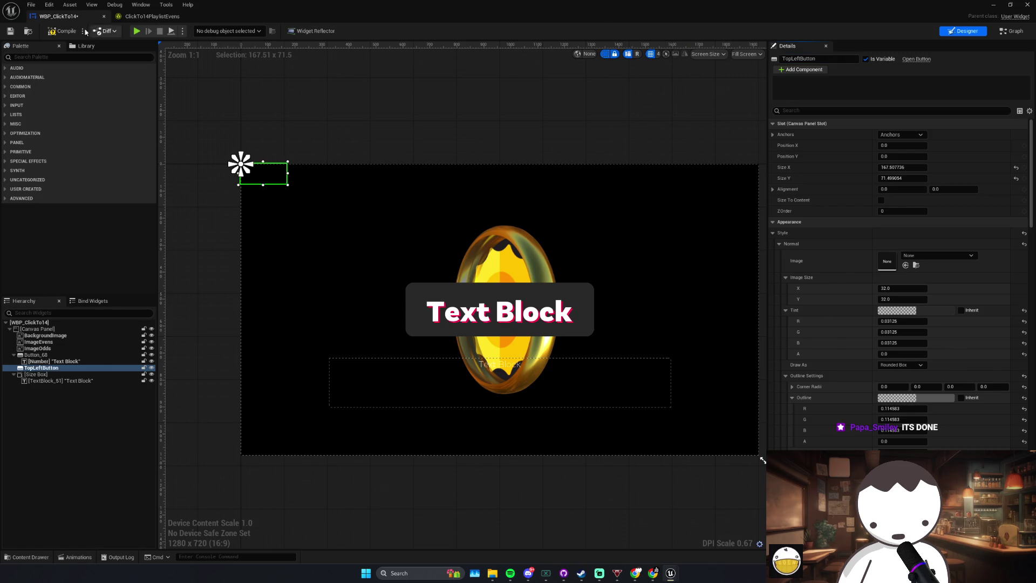
{"action": "key", "text": "ctrl+s"}
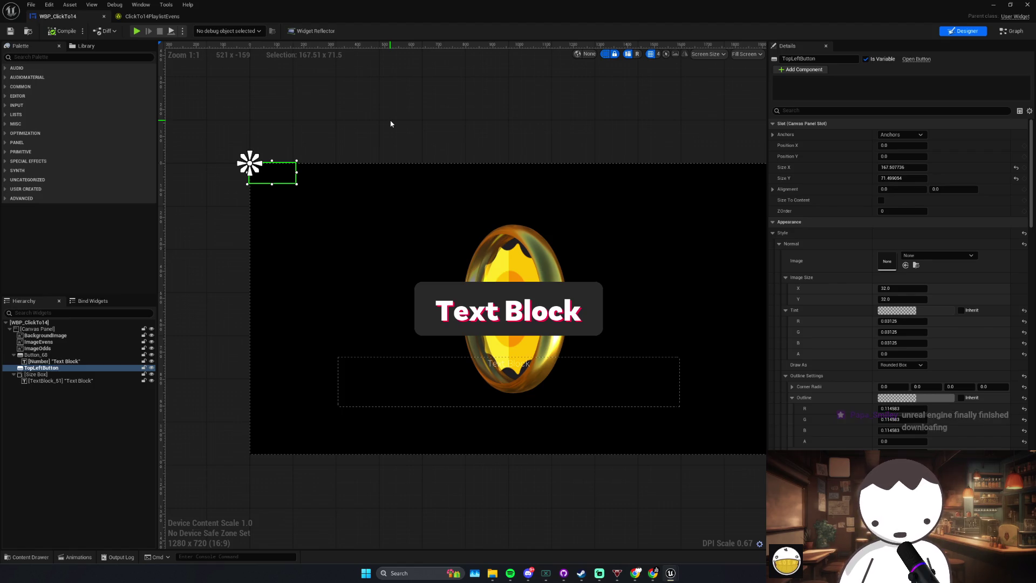
{"action": "scroll", "coordinate": [899, 281], "scroll_direction": "down", "scroll_amount": 15}
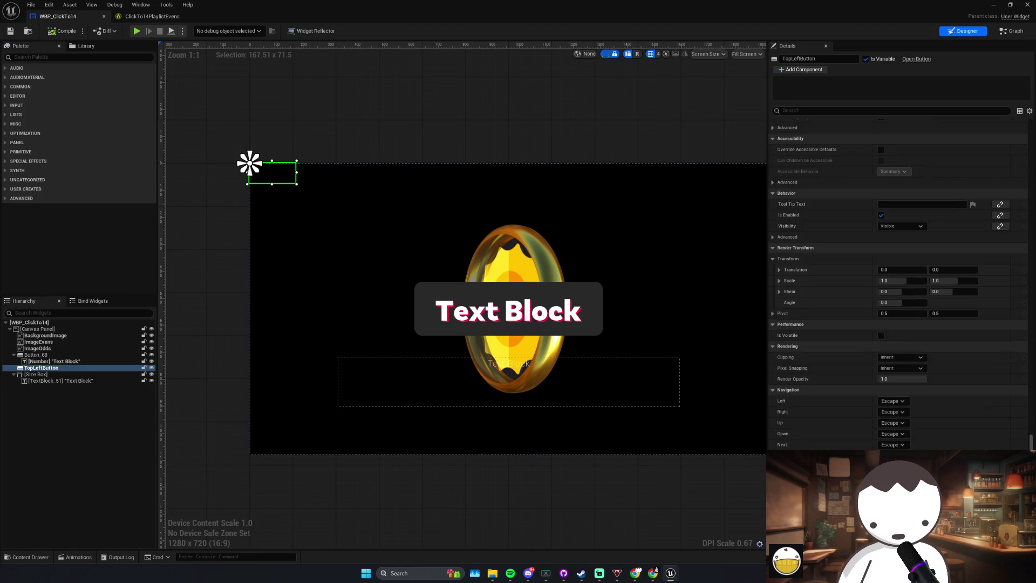
Step: Add On Clicked (TopLeftButton) followed by a Set CanProgress node checked to true
{"action": "left_click", "coordinate": [1013, 31]}
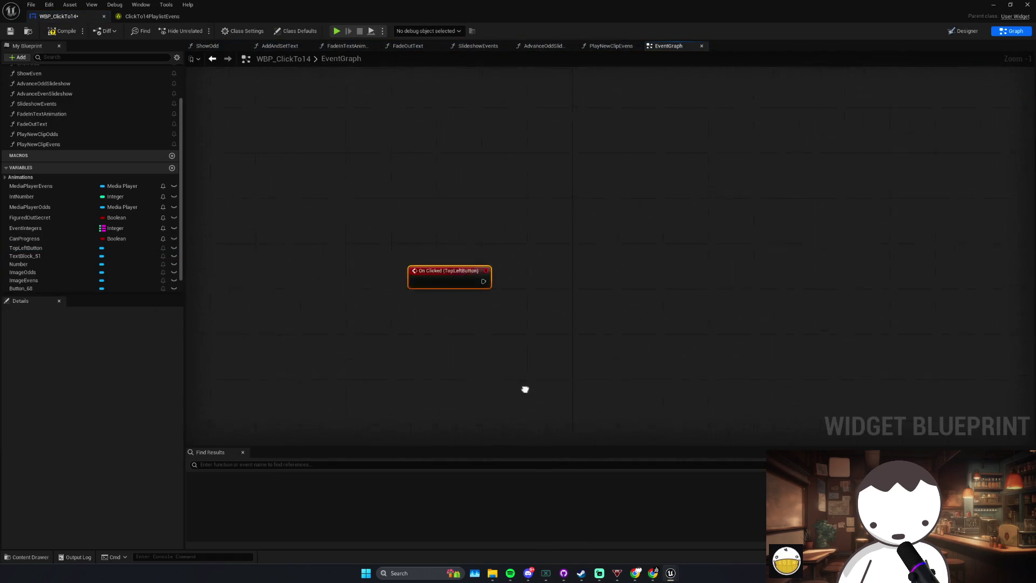
{"action": "scroll", "coordinate": [544, 386], "scroll_direction": "down", "scroll_amount": 5}
{"action": "left_click_drag", "start_coordinate": [459, 354], "coordinate": [472, 427]}
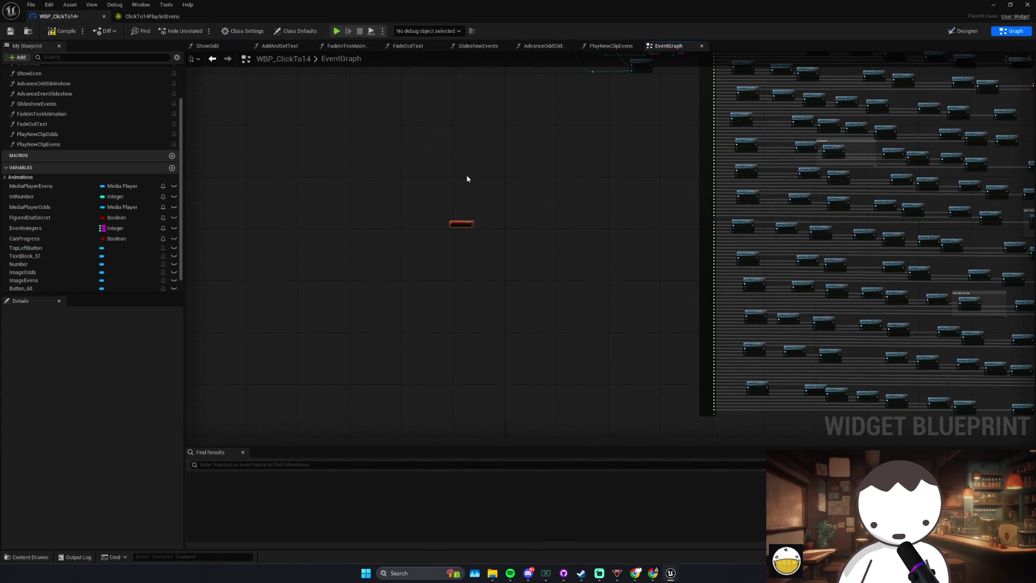
{"action": "scroll", "coordinate": [465, 197], "scroll_direction": "up", "scroll_amount": 2}
{"action": "scroll", "coordinate": [508, 220], "scroll_direction": "up", "scroll_amount": 1}
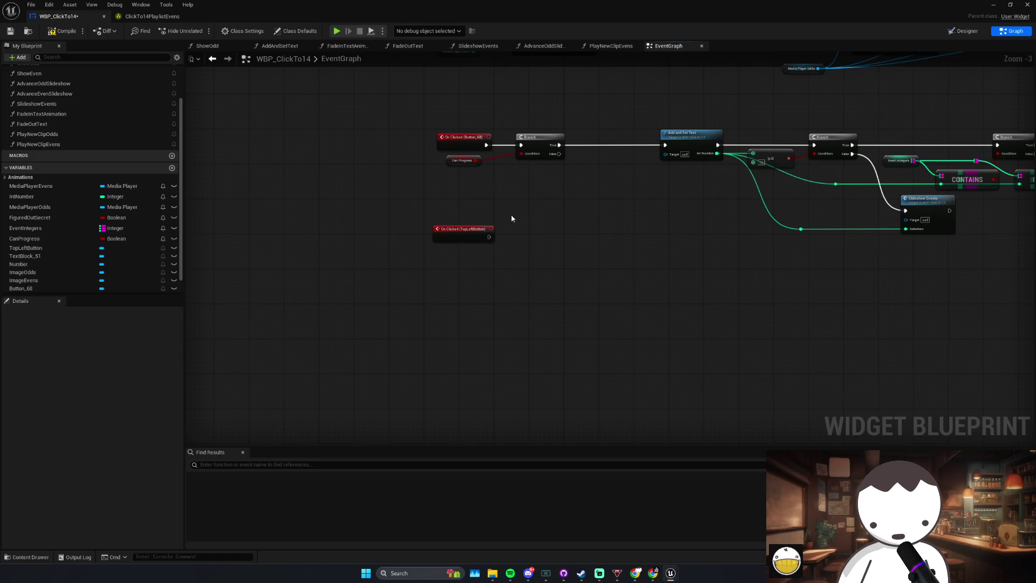
{"action": "mouse_move", "coordinate": [25, 238]}
{"action": "left_mouse_down"}
{"action": "mouse_move", "coordinate": [296, 274]}
{"action": "mouse_move", "coordinate": [418, 274]}
{"action": "mouse_move", "coordinate": [540, 240]}
{"action": "mouse_move", "coordinate": [479, 236]}
{"action": "mouse_move", "coordinate": [522, 237]}
{"action": "left_mouse_up"}
{"action": "left_click", "coordinate": [432, 294]}
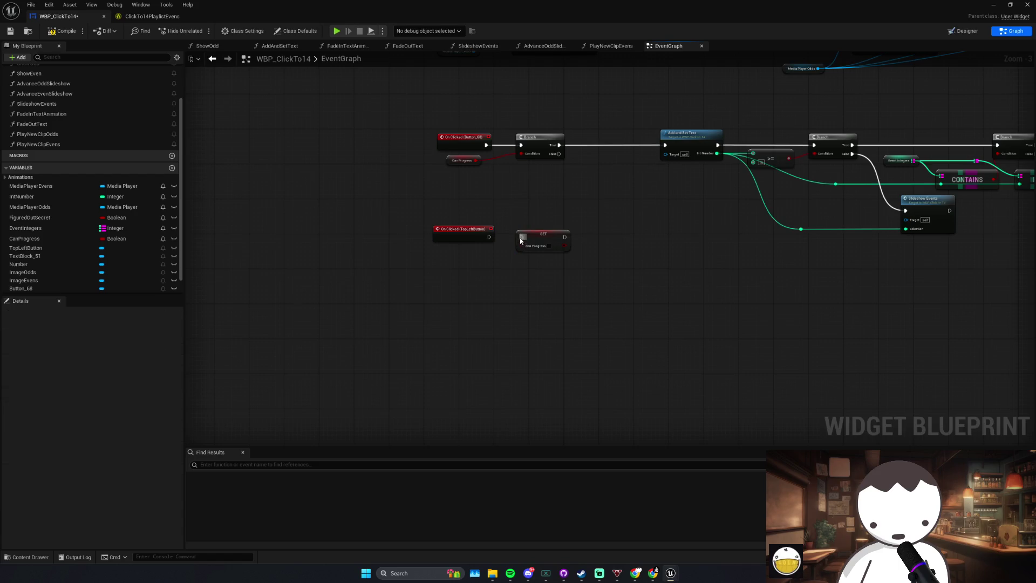
{"action": "scroll", "coordinate": [537, 246], "scroll_direction": "up", "scroll_amount": 2}
{"action": "left_click_drag", "start_coordinate": [552, 268], "coordinate": [392, 205]}
{"action": "mouse_move", "coordinate": [540, 238]}
{"action": "left_mouse_down"}
{"action": "mouse_move", "coordinate": [527, 227]}
{"action": "mouse_move", "coordinate": [603, 222]}
{"action": "left_mouse_up"}
Step: Add a Play Sound 2D after SET that plays the Camera_Shutter sound
{"action": "left_click", "coordinate": [540, 219]}
{"action": "type", "text": "play sou"}
{"action": "key", "text": "Return"}
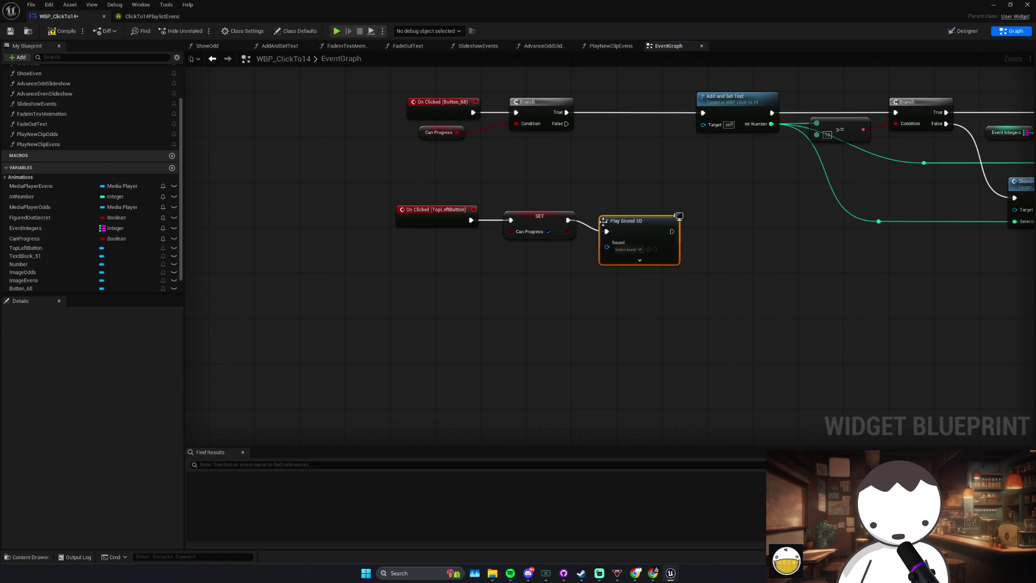
{"action": "left_click", "coordinate": [622, 238]}
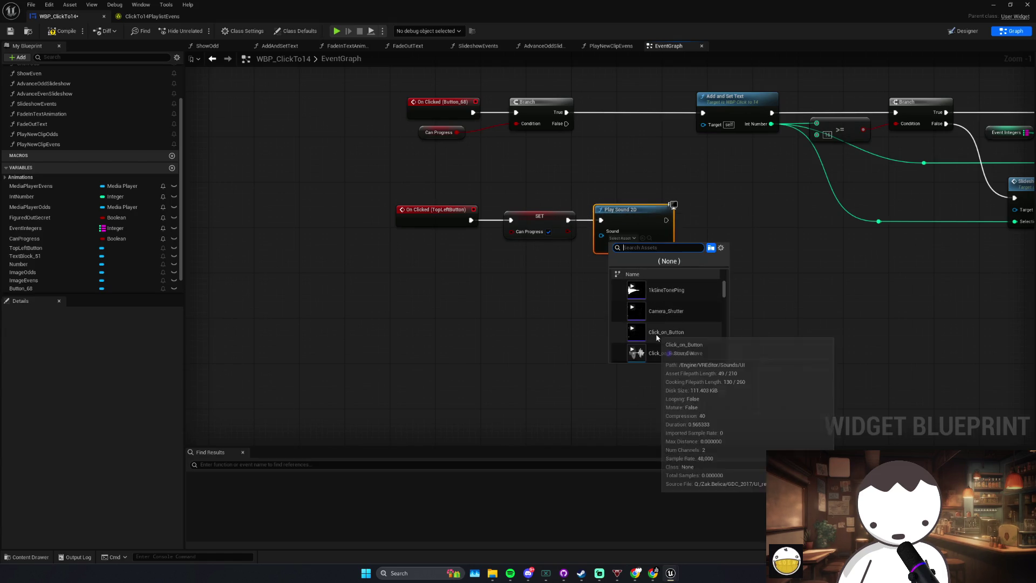
{"action": "left_click", "coordinate": [659, 319]}
{"action": "left_click_drag", "start_coordinate": [630, 261], "coordinate": [523, 248]}
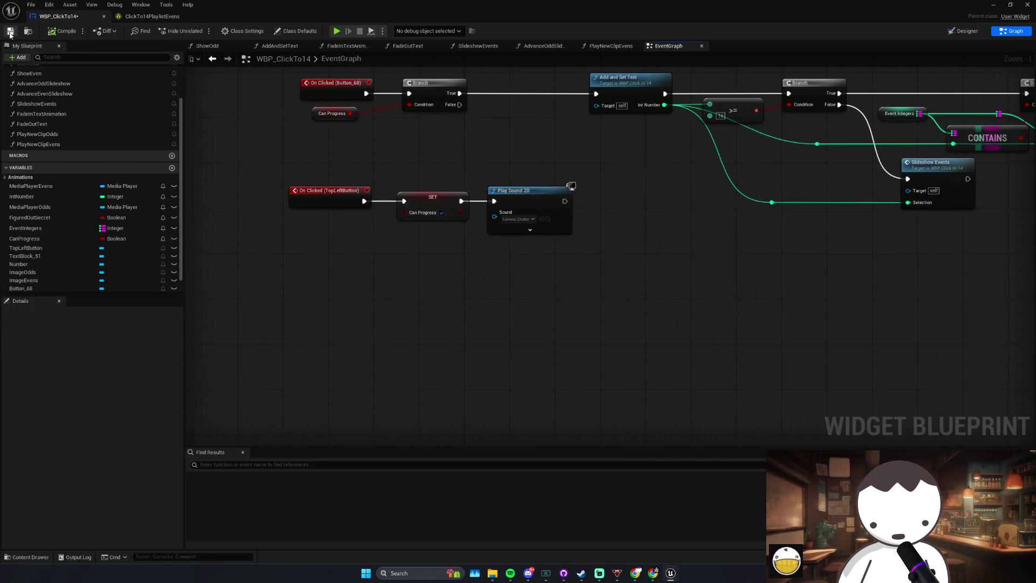
Step: Save, then duplicate the Play Sound 2D node and place the copy beside the Branch
{"action": "left_click", "coordinate": [10, 32]}
{"action": "left_click_drag", "start_coordinate": [629, 235], "coordinate": [647, 268]}
{"action": "left_click_drag", "start_coordinate": [476, 139], "coordinate": [518, 173]}
{"action": "left_click", "coordinate": [545, 166]}
{"action": "left_click", "coordinate": [542, 224]}
{"action": "key", "text": "ctrl+c"}
{"action": "key", "text": "ctrl+v"}
{"action": "left_click_drag", "start_coordinate": [562, 211], "coordinate": [529, 151]}
Step: Set the copied Play Sound 2D to the CompileFailed sound and save the widget blueprint
{"action": "left_click", "coordinate": [540, 179]}
{"action": "scroll", "coordinate": [601, 276], "scroll_direction": "down", "scroll_amount": 1}
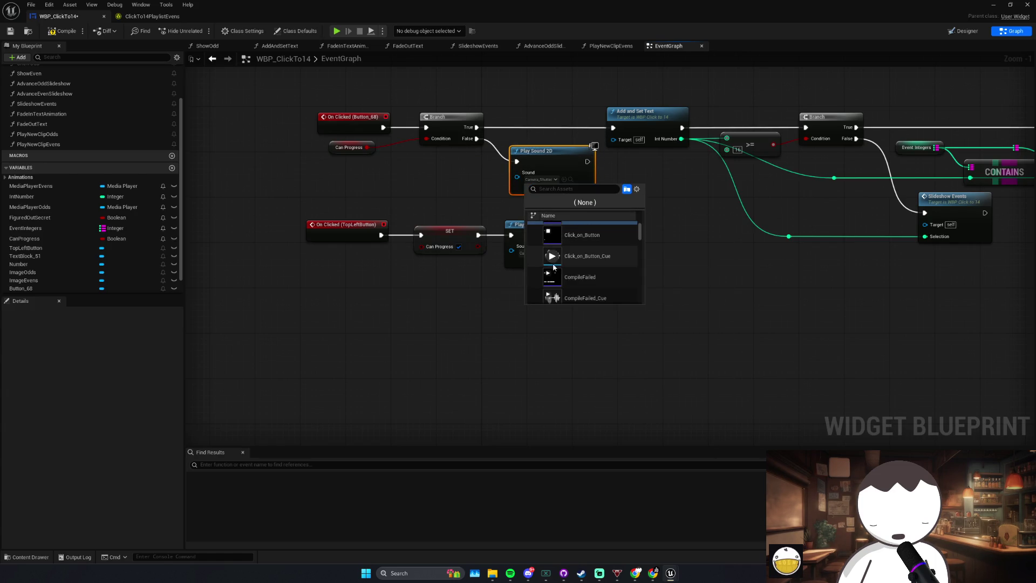
{"action": "scroll", "coordinate": [567, 281], "scroll_direction": "down", "scroll_amount": 1}
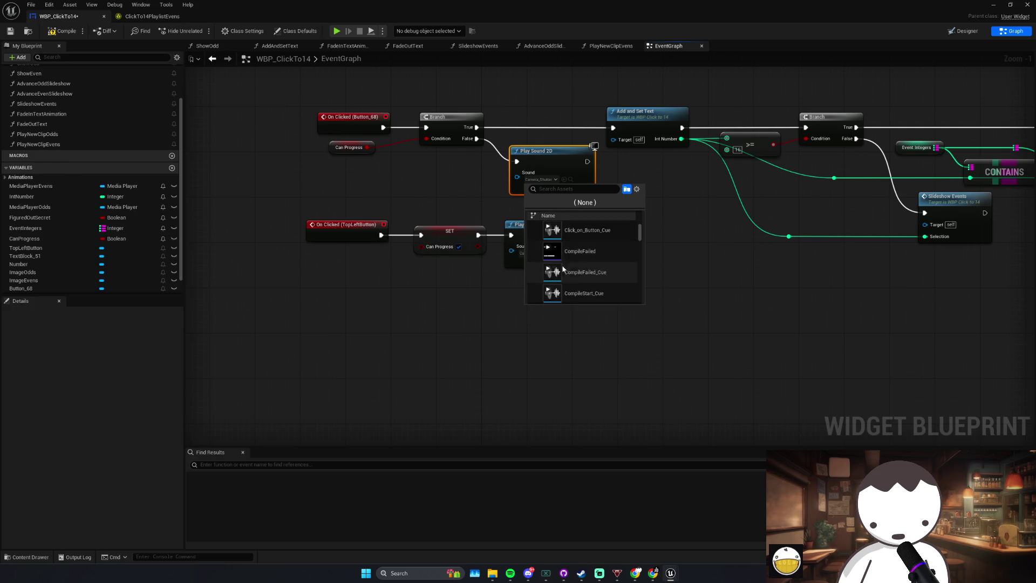
{"action": "left_click", "coordinate": [581, 256]}
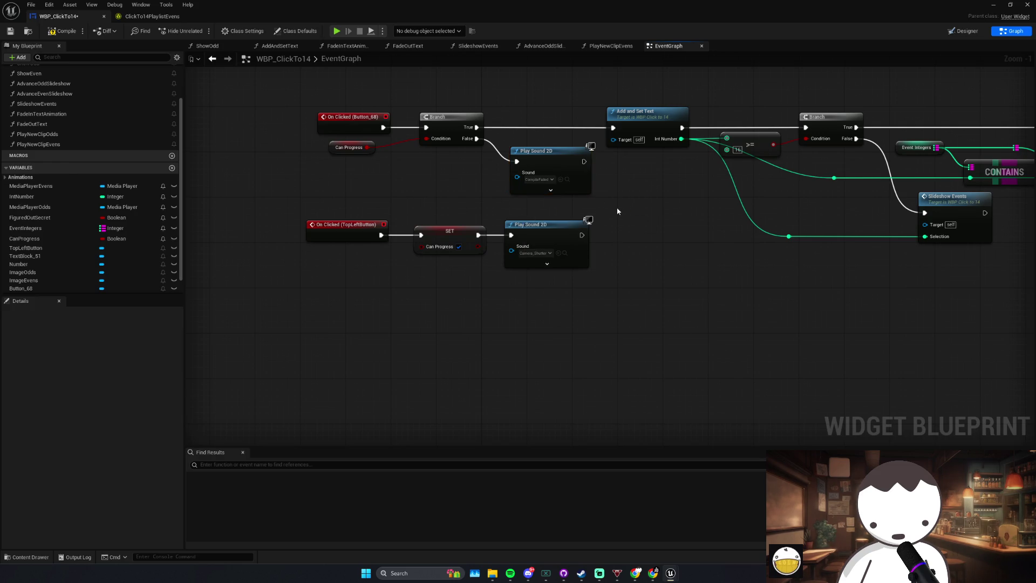
{"action": "left_click", "coordinate": [9, 31]}
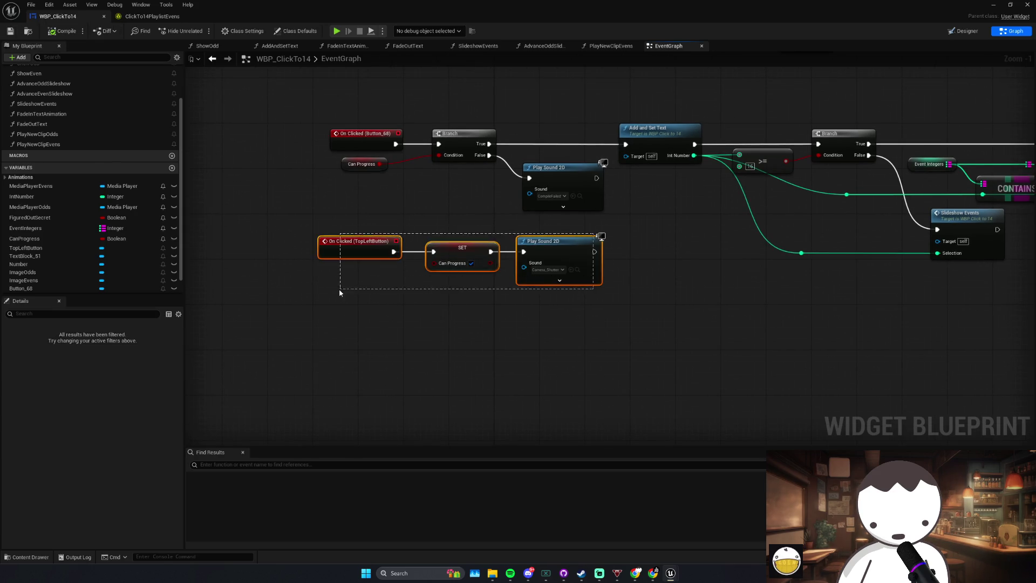
{"action": "left_click_drag", "start_coordinate": [630, 297], "coordinate": [578, 290]}
Step: Inspect the Fade in Text Animation and Switch on String cases, then return to Designer
{"action": "scroll", "coordinate": [578, 290], "scroll_direction": "down", "scroll_amount": 1}
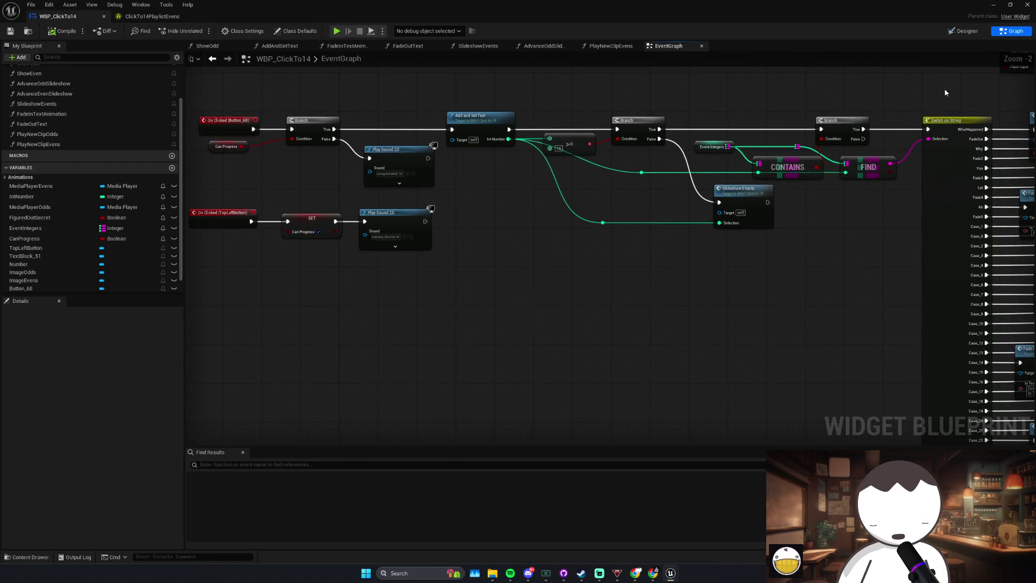
{"action": "key", "text": "shift+F12"}
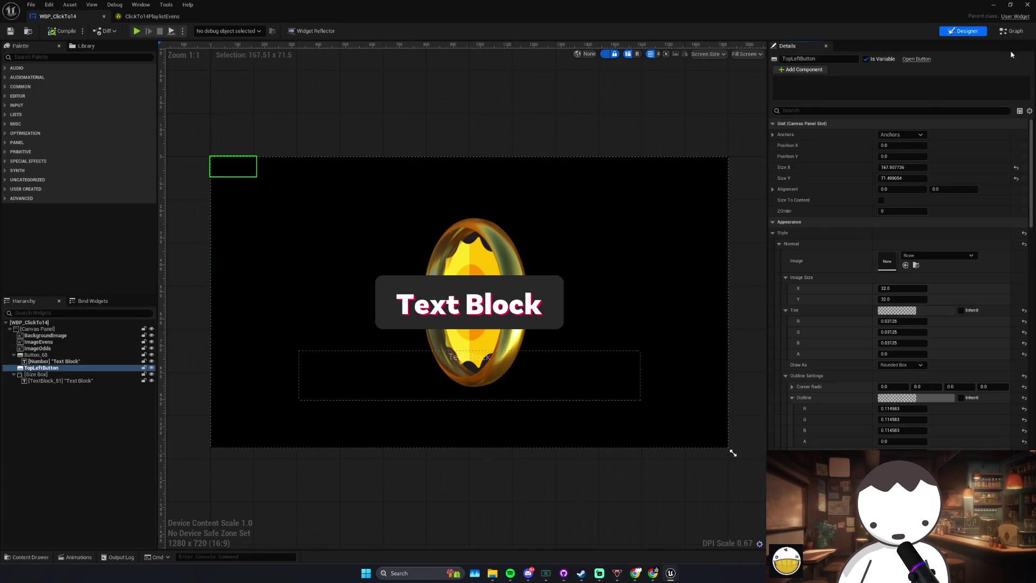
{"action": "left_click", "coordinate": [1011, 31]}
{"action": "scroll", "coordinate": [678, 260], "scroll_direction": "down", "scroll_amount": 2}
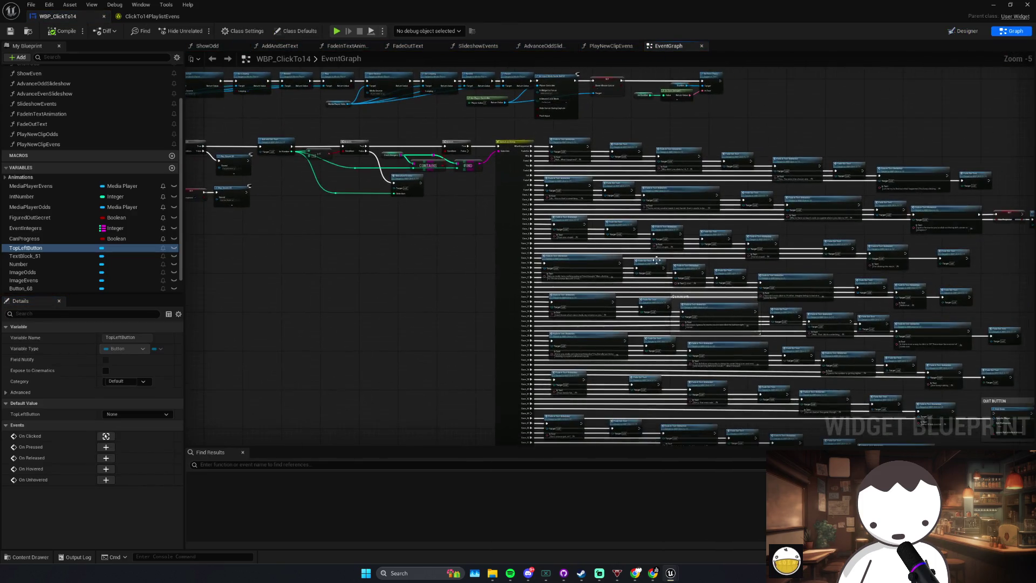
{"action": "scroll", "coordinate": [578, 256], "scroll_direction": "up", "scroll_amount": 3}
{"action": "left_click", "coordinate": [561, 248]}
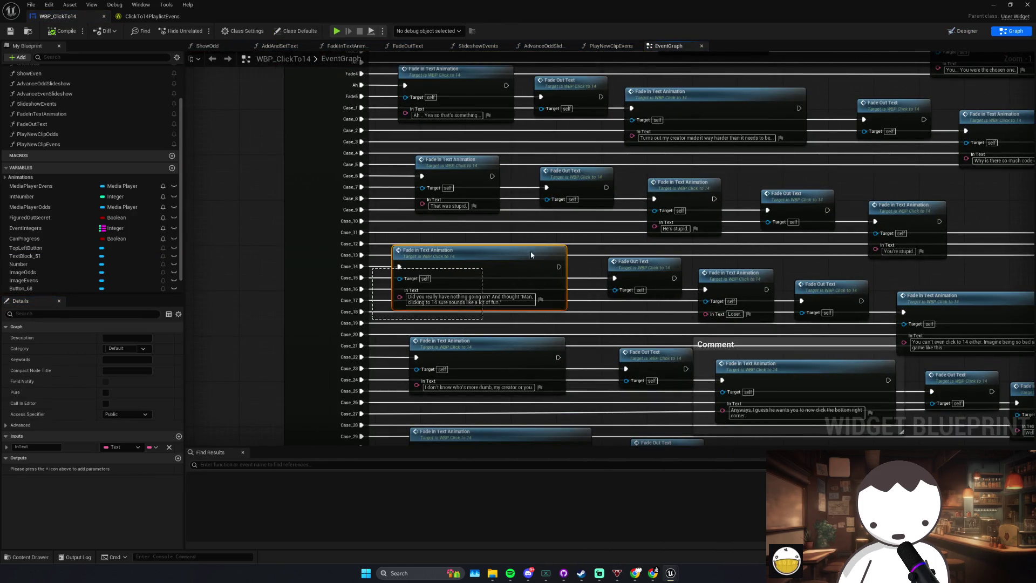
{"action": "scroll", "coordinate": [579, 241], "scroll_direction": "down", "scroll_amount": 5}
{"action": "left_click", "coordinate": [338, 286]}
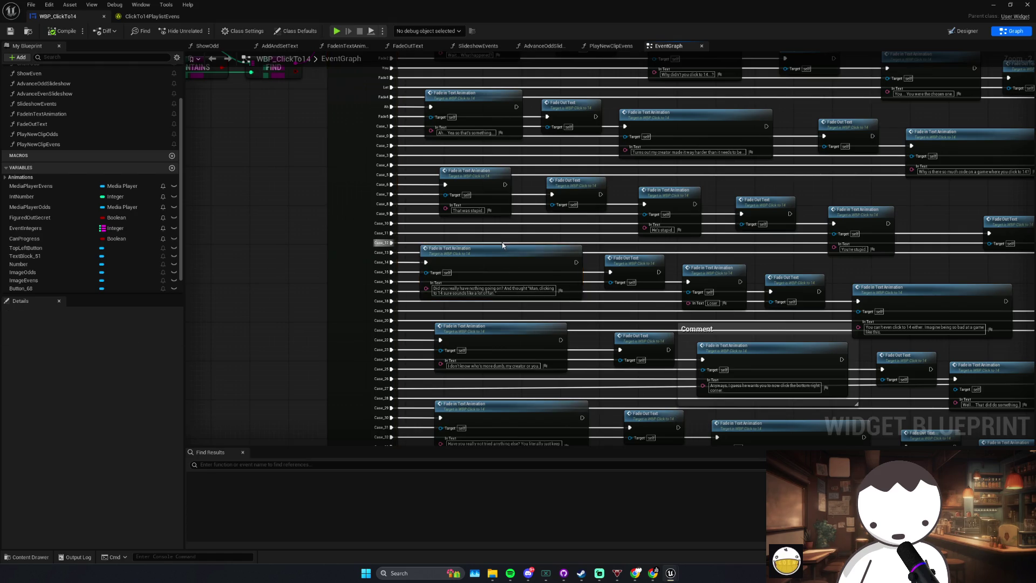
{"action": "scroll", "coordinate": [578, 267], "scroll_direction": "up", "scroll_amount": 3}
{"action": "scroll", "coordinate": [579, 267], "scroll_direction": "down", "scroll_amount": 1}
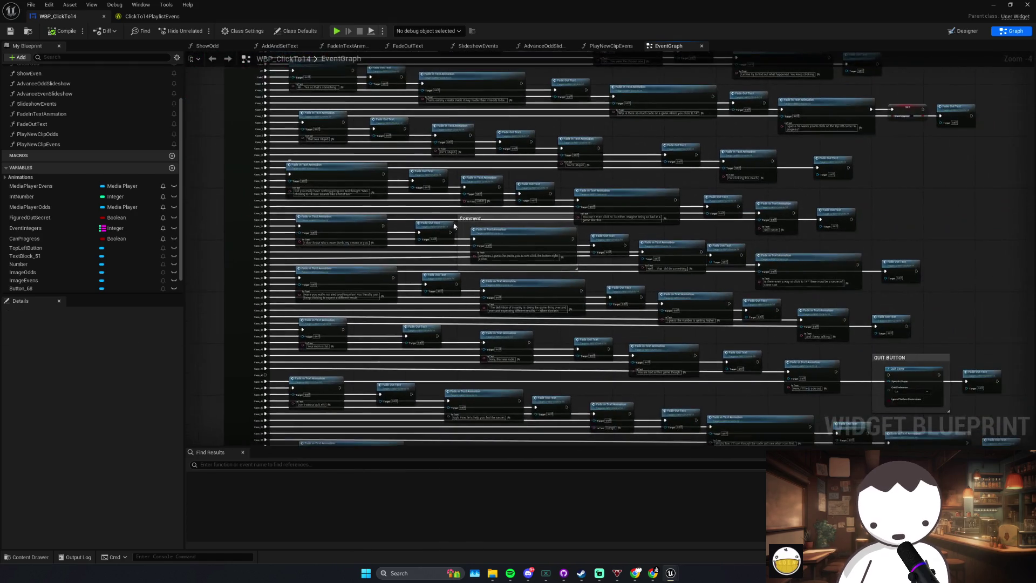
{"action": "left_click_drag", "start_coordinate": [566, 271], "coordinate": [683, 237]}
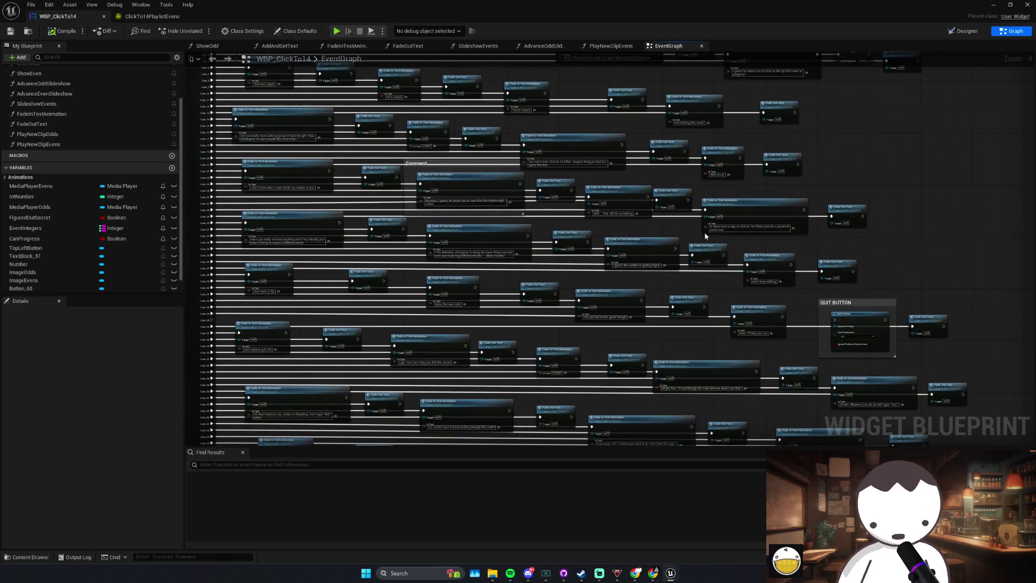
{"action": "left_click", "coordinate": [966, 31]}
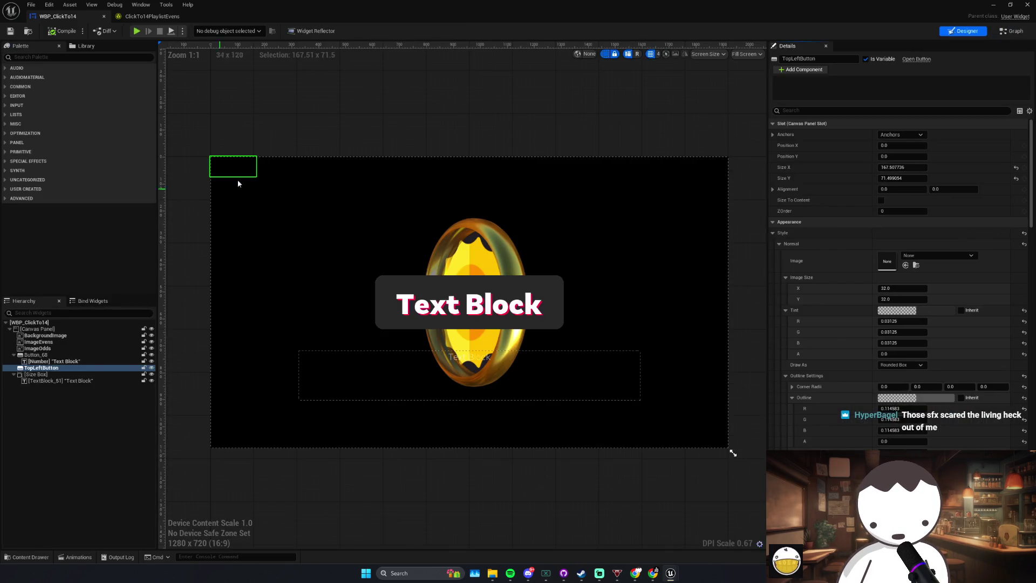
Step: Duplicate TopLeftButton, anchor the copy bottom-right, and set its Position to 0, 0
{"action": "left_click", "coordinate": [60, 406]}
{"action": "left_click", "coordinate": [43, 367]}
{"action": "key", "text": "ctrl+d"}
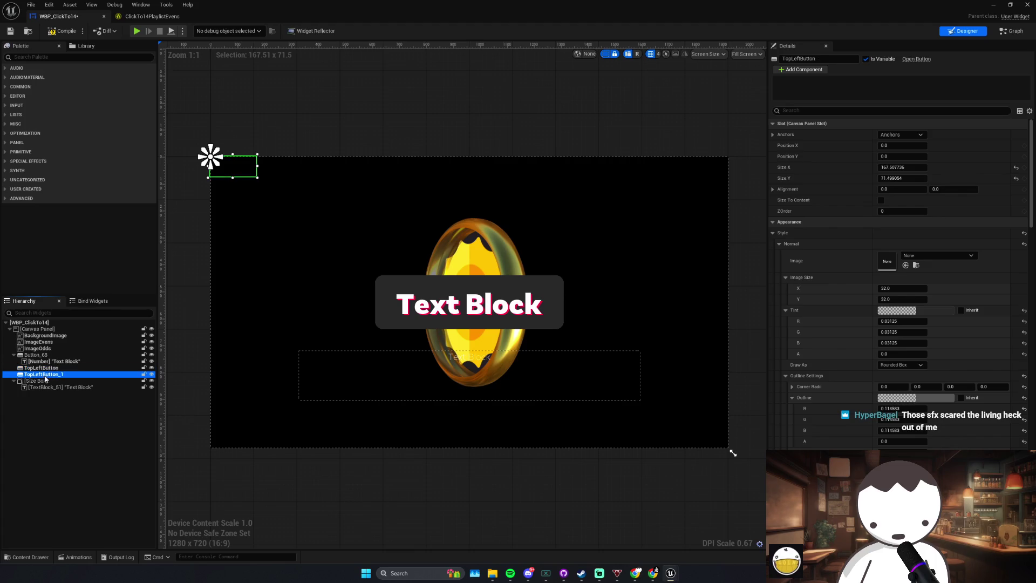
{"action": "left_click", "coordinate": [894, 135]}
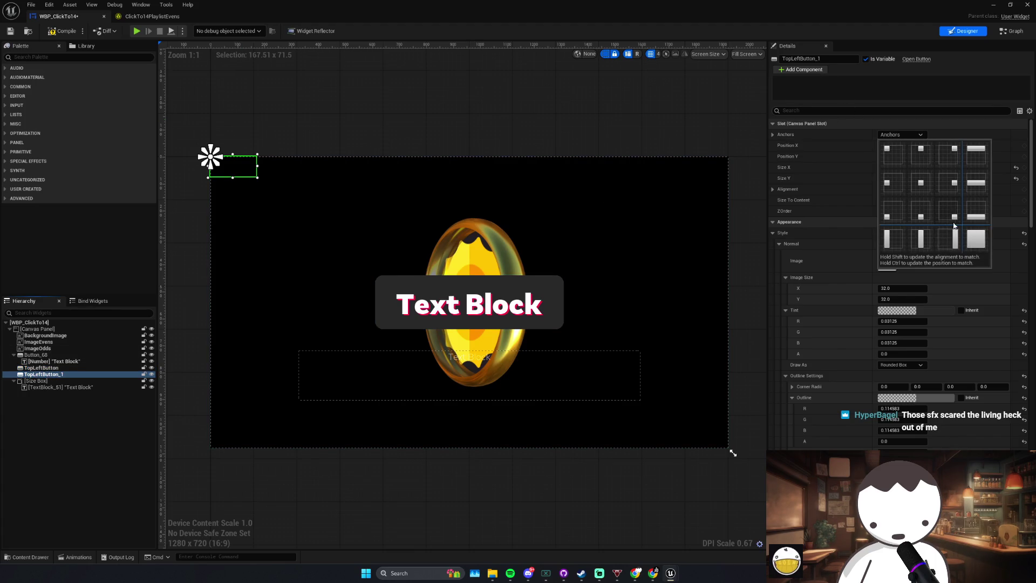
{"action": "left_click", "coordinate": [953, 210]}
{"action": "left_click", "coordinate": [913, 146]}
{"action": "type", "text": "0"}
{"action": "key", "text": "Tab"}
{"action": "type", "text": "0"}
{"action": "key", "text": "Return"}
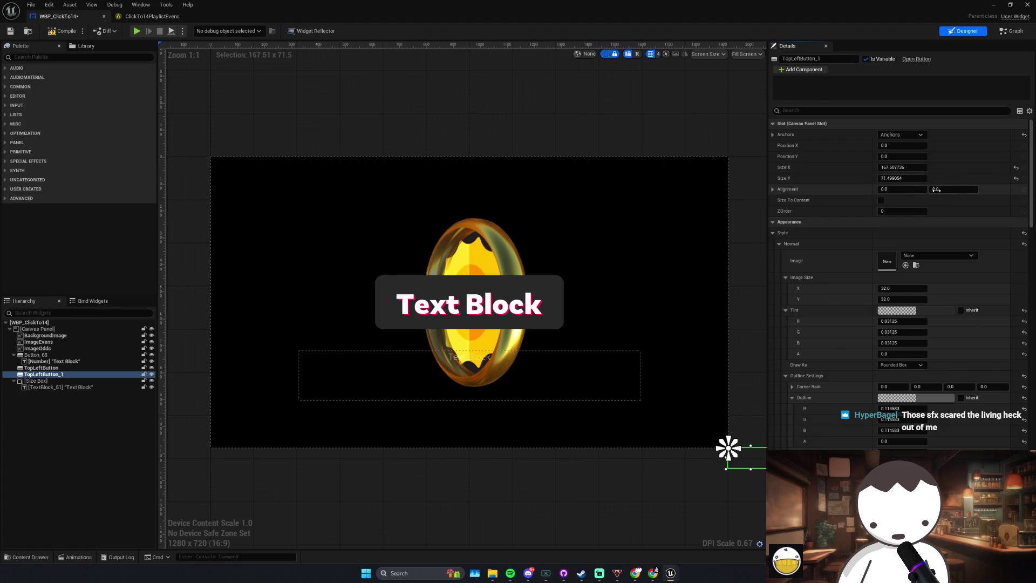
Step: Set the copy's Alignment to 1, 1, rename it BottomRightbutton, and save
{"action": "type", "text": "1"}
{"action": "left_click", "coordinate": [931, 189]}
{"action": "type", "text": "1"}
{"action": "key", "text": "Return"}
{"action": "type", "text": "BottomRigh"}
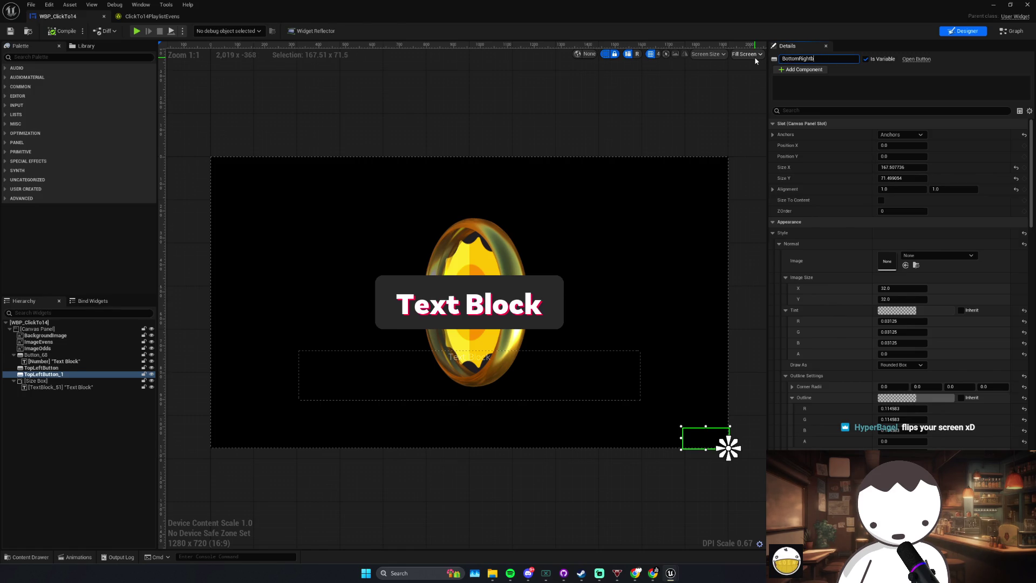
{"action": "key", "text": "Return"}
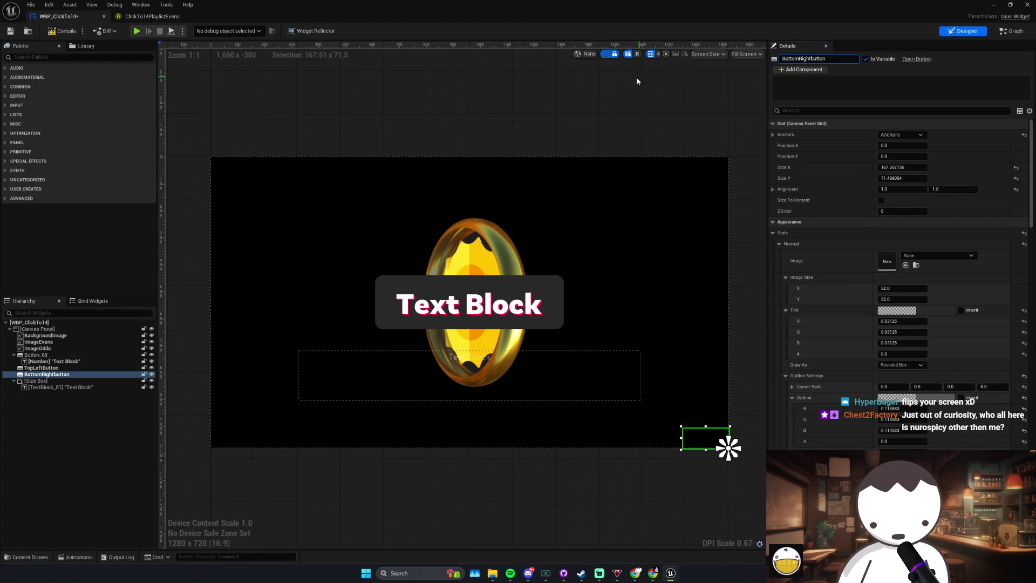
{"action": "left_click", "coordinate": [729, 449]}
{"action": "key", "text": "ctrl+s"}
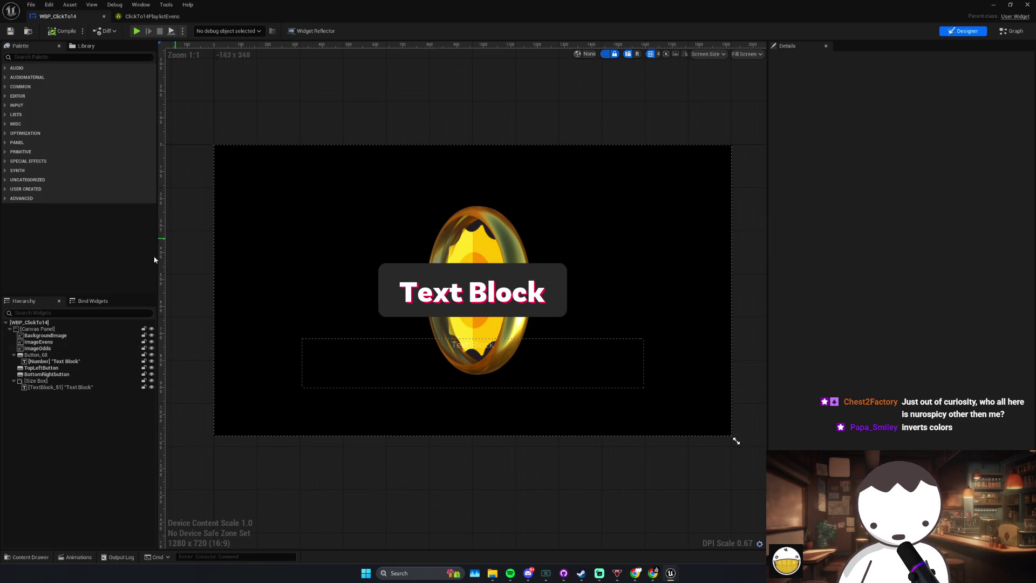
Step: Create an On Clicked event for BottomRightbutton, position it in the EventGraph, and return to Designer
{"action": "left_click", "coordinate": [86, 374]}
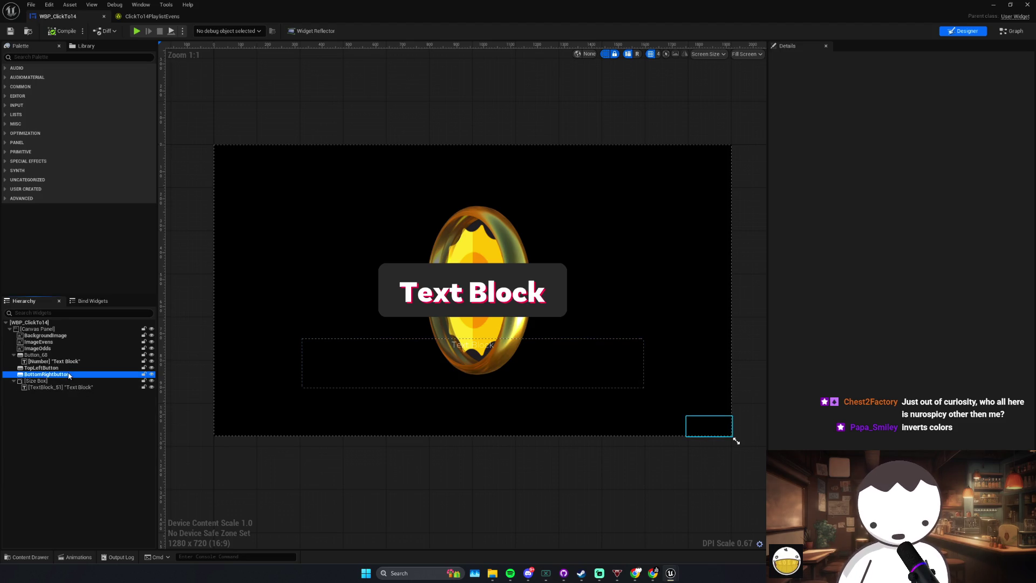
{"action": "scroll", "coordinate": [898, 286], "scroll_direction": "down", "scroll_amount": 15}
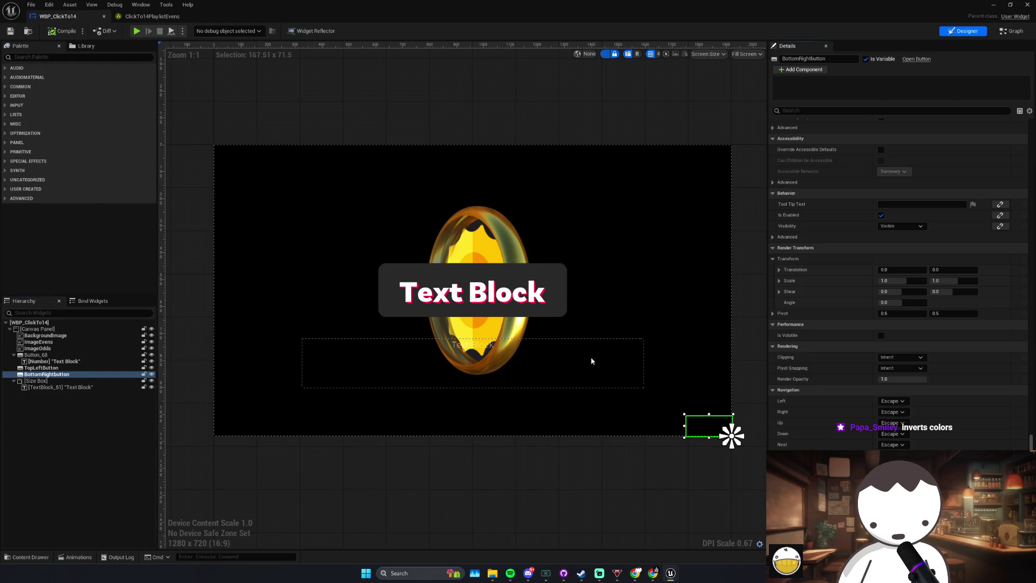
{"action": "key", "text": "ctrl+shift+g"}
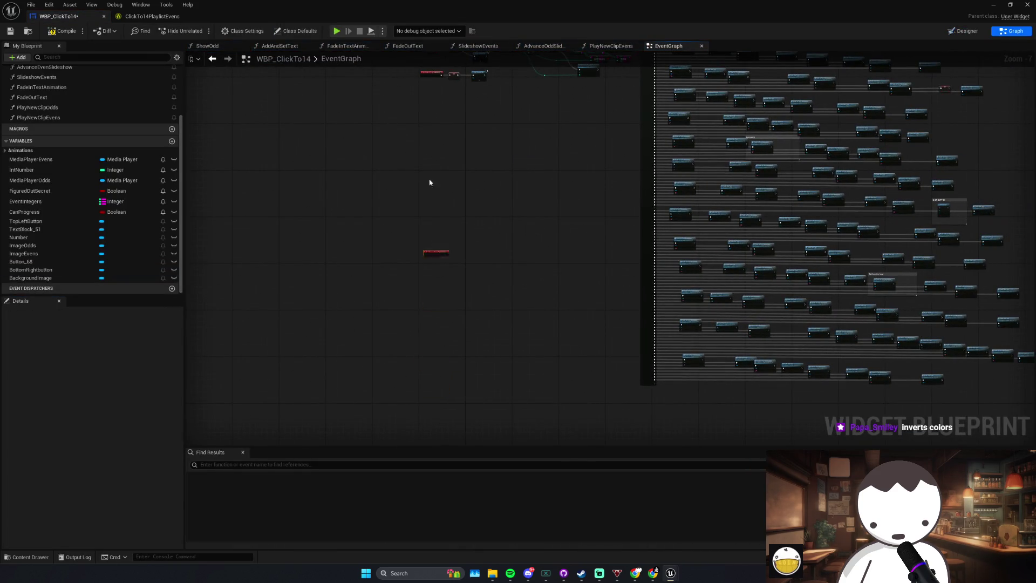
{"action": "scroll", "coordinate": [420, 111], "scroll_direction": "up", "scroll_amount": 5}
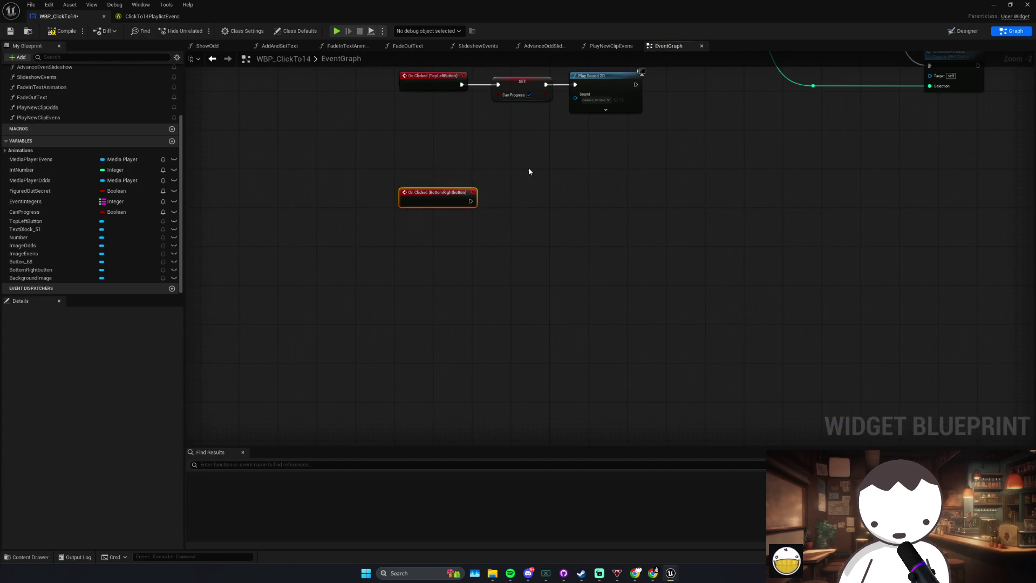
{"action": "left_click_drag", "start_coordinate": [441, 192], "coordinate": [436, 192]}
{"action": "left_click", "coordinate": [490, 190]}
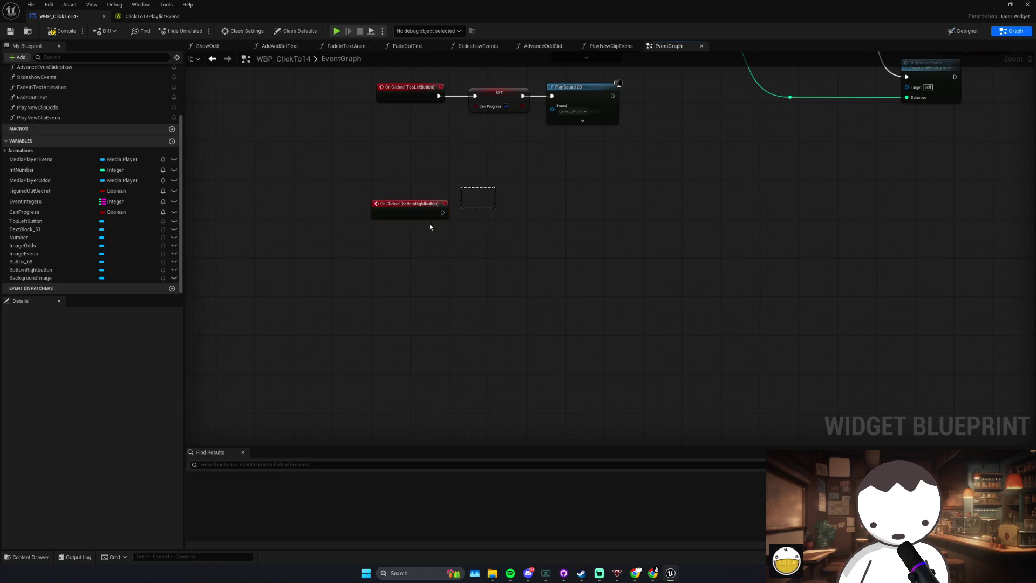
{"action": "left_click", "coordinate": [342, 243]}
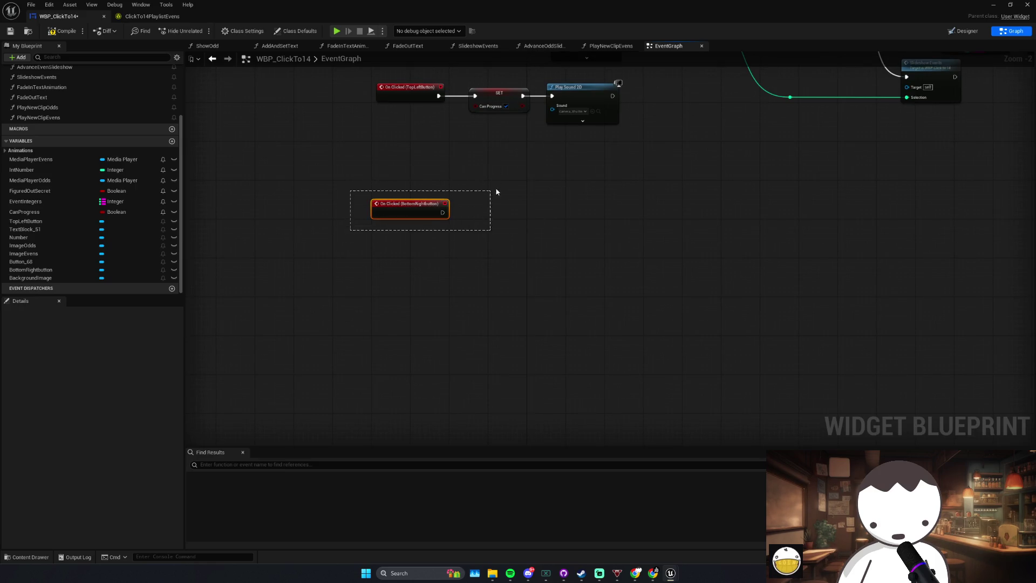
{"action": "left_click", "coordinate": [465, 197]}
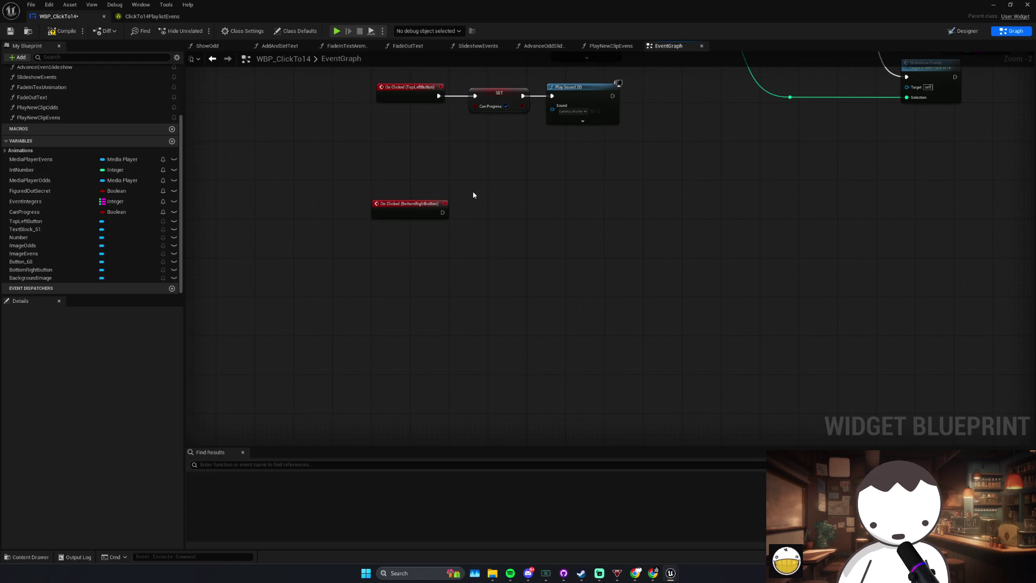
{"action": "left_click", "coordinate": [958, 31]}
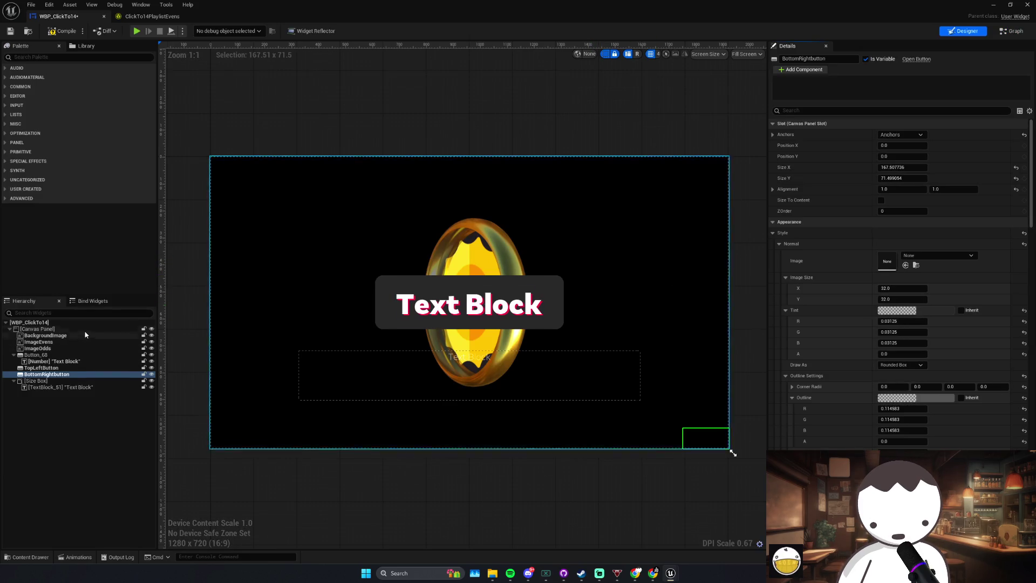
{"action": "left_click", "coordinate": [83, 330]}
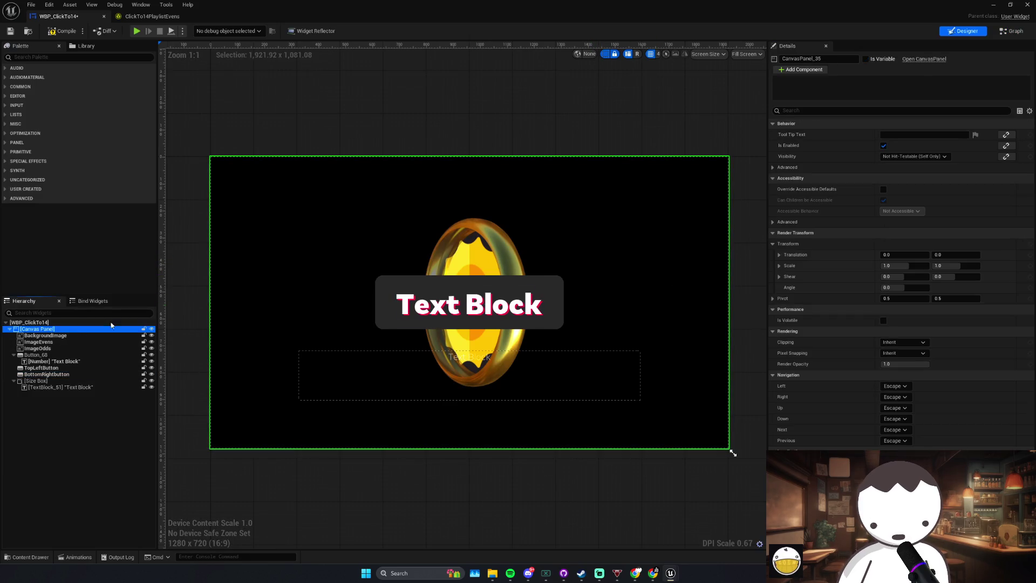
Step: Toggle the Canvas Panel's Accessibility and Render Transform sections, save, and switch to the Graph
{"action": "left_click", "coordinate": [773, 178]}
{"action": "left_click", "coordinate": [772, 178]}
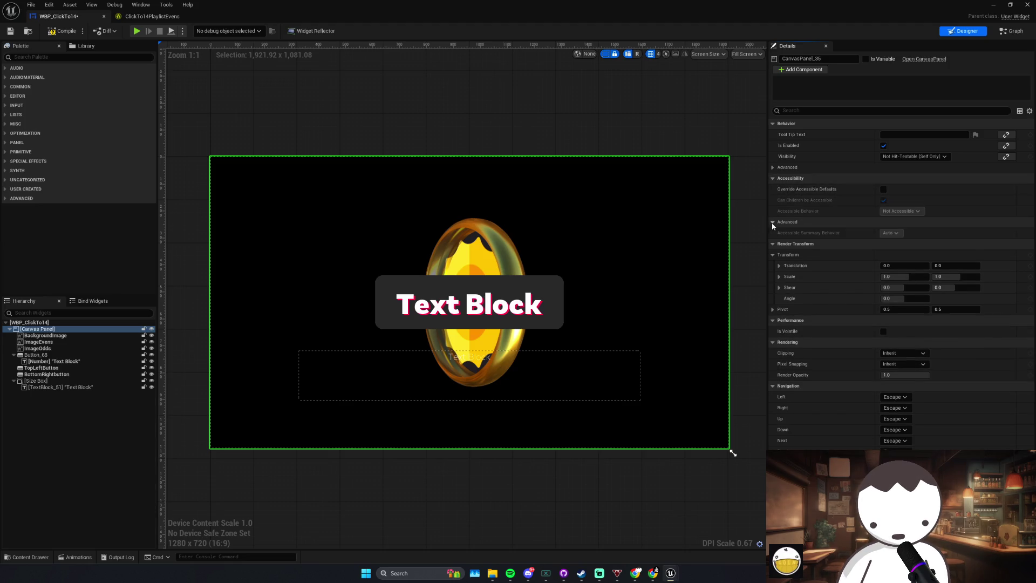
{"action": "left_click", "coordinate": [773, 233]}
{"action": "left_click", "coordinate": [774, 234]}
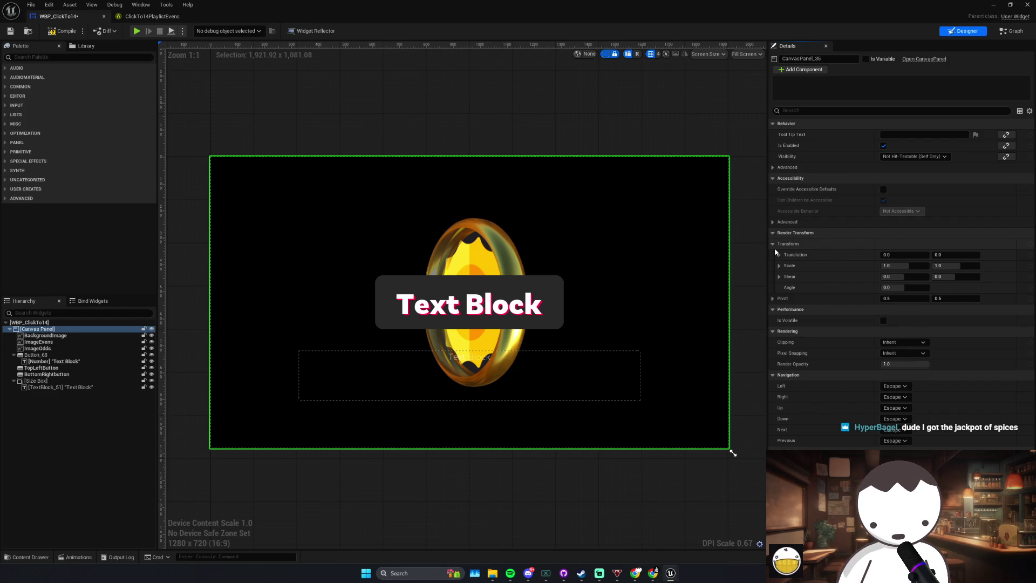
{"action": "left_click", "coordinate": [10, 30]}
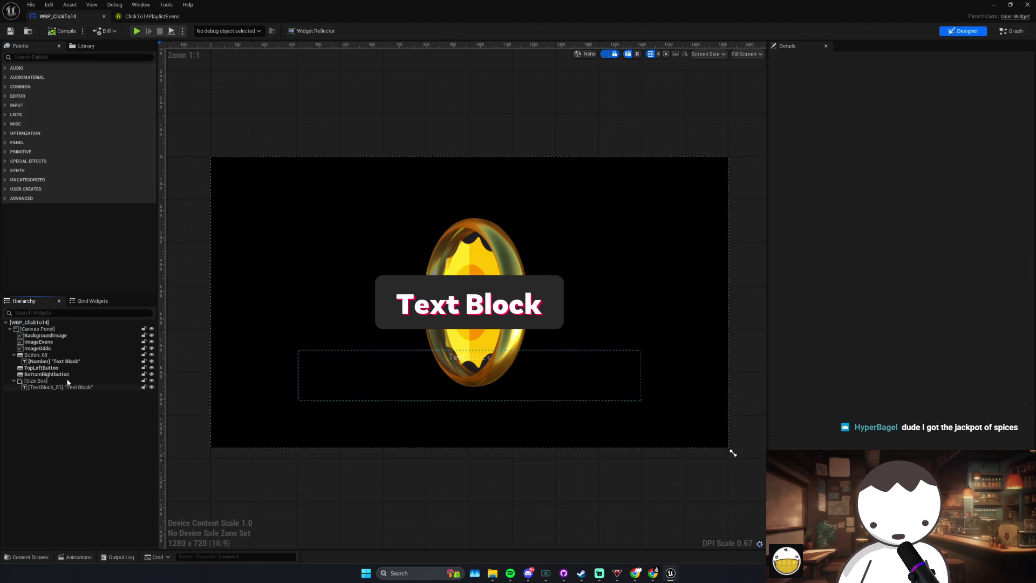
{"action": "left_click", "coordinate": [65, 329]}
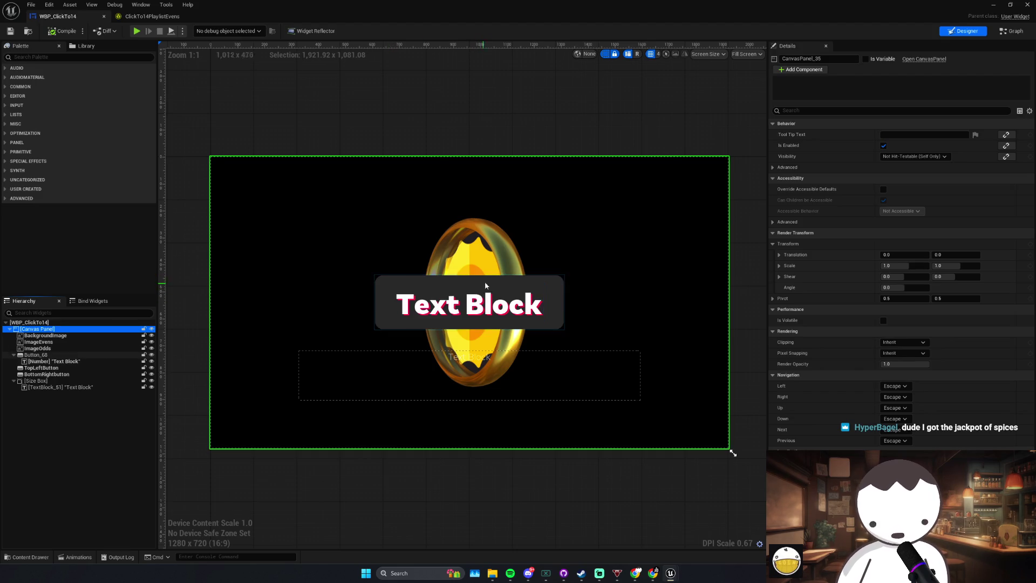
{"action": "left_click", "coordinate": [1013, 37]}
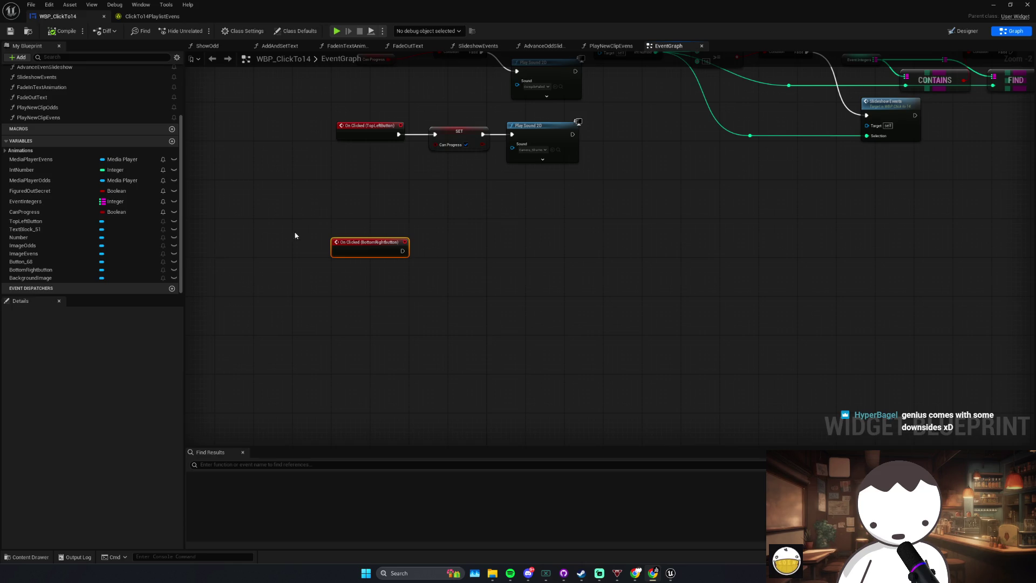
Step: Drop a MediaPlayerEvens getter into the graph, then delete it
{"action": "mouse_move", "coordinate": [32, 159]}
{"action": "left_mouse_down"}
{"action": "mouse_move", "coordinate": [132, 187]}
{"action": "mouse_move", "coordinate": [365, 305]}
{"action": "left_mouse_up"}
{"action": "left_click", "coordinate": [365, 306]}
{"action": "key", "text": "Delete"}
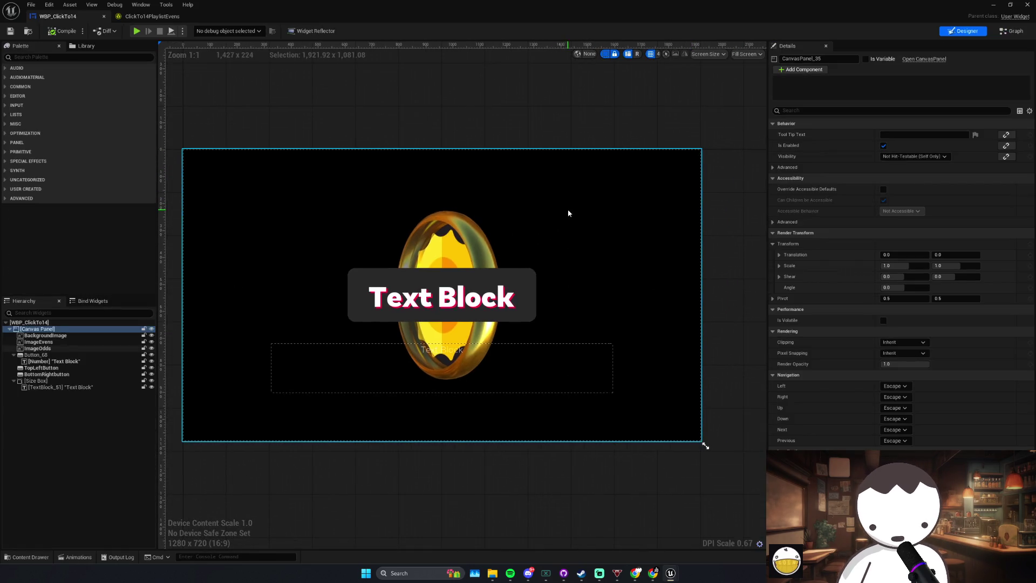
Step: Go to Designer and back to the EventGraph, then box-select the On Clicked (BottomRightbutton) event
{"action": "left_click", "coordinate": [575, 207]}
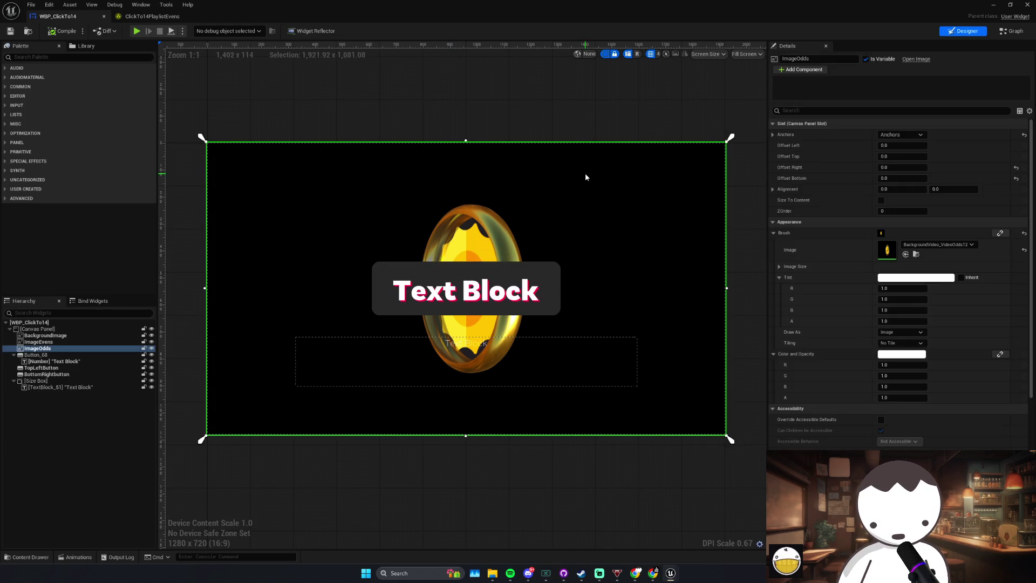
{"action": "left_click", "coordinate": [998, 32]}
{"action": "mouse_move", "coordinate": [495, 186]}
{"action": "left_mouse_down"}
{"action": "mouse_move", "coordinate": [308, 275]}
{"action": "mouse_move", "coordinate": [420, 223]}
{"action": "left_mouse_up"}
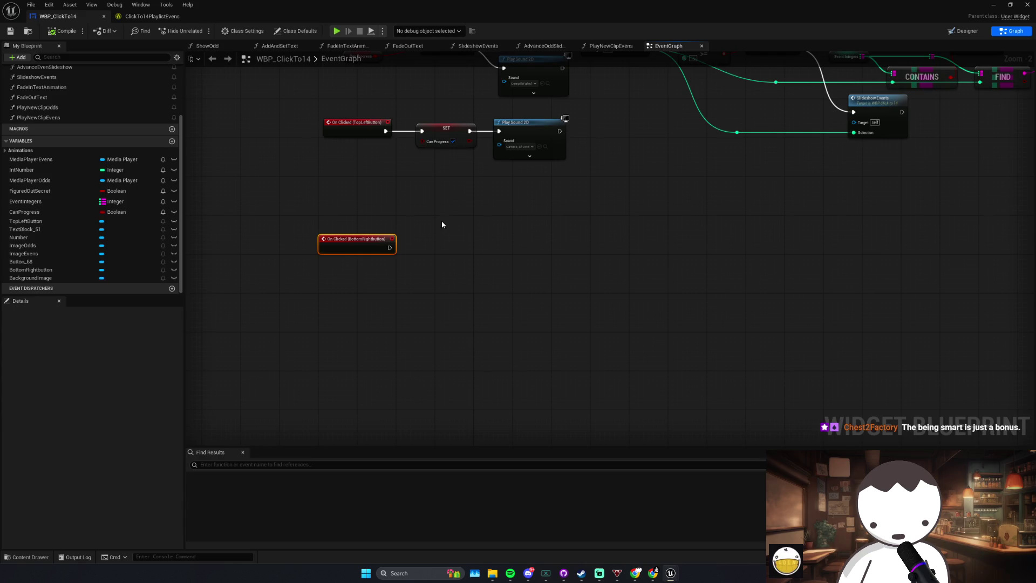
Step: Move the On Clicked (BottomRightbutton) event closer to the TopLeftButton chain
{"action": "scroll", "coordinate": [442, 225], "scroll_direction": "down", "scroll_amount": 1}
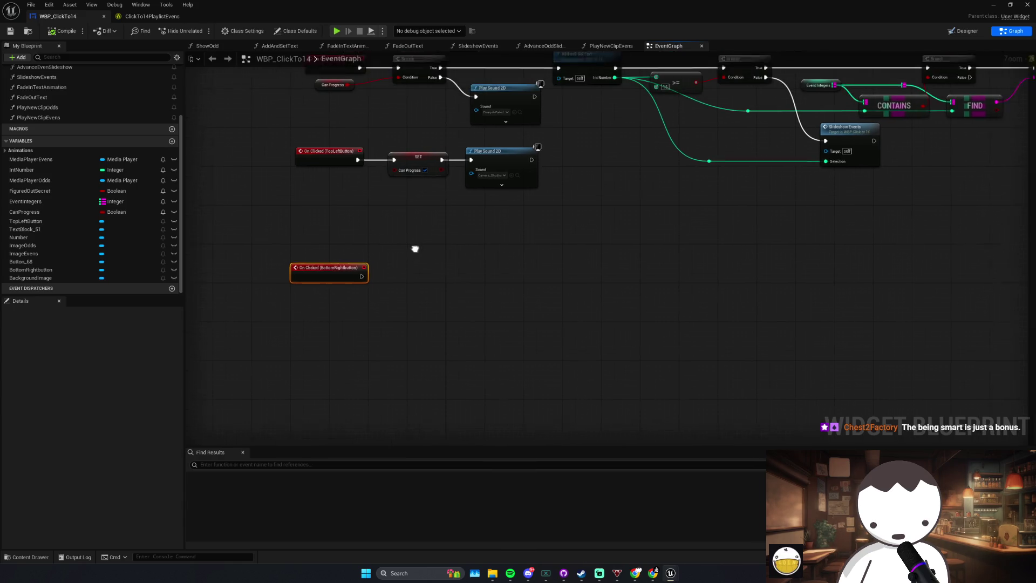
{"action": "scroll", "coordinate": [556, 169], "scroll_direction": "up", "scroll_amount": 2}
{"action": "left_click", "coordinate": [406, 229]}
{"action": "left_click_drag", "start_coordinate": [406, 228], "coordinate": [420, 264]}
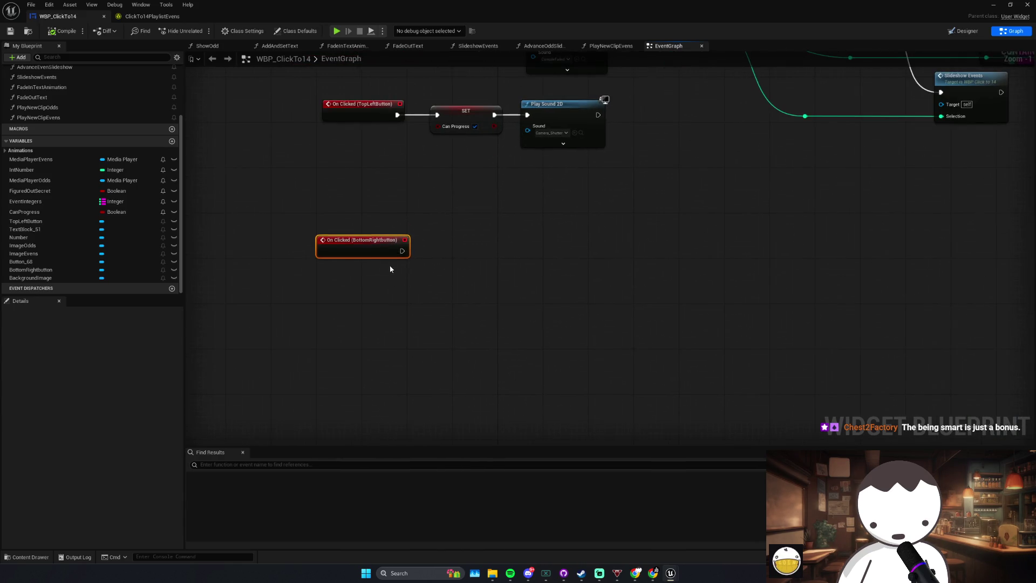
{"action": "left_click_drag", "start_coordinate": [295, 283], "coordinate": [296, 280]}
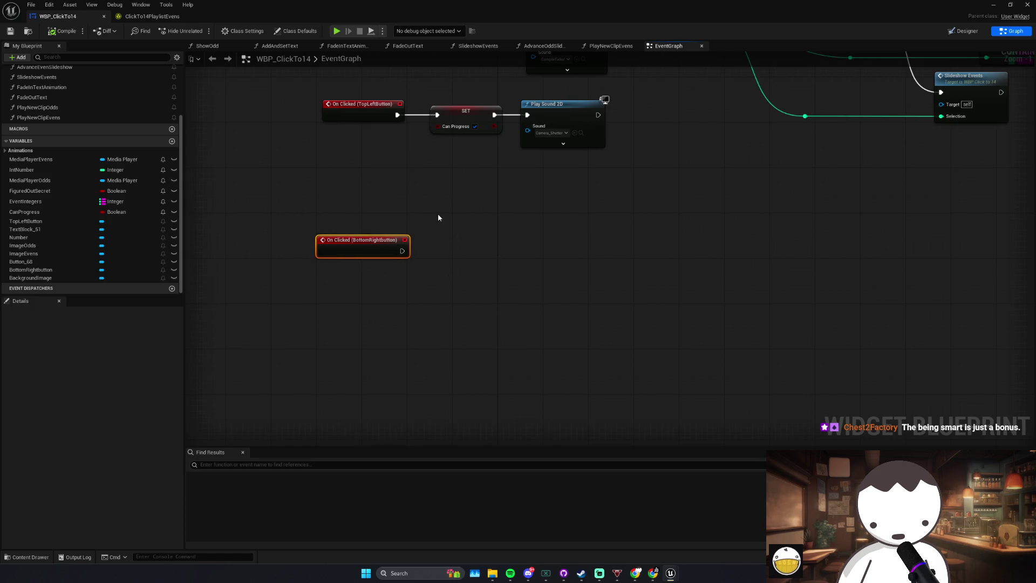
Step: Shift Play Sound 2D right, add a Branch after SET Can Progress, and drag from its Condition
{"action": "left_click_drag", "start_coordinate": [460, 182], "coordinate": [460, 229]}
{"action": "left_click", "coordinate": [465, 164]}
{"action": "left_click", "coordinate": [538, 193]}
{"action": "mouse_move", "coordinate": [538, 194]}
{"action": "left_mouse_down"}
{"action": "mouse_move", "coordinate": [493, 219]}
{"action": "mouse_move", "coordinate": [566, 183]}
{"action": "mouse_move", "coordinate": [665, 187]}
{"action": "left_mouse_up"}
{"action": "left_click", "coordinate": [511, 177]}
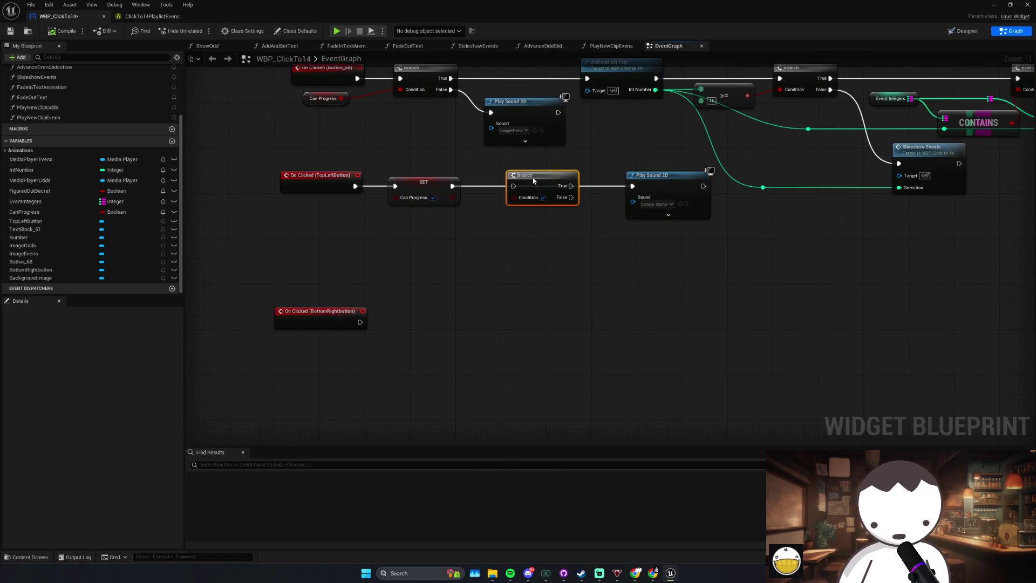
{"action": "left_click_drag", "start_coordinate": [514, 186], "coordinate": [452, 186]}
{"action": "left_click_drag", "start_coordinate": [516, 198], "coordinate": [478, 233]}
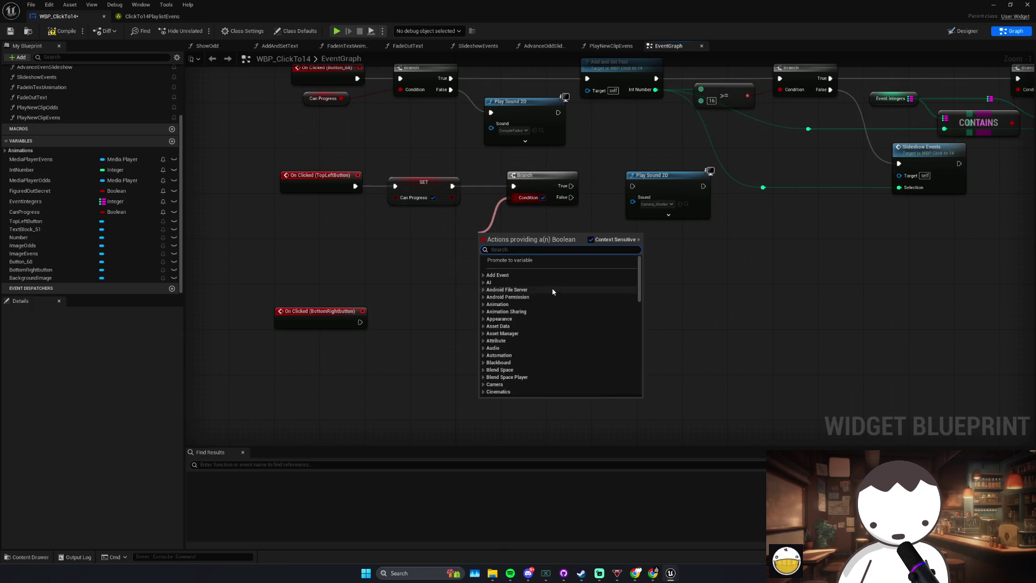
Step: Promote the Branch condition to a Boolean variable and rename it EnableLeftbutton
{"action": "left_click", "coordinate": [549, 261]}
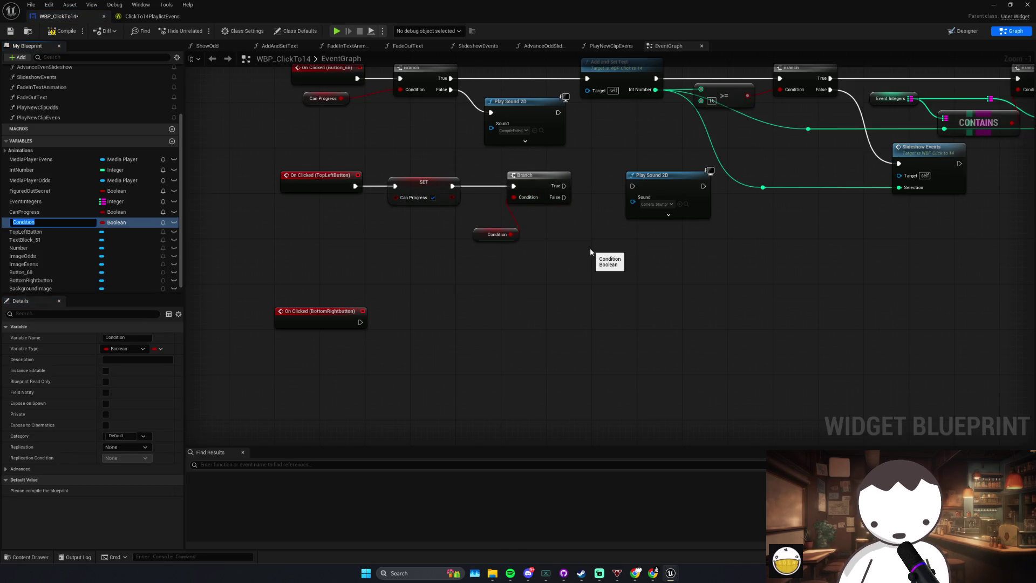
{"action": "type", "text": "HasGottenFarEnoug"}
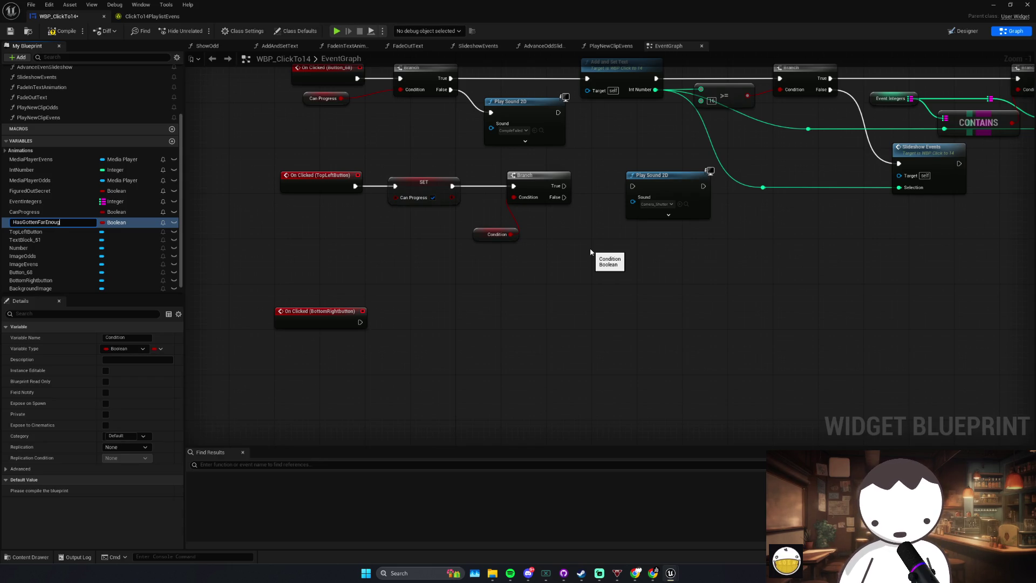
{"action": "type", "text": "h"}
{"action": "key", "text": "Return"}
{"action": "left_click_drag", "start_coordinate": [490, 237], "coordinate": [431, 221]}
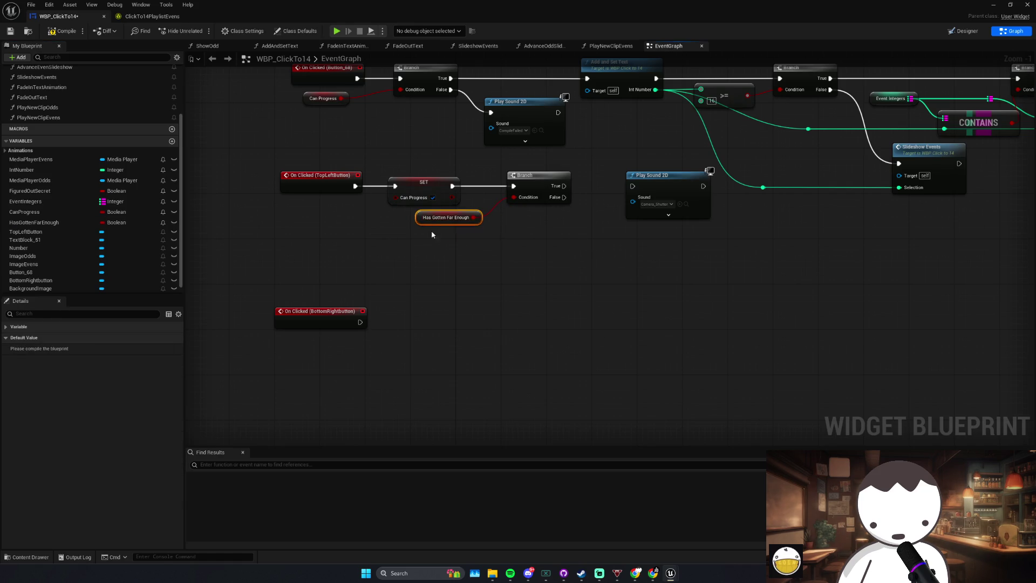
{"action": "left_click", "coordinate": [146, 223]}
{"action": "left_click", "coordinate": [146, 222]}
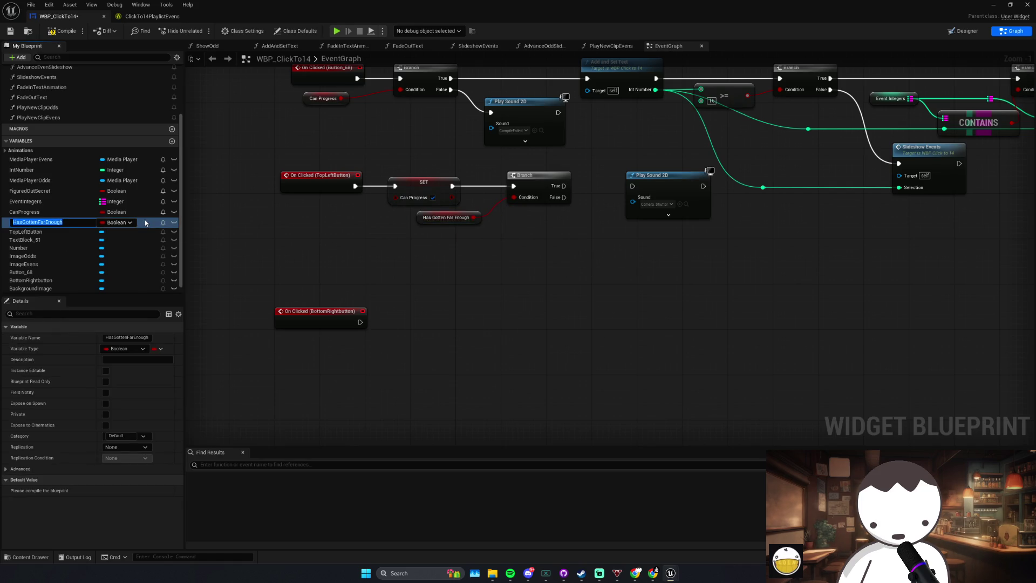
{"action": "type", "text": "Enable"}
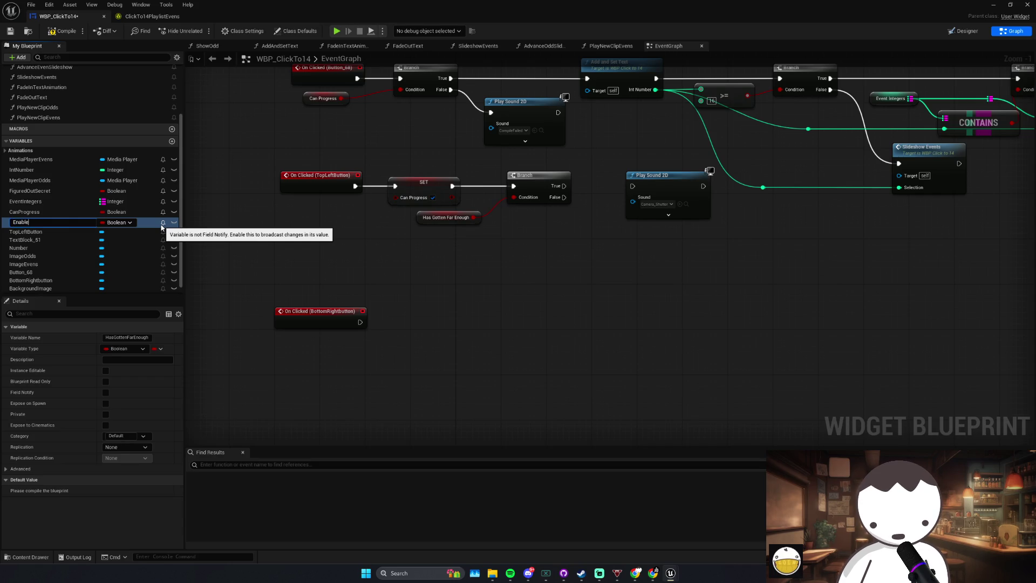
{"action": "type", "text": "Leftbutton"}
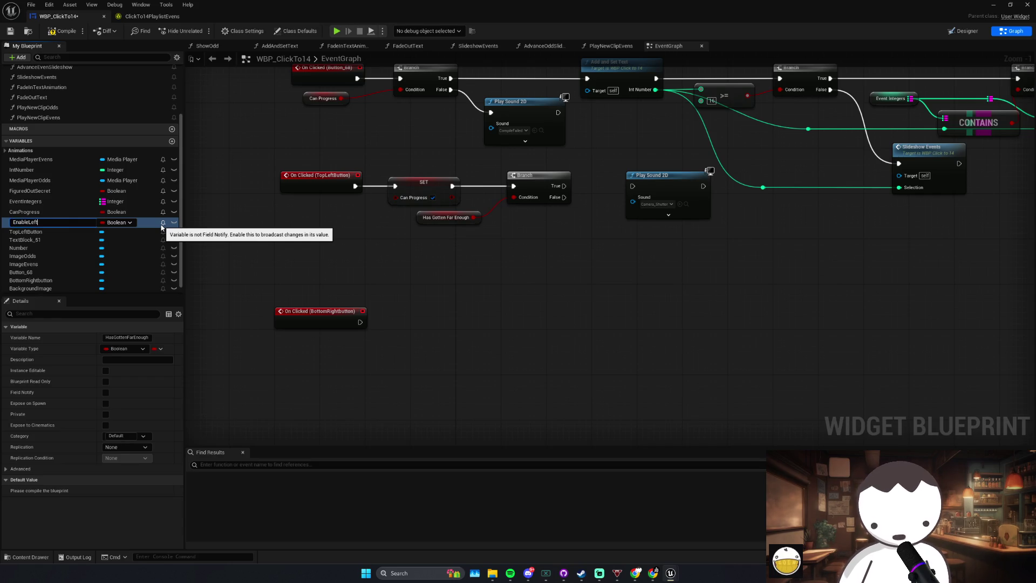
{"action": "key", "text": "Return"}
Step: Disconnect SET Can Progress, move the Branch and its getter left, and save
{"action": "left_click", "coordinate": [451, 186], "text": "alt"}
{"action": "left_click", "coordinate": [395, 187], "text": "alt"}
{"action": "mouse_move", "coordinate": [424, 182]}
{"action": "left_mouse_down"}
{"action": "mouse_move", "coordinate": [543, 211]}
{"action": "mouse_move", "coordinate": [485, 191]}
{"action": "mouse_move", "coordinate": [401, 186]}
{"action": "left_mouse_up"}
{"action": "left_click", "coordinate": [538, 176]}
{"action": "left_click", "coordinate": [441, 217], "text": "ctrl"}
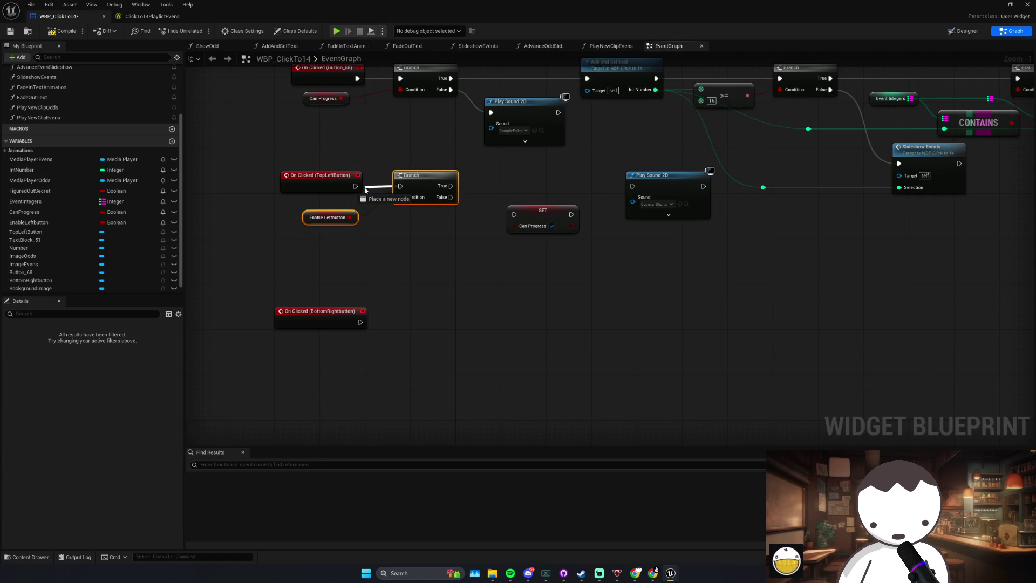
{"action": "key", "text": "ctrl+s"}
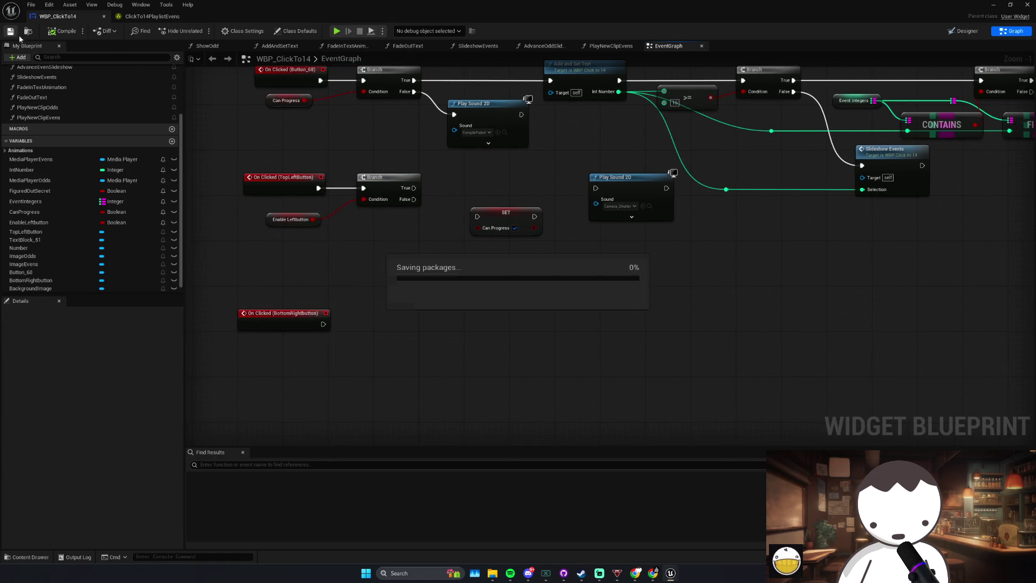
Step: Wire the Branch's True output to SET Can Progress, then on into Play Sound 2D
{"action": "right_click", "coordinate": [505, 196]}
{"action": "left_click", "coordinate": [471, 194]}
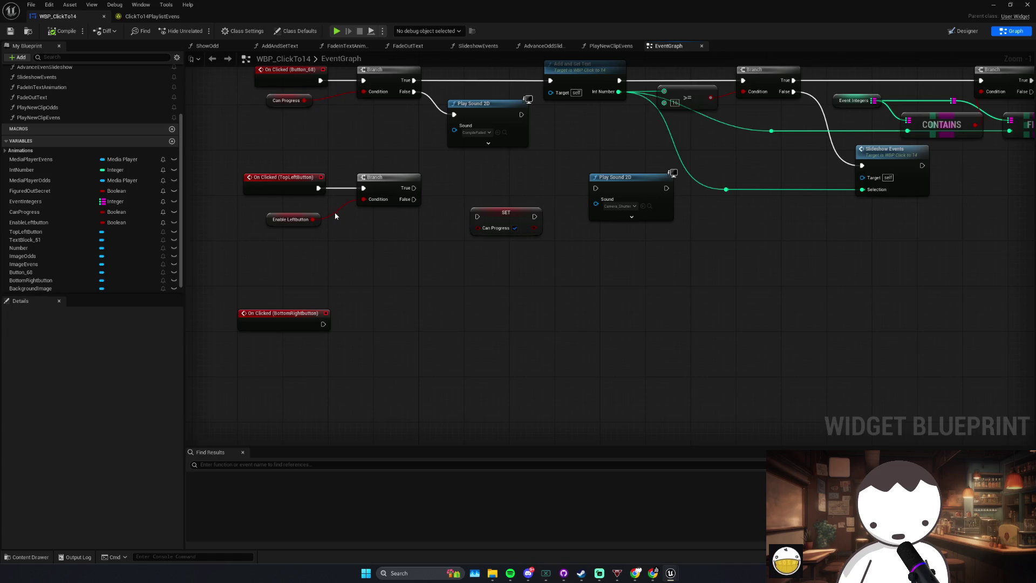
{"action": "mouse_move", "coordinate": [471, 220]}
{"action": "left_mouse_down"}
{"action": "mouse_move", "coordinate": [472, 181]}
{"action": "mouse_move", "coordinate": [410, 190]}
{"action": "mouse_move", "coordinate": [459, 190]}
{"action": "left_mouse_up"}
{"action": "left_click_drag", "start_coordinate": [524, 187], "coordinate": [596, 189]}
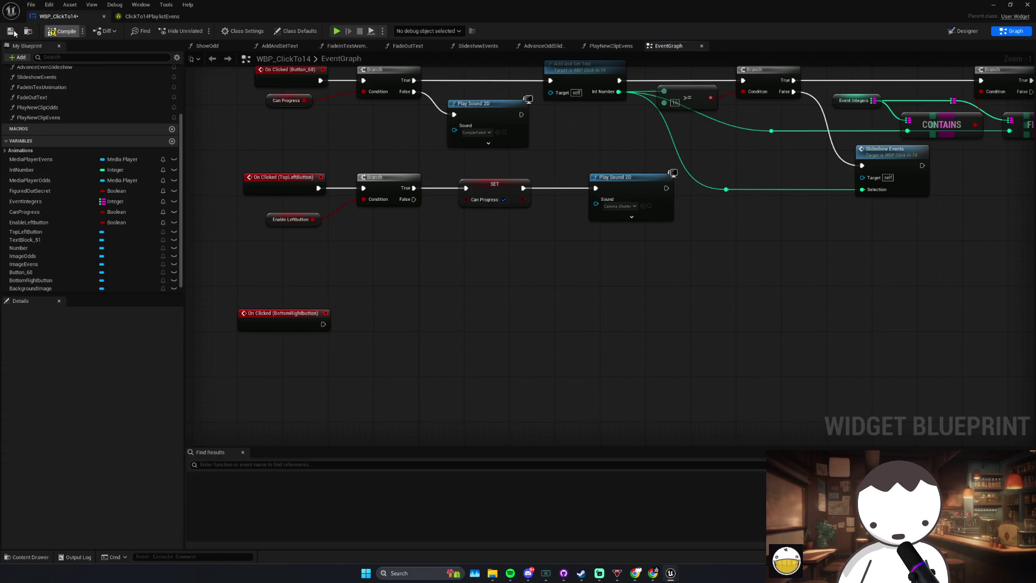
{"action": "scroll", "coordinate": [315, 209], "scroll_direction": "down", "scroll_amount": 1}
{"action": "left_click", "coordinate": [258, 210]}
{"action": "mouse_move", "coordinate": [452, 231]}
{"action": "left_mouse_down"}
{"action": "mouse_move", "coordinate": [616, 218]}
{"action": "mouse_move", "coordinate": [526, 230]}
{"action": "mouse_move", "coordinate": [642, 230]}
{"action": "left_mouse_up"}
{"action": "left_click", "coordinate": [79, 227]}
Step: Add an EnableLeftbutton setter after Can Progress, compile, make its default false, and save
{"action": "mouse_move", "coordinate": [78, 224]}
{"action": "left_mouse_down"}
{"action": "mouse_move", "coordinate": [517, 223]}
{"action": "mouse_move", "coordinate": [537, 210]}
{"action": "left_mouse_up"}
{"action": "left_click", "coordinate": [534, 243]}
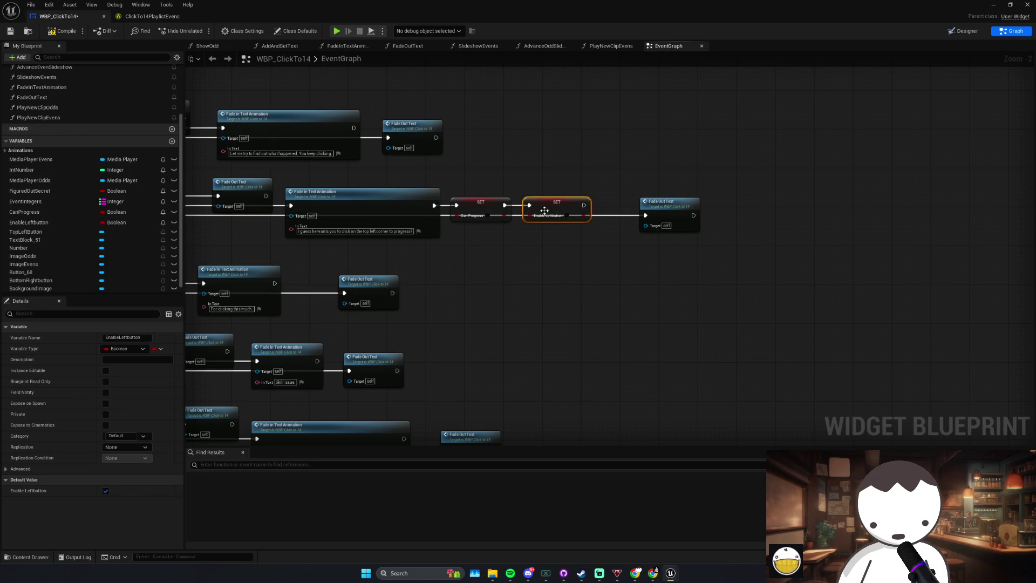
{"action": "key", "text": "F7"}
{"action": "key", "text": "ctrl+s"}
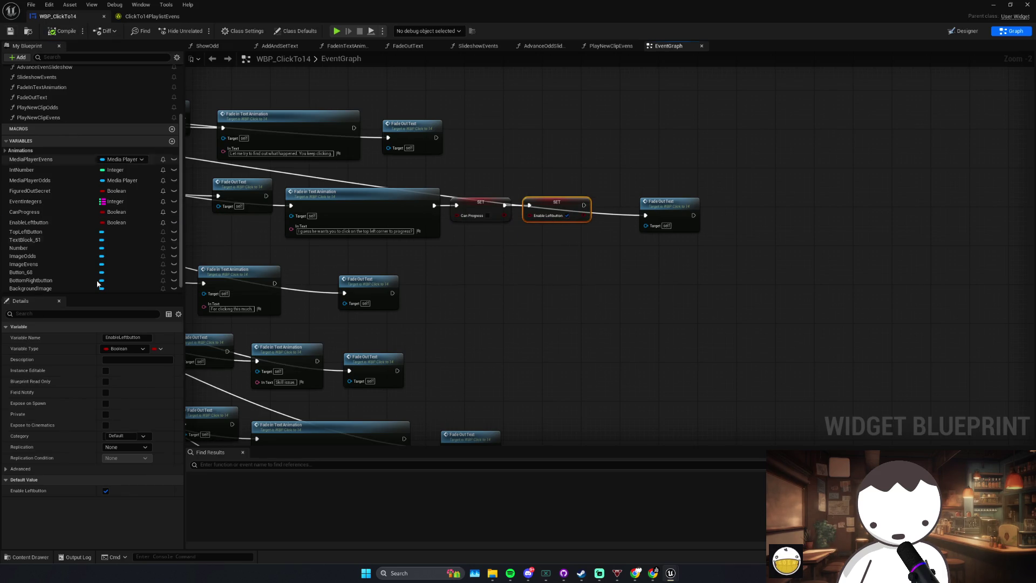
{"action": "left_click", "coordinate": [105, 490]}
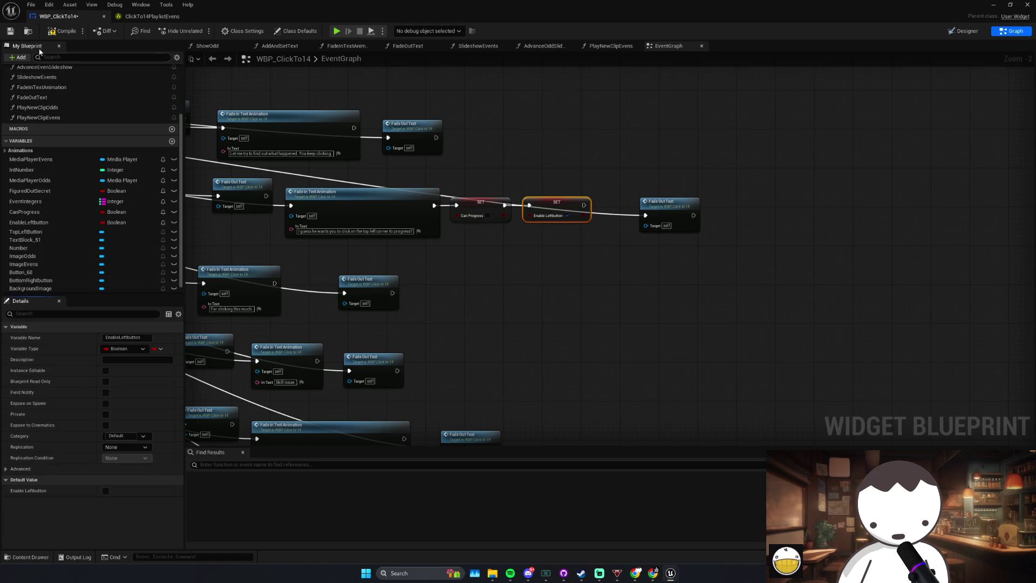
{"action": "left_click", "coordinate": [11, 31]}
Step: Look over the event graph and button click events, then bring the music player forward
{"action": "scroll", "coordinate": [528, 258], "scroll_direction": "down", "scroll_amount": 2}
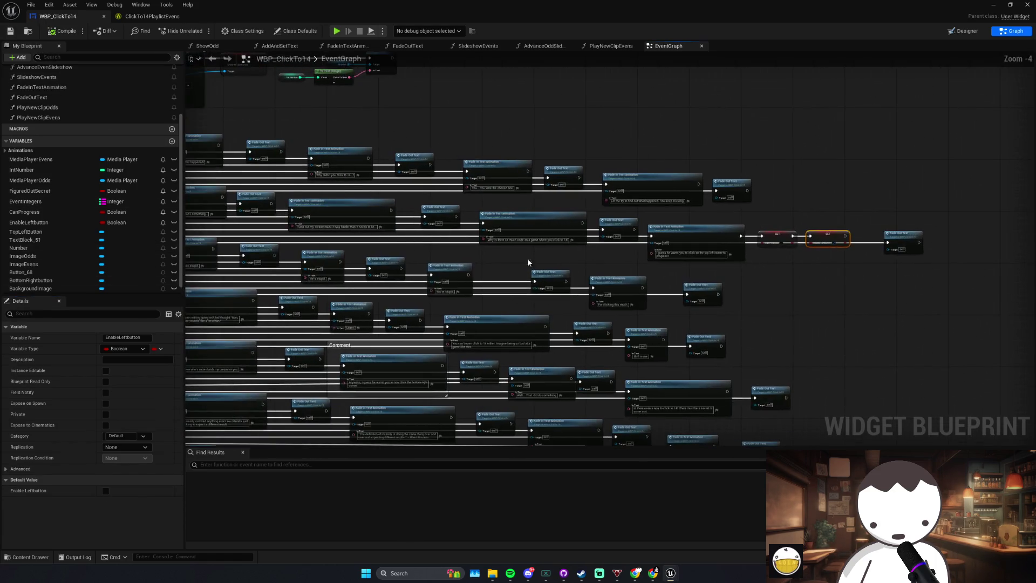
{"action": "left_click_drag", "start_coordinate": [528, 257], "coordinate": [668, 219]}
{"action": "left_click_drag", "start_coordinate": [307, 233], "coordinate": [465, 276]}
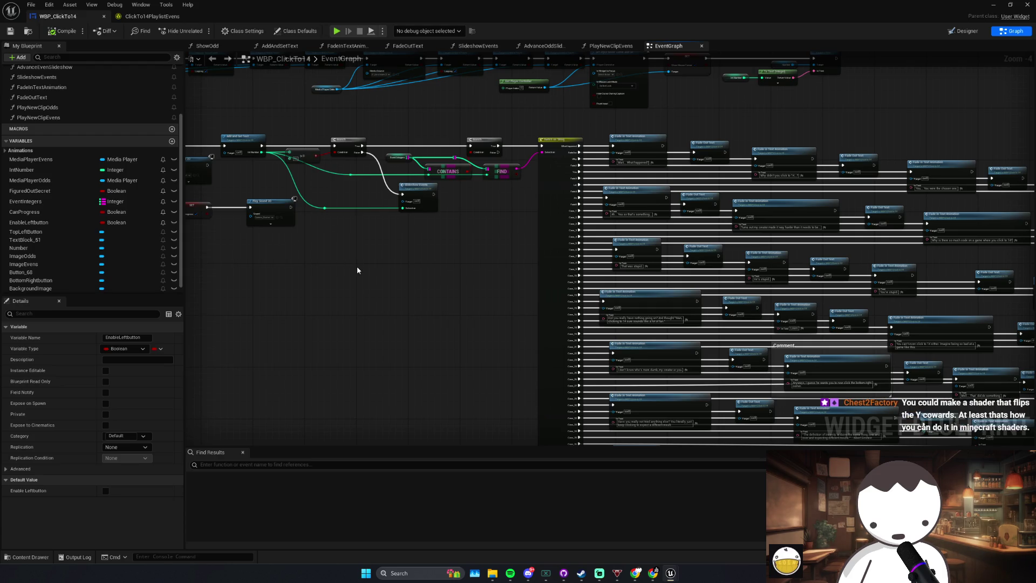
{"action": "scroll", "coordinate": [358, 267], "scroll_direction": "up", "scroll_amount": 1}
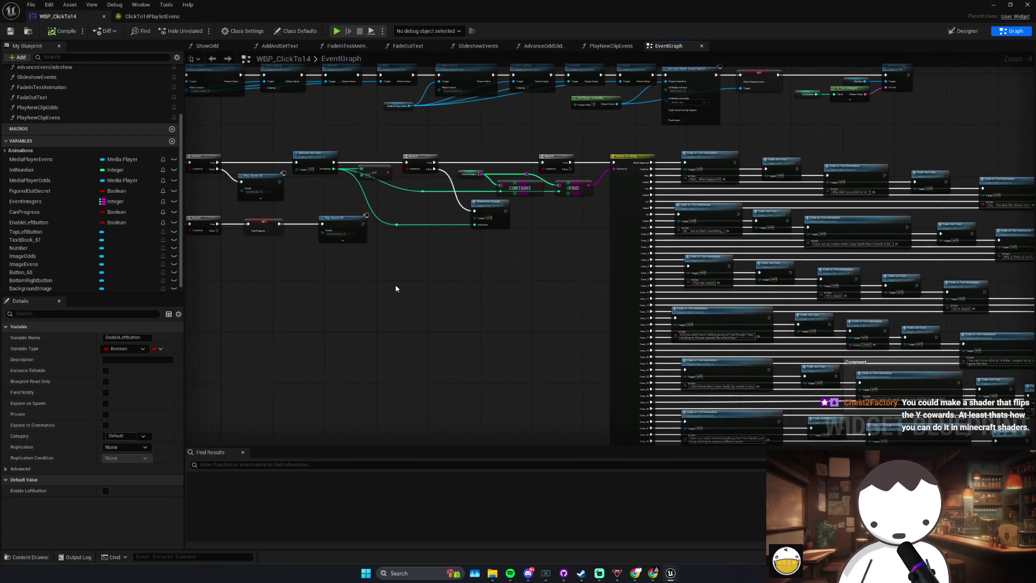
{"action": "mouse_move", "coordinate": [390, 287]}
{"action": "left_mouse_down"}
{"action": "mouse_move", "coordinate": [363, 285]}
{"action": "mouse_move", "coordinate": [488, 280]}
{"action": "mouse_move", "coordinate": [417, 310]}
{"action": "mouse_move", "coordinate": [488, 287]}
{"action": "left_mouse_up"}
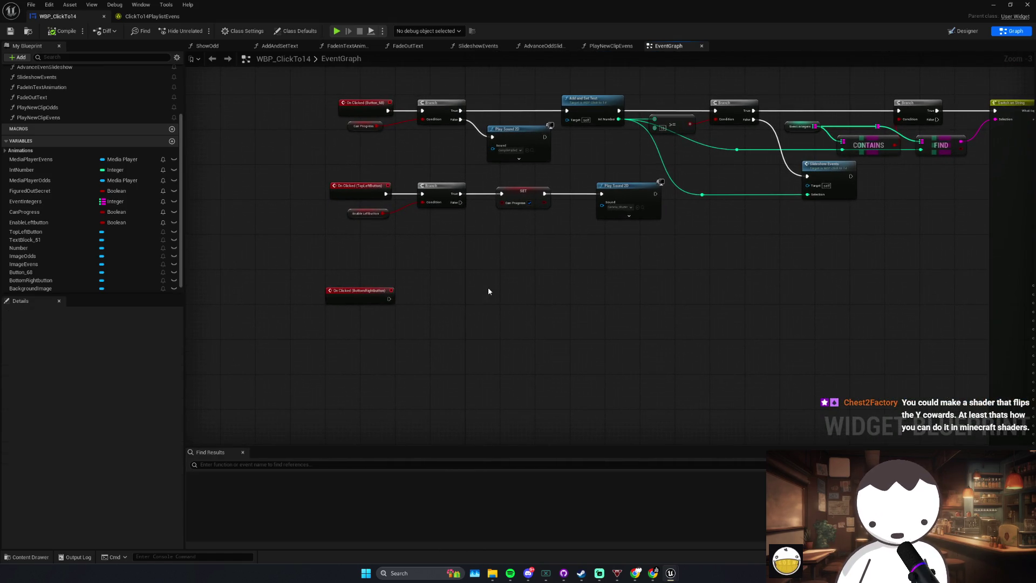
{"action": "scroll", "coordinate": [499, 270], "scroll_direction": "up", "scroll_amount": 1}
{"action": "left_click", "coordinate": [355, 208]}
{"action": "left_click", "coordinate": [963, 31]}
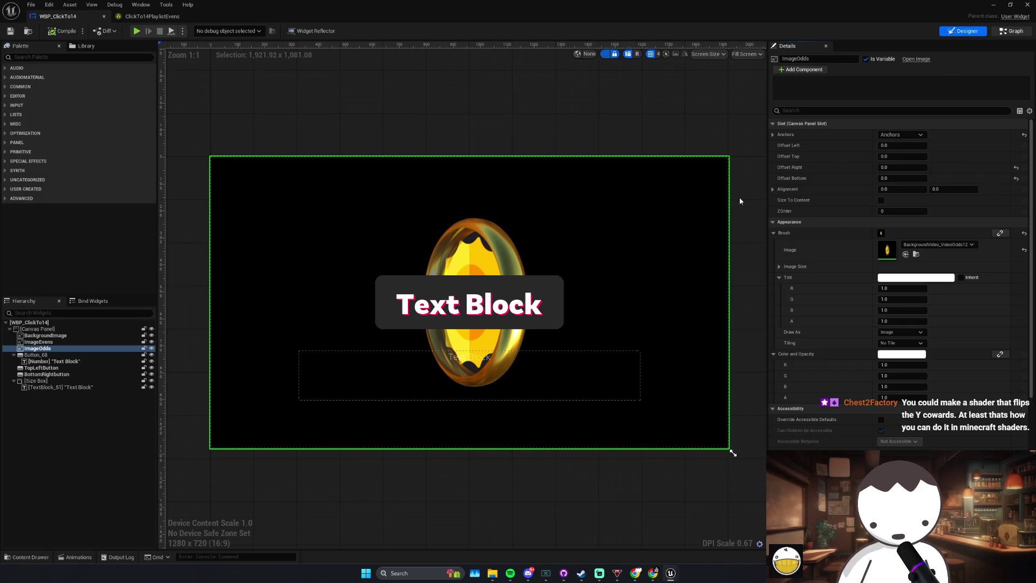
{"action": "left_click", "coordinate": [1013, 31]}
{"action": "left_click_drag", "start_coordinate": [406, 247], "coordinate": [339, 214]}
{"action": "left_click", "coordinate": [413, 229]}
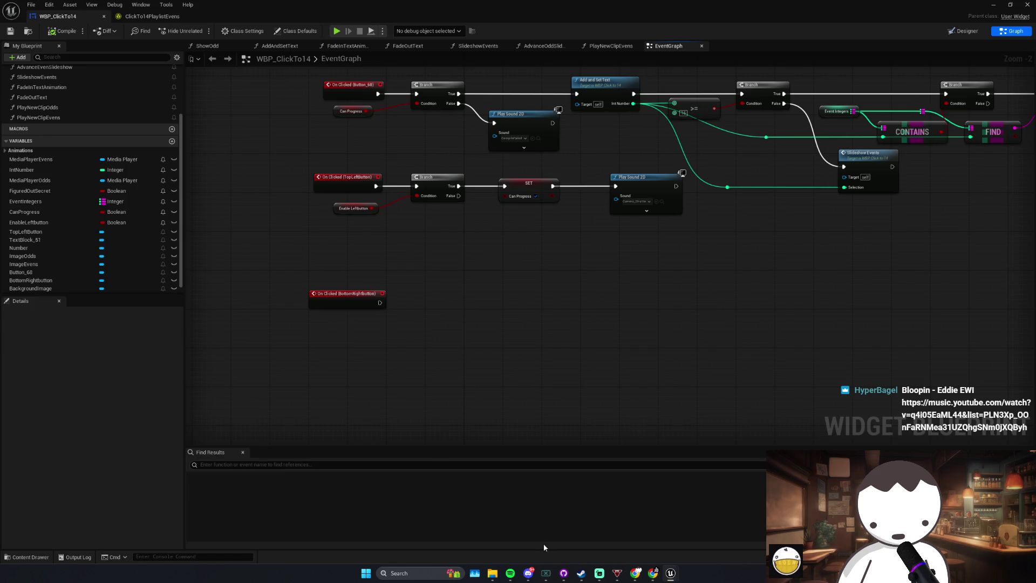
{"action": "left_click", "coordinate": [512, 577]}
{"action": "key", "text": "ctrl+l"}
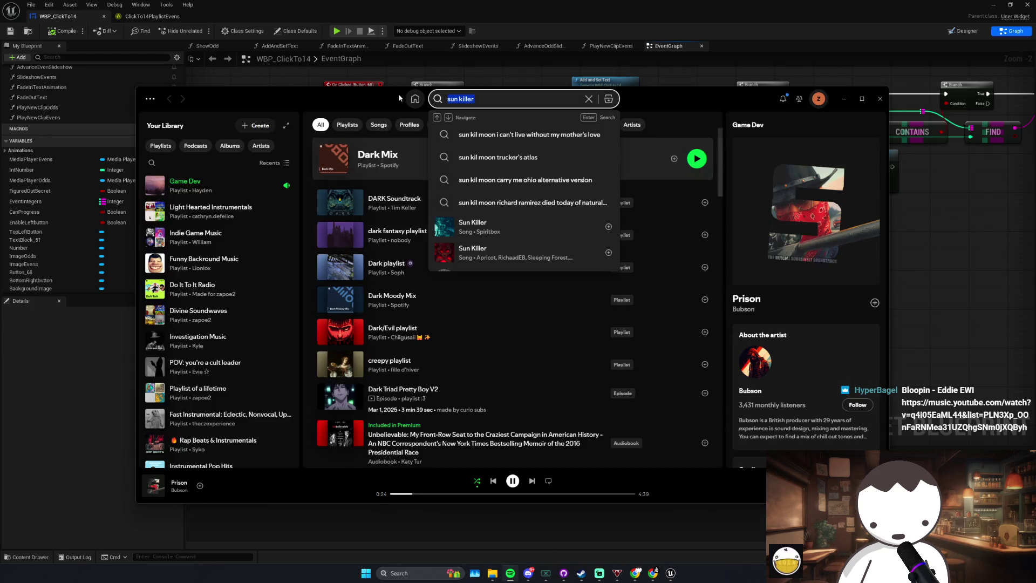
{"action": "type", "text": "bloopin"}
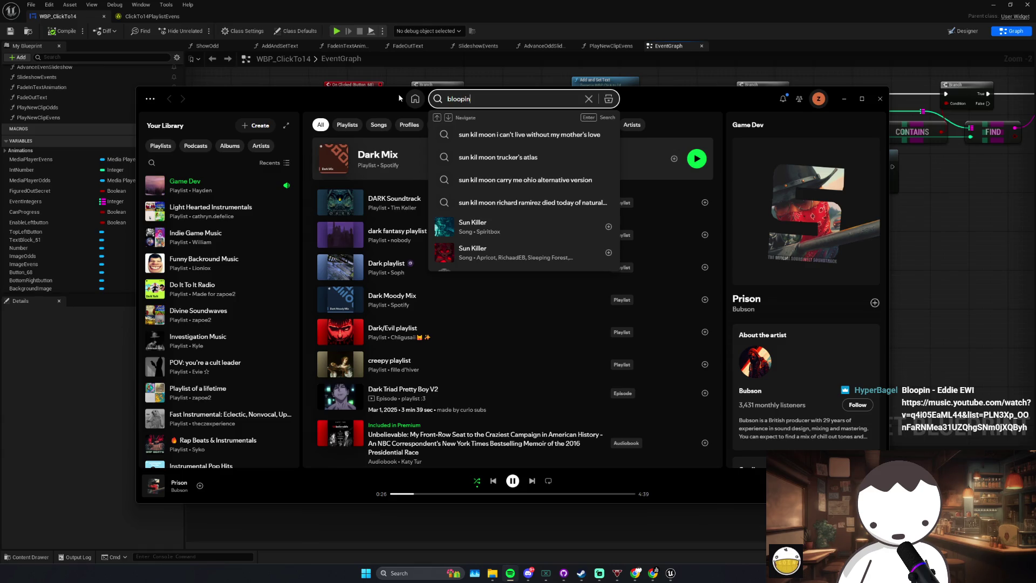
{"action": "type", "text": " edd"}
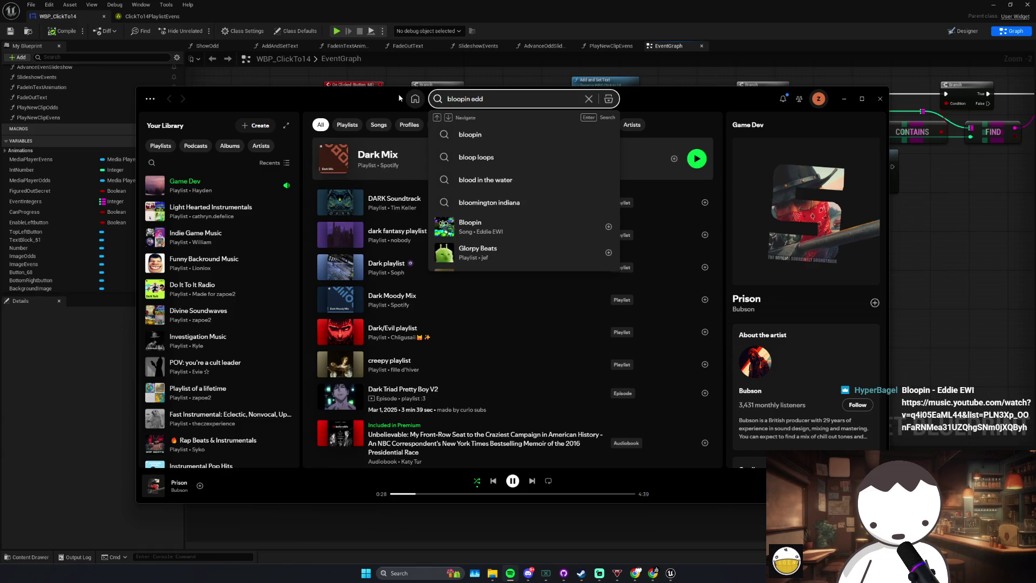
{"action": "right_click", "coordinate": [526, 141]}
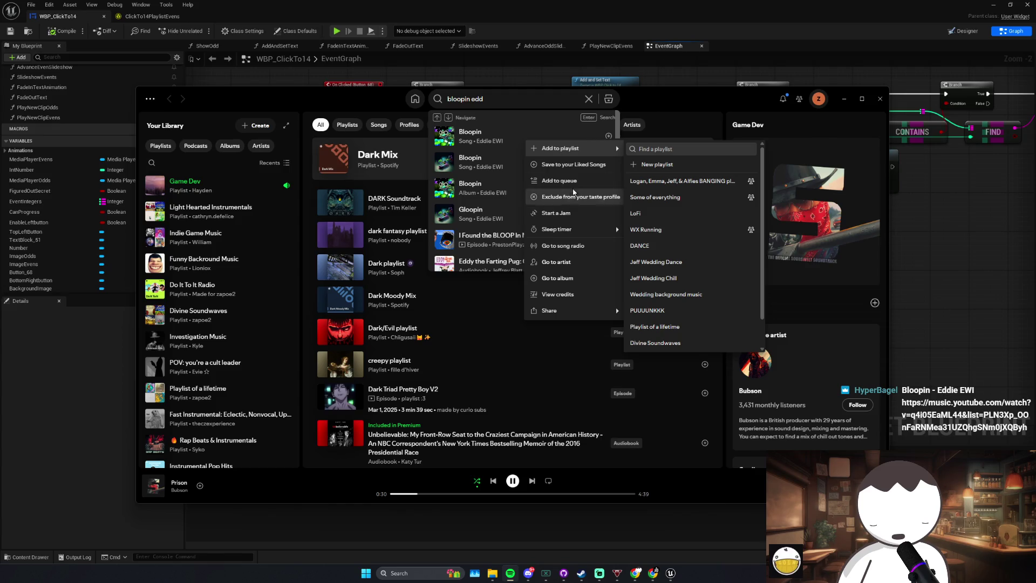
{"action": "left_click", "coordinate": [581, 190]}
{"action": "left_click", "coordinate": [933, 243]}
{"action": "left_click_drag", "start_coordinate": [478, 267], "coordinate": [389, 307]}
{"action": "left_click", "coordinate": [445, 275]}
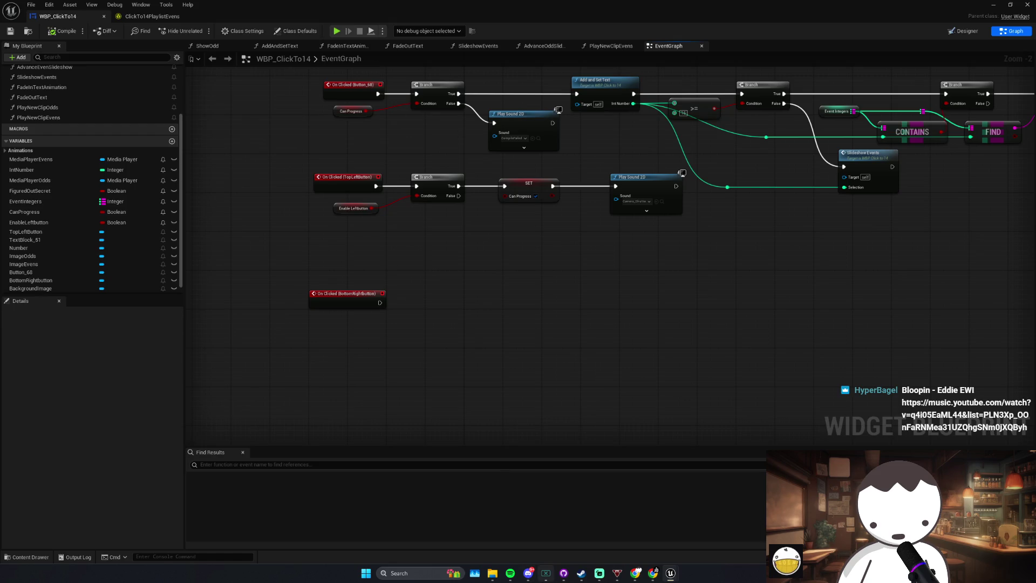
{"action": "left_click", "coordinate": [510, 574]}
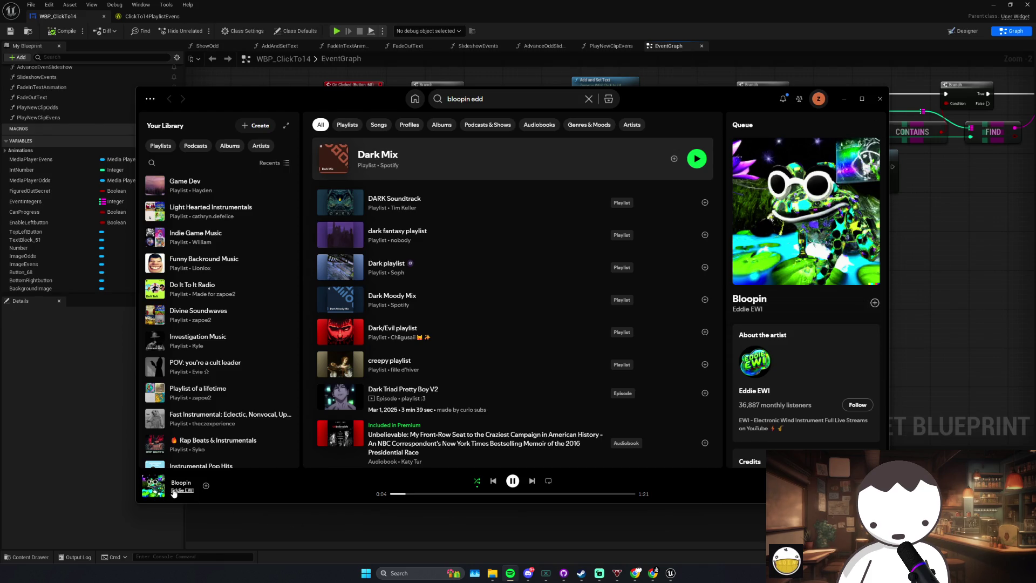
{"action": "left_click", "coordinate": [174, 490]}
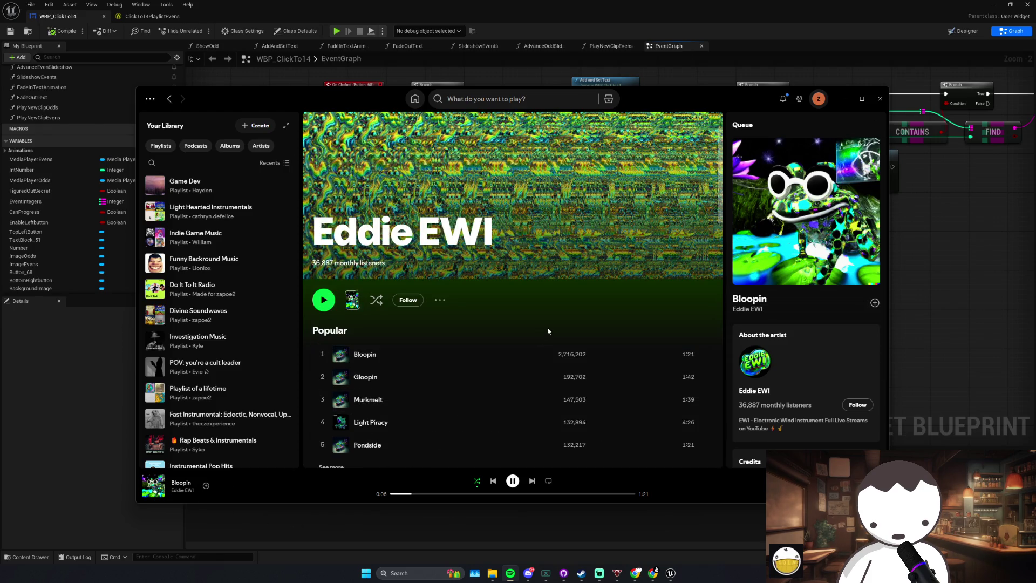
{"action": "scroll", "coordinate": [546, 334], "scroll_direction": "down", "scroll_amount": 5}
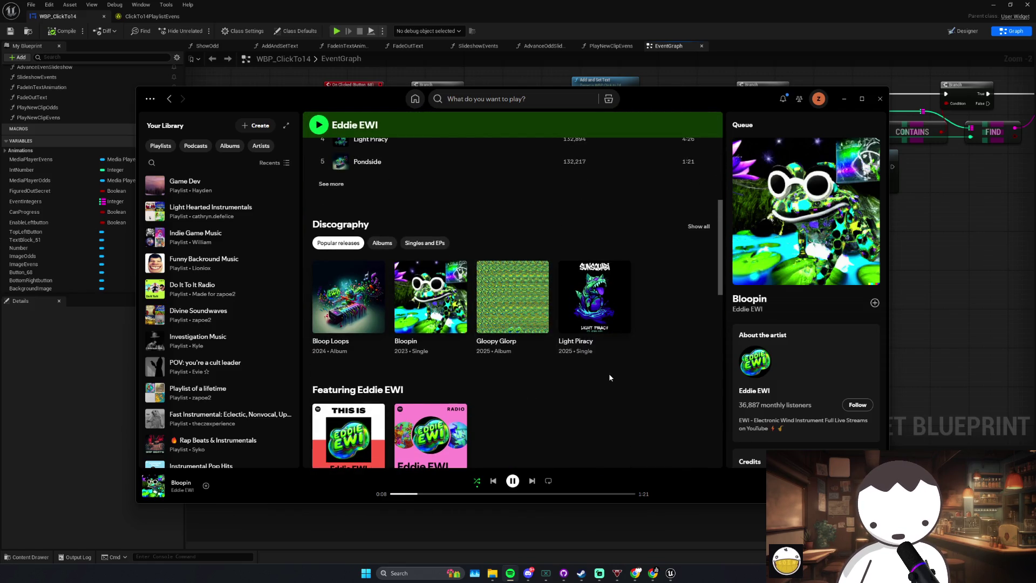
{"action": "scroll", "coordinate": [610, 377], "scroll_direction": "down", "scroll_amount": 10}
{"action": "scroll", "coordinate": [602, 377], "scroll_direction": "down", "scroll_amount": 2}
{"action": "scroll", "coordinate": [601, 373], "scroll_direction": "up", "scroll_amount": 6}
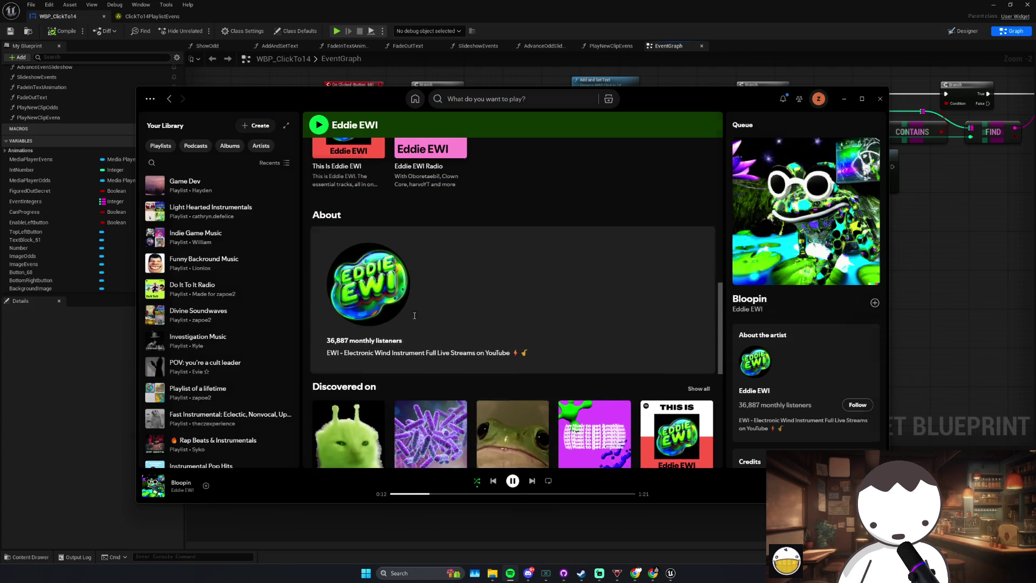
{"action": "left_click", "coordinate": [414, 319]}
{"action": "left_click", "coordinate": [700, 270]}
{"action": "scroll", "coordinate": [610, 314], "scroll_direction": "up", "scroll_amount": 6}
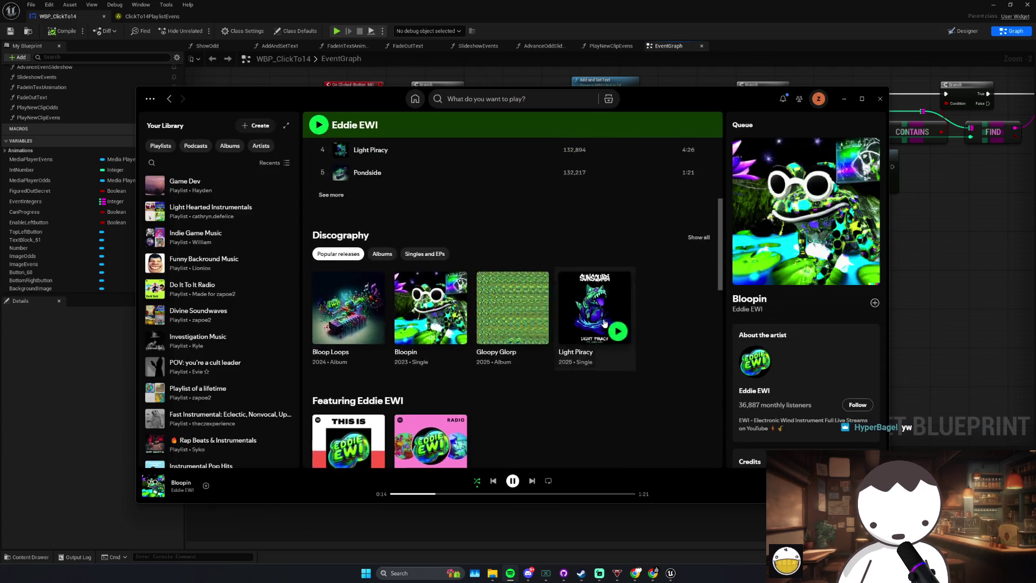
{"action": "scroll", "coordinate": [605, 322], "scroll_direction": "up", "scroll_amount": 5}
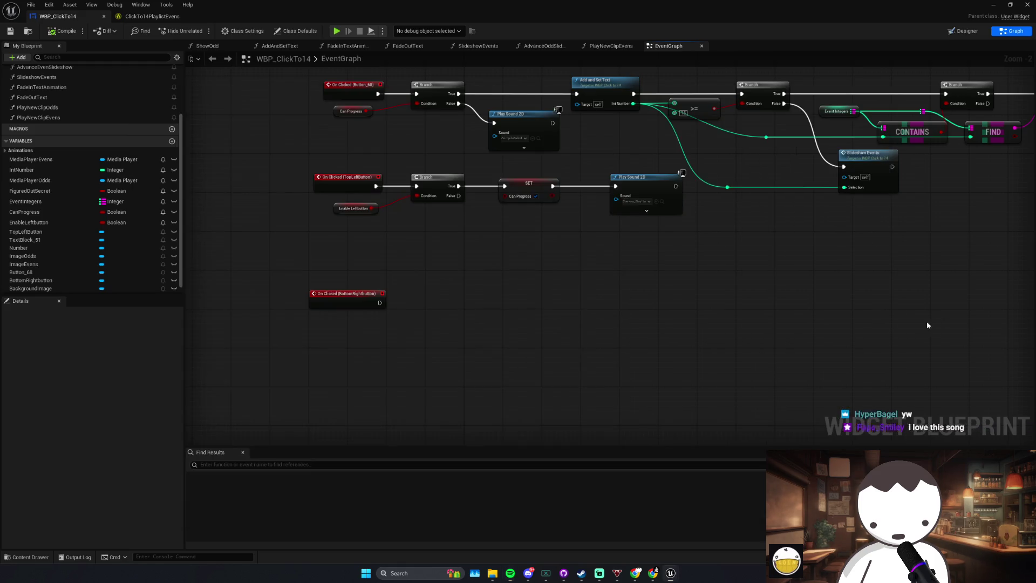
{"action": "left_click", "coordinate": [928, 322]}
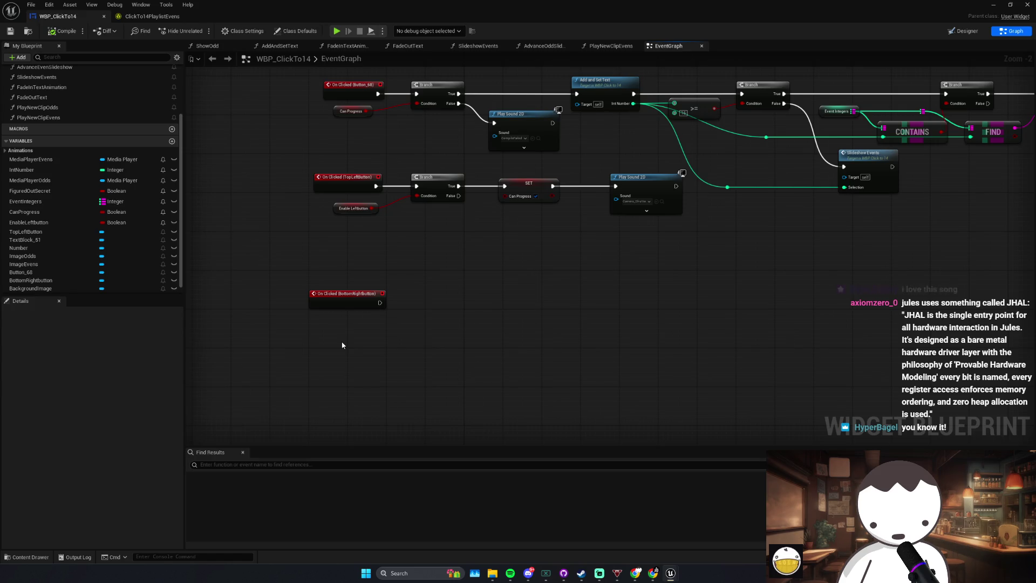
Step: Box-select the On Clicked (BottomRightbutton) node several times, then switch to the web browser
{"action": "left_click_drag", "start_coordinate": [426, 333], "coordinate": [264, 284]}
{"action": "left_click", "coordinate": [479, 375]}
{"action": "left_click_drag", "start_coordinate": [479, 375], "coordinate": [262, 273]}
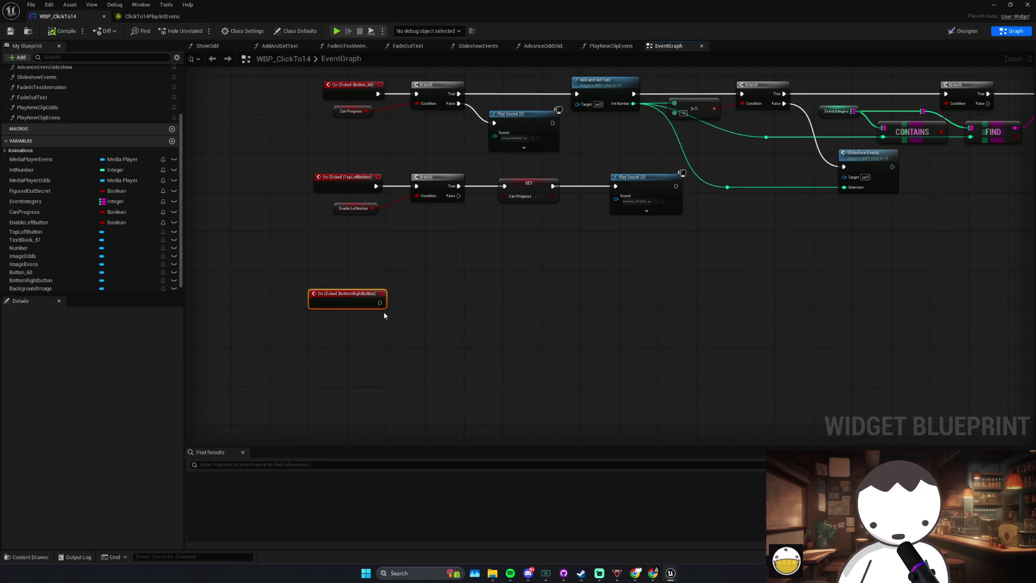
{"action": "left_click", "coordinate": [487, 309]}
{"action": "mouse_move", "coordinate": [464, 309]}
{"action": "left_mouse_down"}
{"action": "mouse_move", "coordinate": [316, 358]}
{"action": "mouse_move", "coordinate": [438, 305]}
{"action": "mouse_move", "coordinate": [337, 315]}
{"action": "mouse_move", "coordinate": [394, 285]}
{"action": "mouse_move", "coordinate": [296, 336]}
{"action": "mouse_move", "coordinate": [439, 286]}
{"action": "left_mouse_up"}
{"action": "left_click", "coordinate": [461, 294]}
{"action": "mouse_move", "coordinate": [434, 334]}
{"action": "left_mouse_down"}
{"action": "mouse_move", "coordinate": [298, 268]}
{"action": "mouse_move", "coordinate": [381, 305]}
{"action": "mouse_move", "coordinate": [305, 294]}
{"action": "mouse_move", "coordinate": [326, 298]}
{"action": "left_mouse_up"}
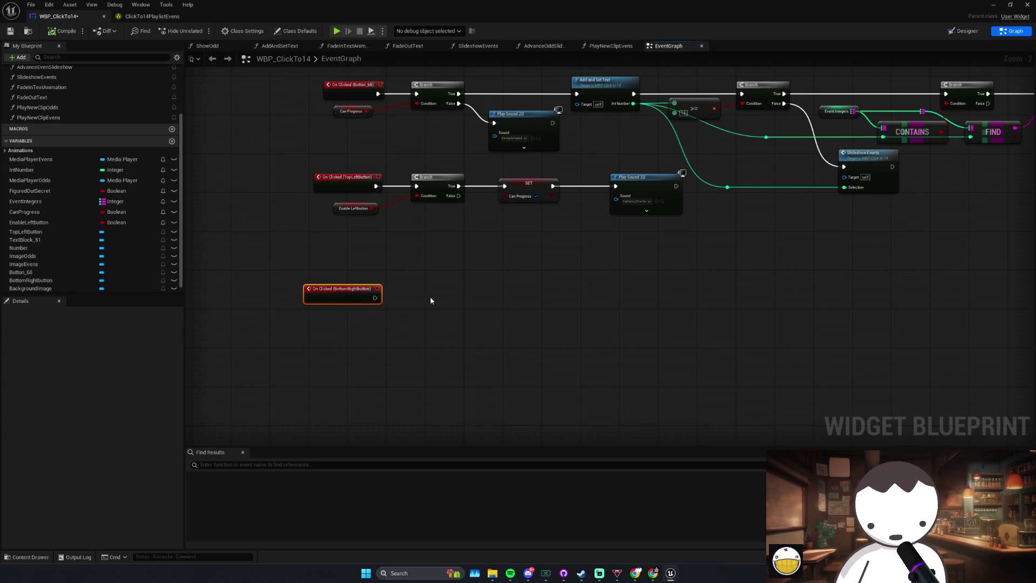
{"action": "left_click", "coordinate": [442, 306]}
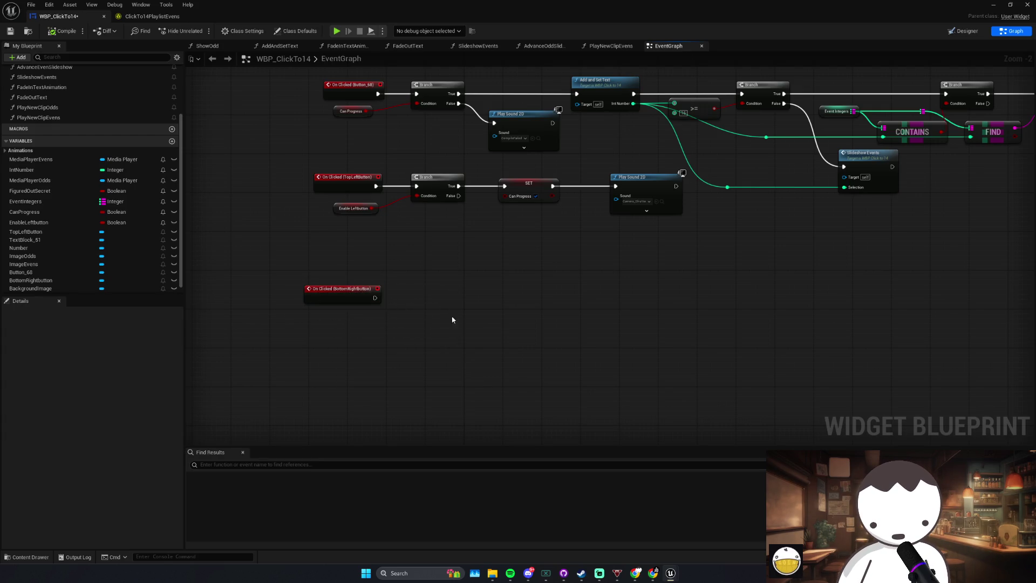
{"action": "left_click_drag", "start_coordinate": [299, 261], "coordinate": [469, 357]}
{"action": "left_click", "coordinate": [407, 342]}
{"action": "left_click", "coordinate": [307, 286]}
{"action": "left_click_drag", "start_coordinate": [287, 273], "coordinate": [424, 322]}
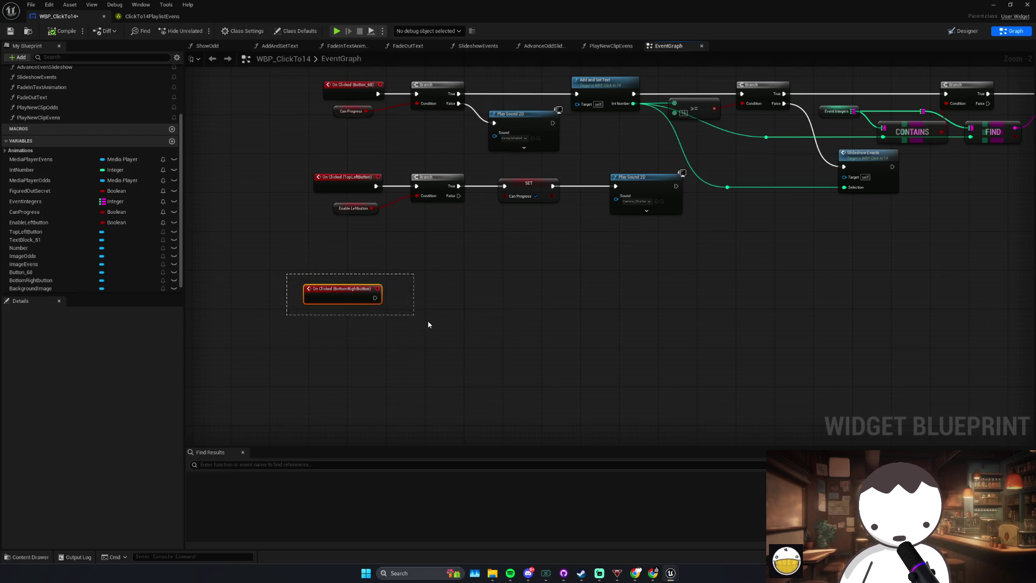
{"action": "left_click", "coordinate": [640, 576]}
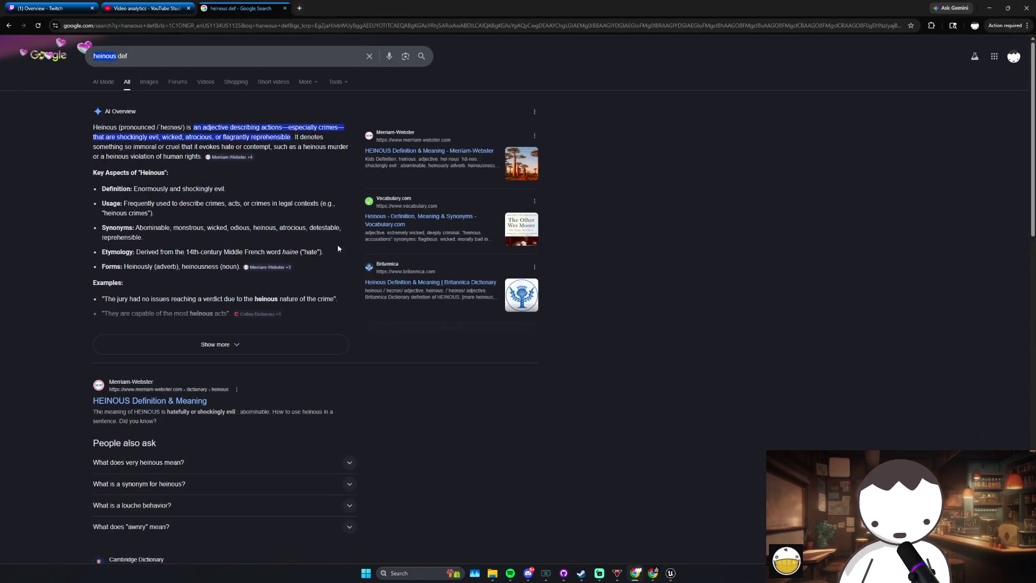
Step: Close the video analytics and search tabs, leaving a fresh new tab in a maximized window
{"action": "key", "text": "ctrl+shift+Tab"}
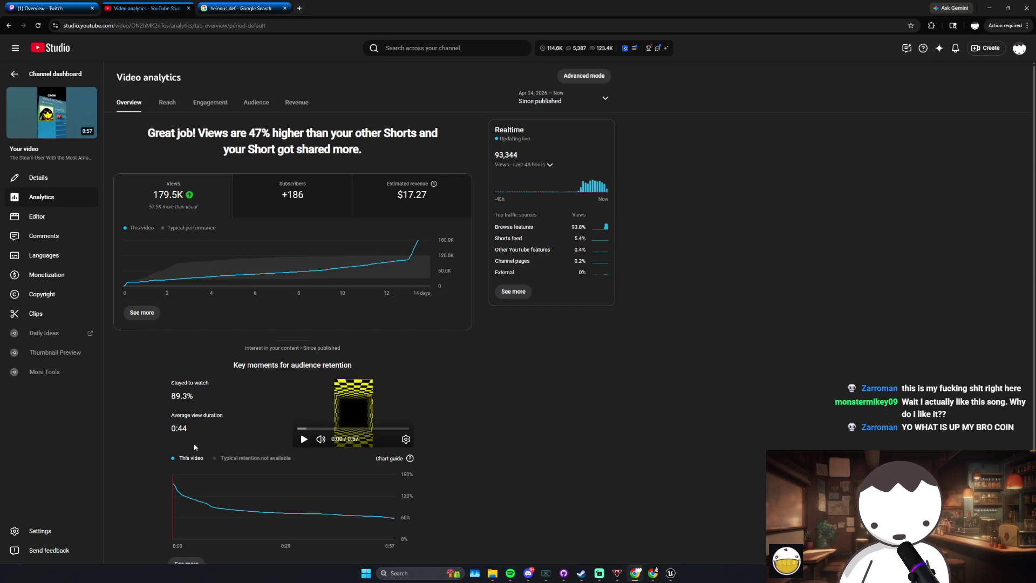
{"action": "left_click", "coordinate": [510, 574]}
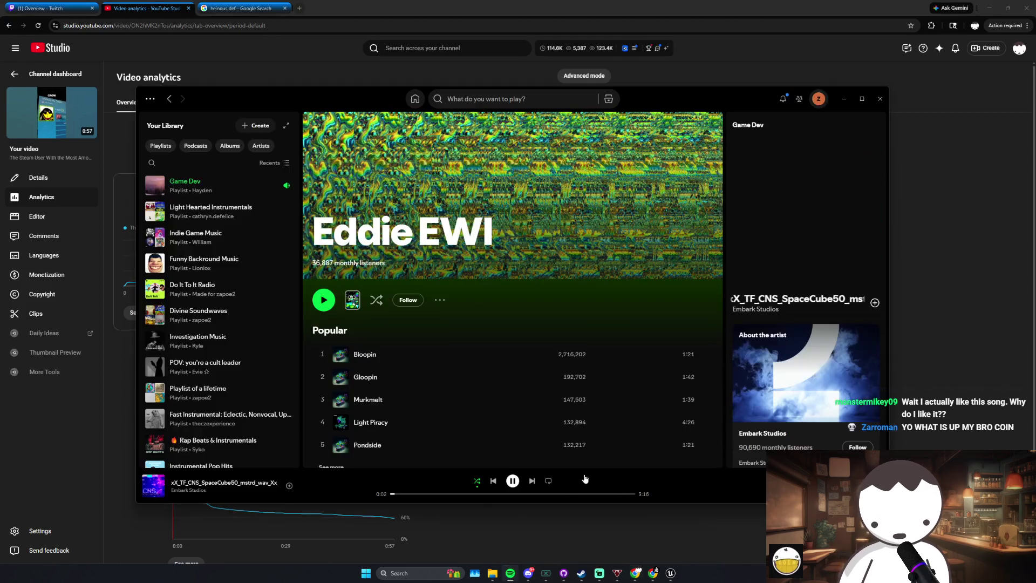
{"action": "left_click", "coordinate": [509, 574]}
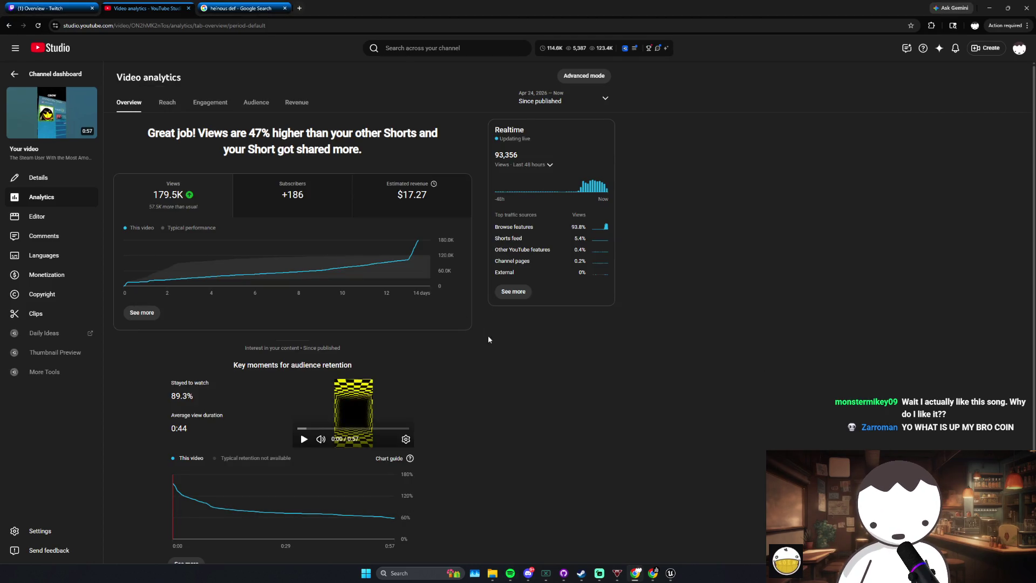
{"action": "left_click", "coordinate": [188, 8]}
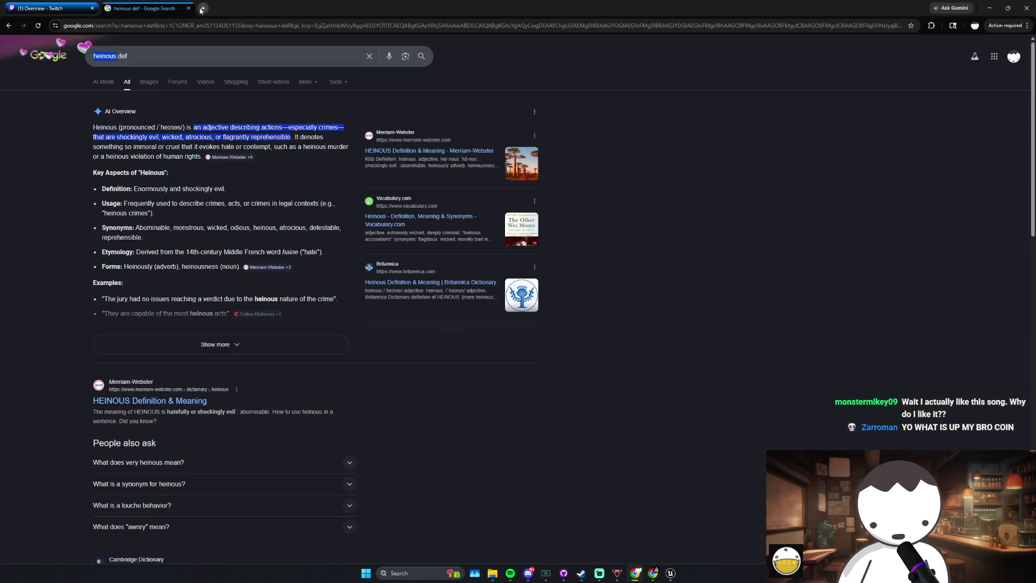
{"action": "double_click", "coordinate": [197, 10]}
{"action": "left_click", "coordinate": [189, 8]}
{"action": "left_click", "coordinate": [108, 8]}
{"action": "double_click", "coordinate": [270, 8]}
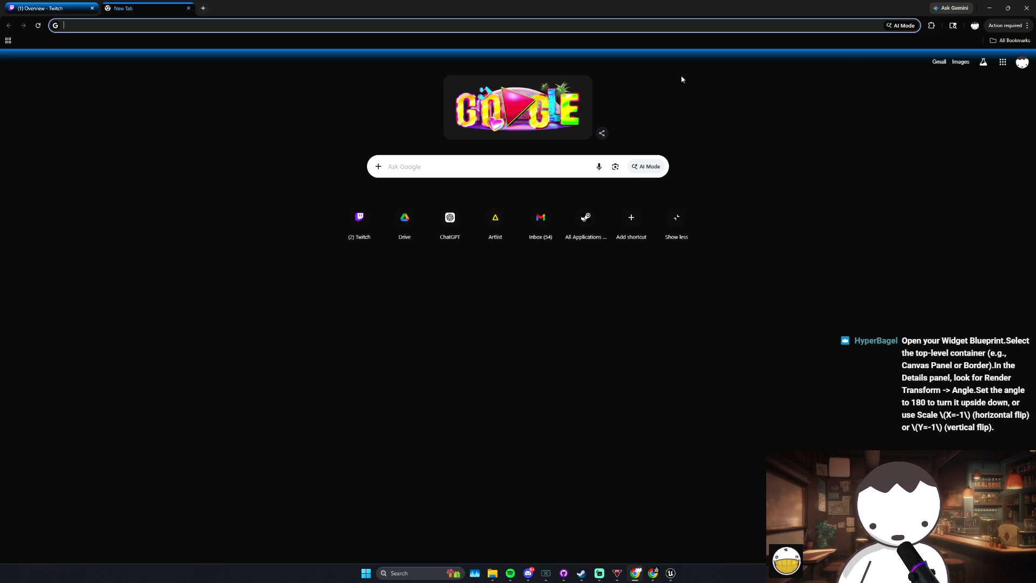
Step: Switch to another Chrome profile and open a new window there
{"action": "left_click", "coordinate": [975, 25]}
{"action": "left_click", "coordinate": [907, 233]}
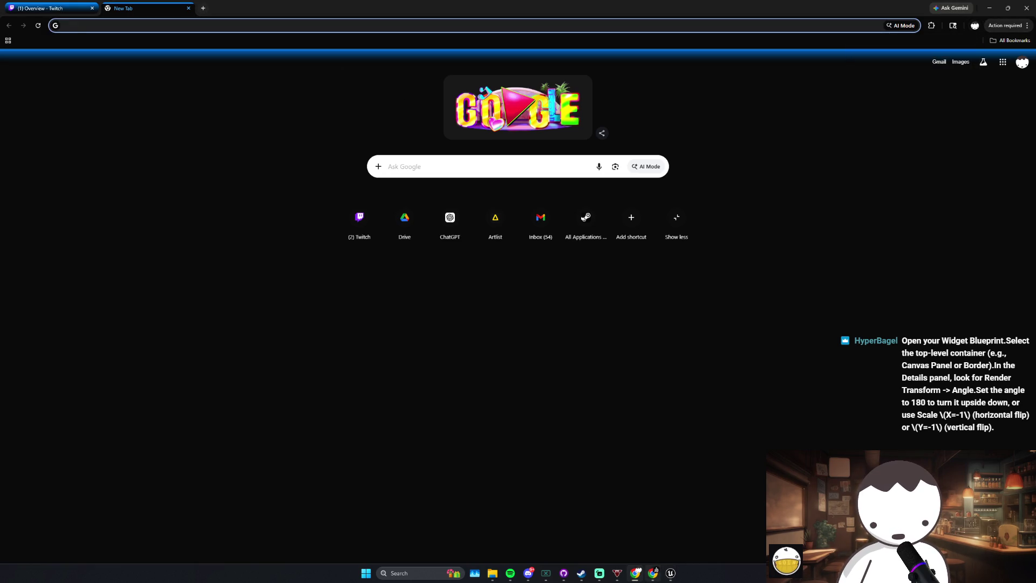
{"action": "left_click", "coordinate": [975, 25]}
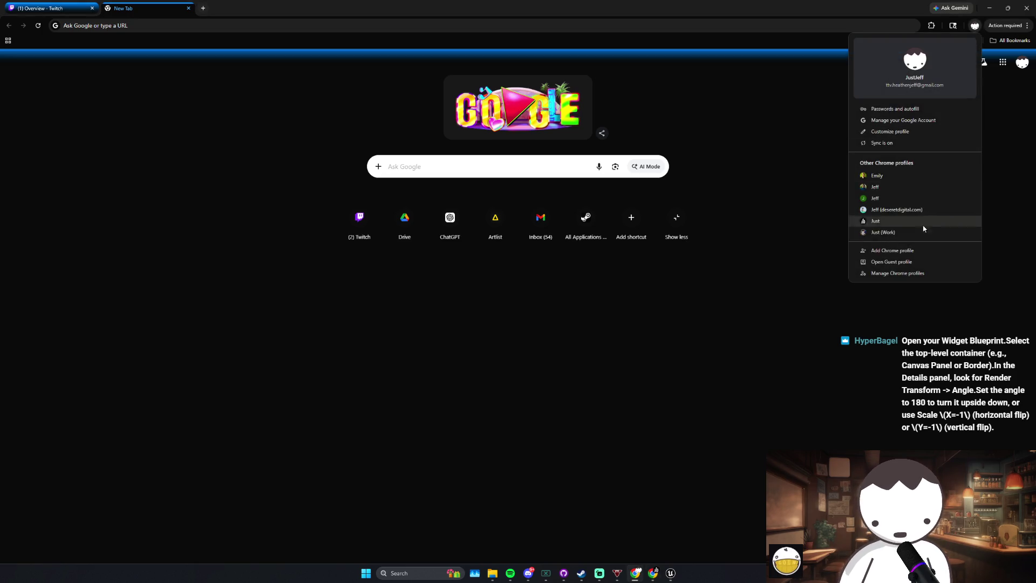
{"action": "left_click", "coordinate": [883, 224]}
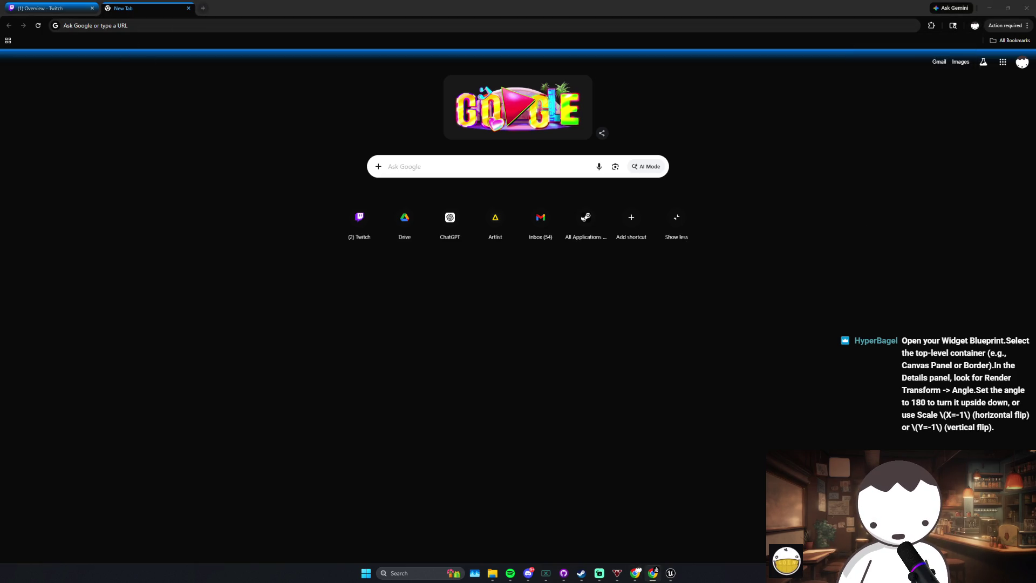
{"action": "key", "text": "ctrl+n"}
Step: Load elements.envato.com/sound-effects, then go to the stock Videos library and focus its search box
{"action": "type", "text": "elements.envato.com/sound-effects"}
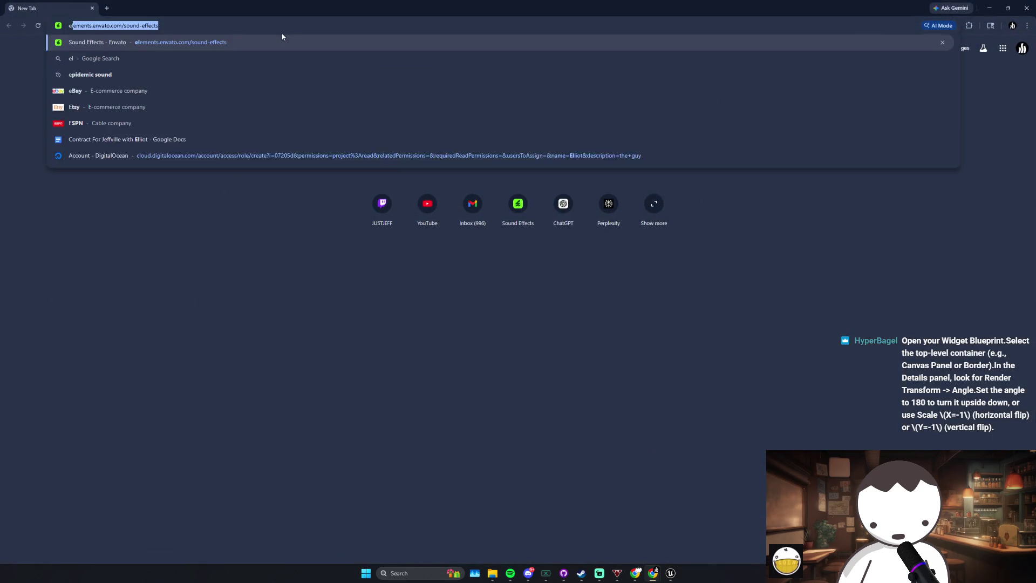
{"action": "key", "text": "Return"}
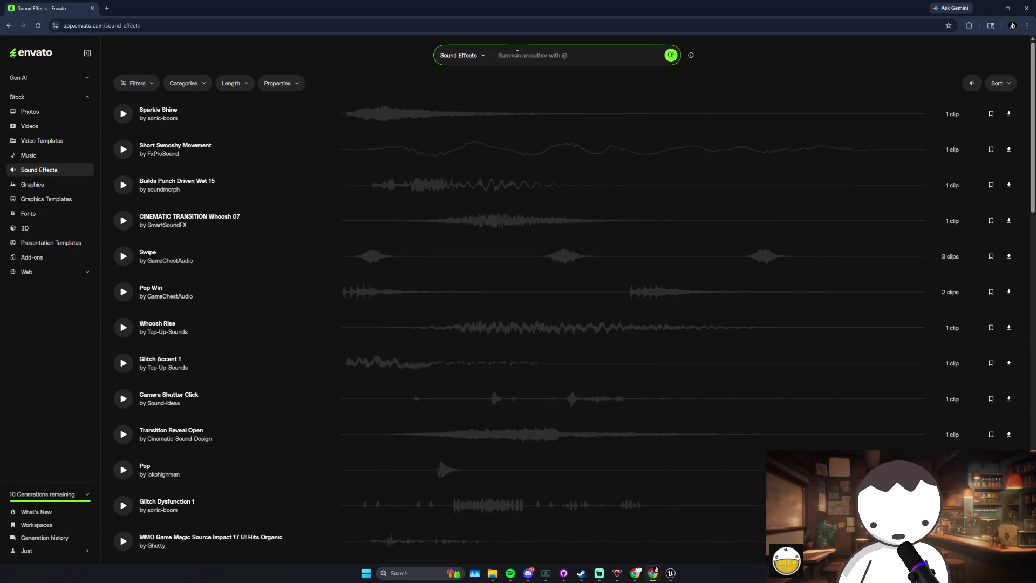
{"action": "left_click", "coordinate": [66, 126]}
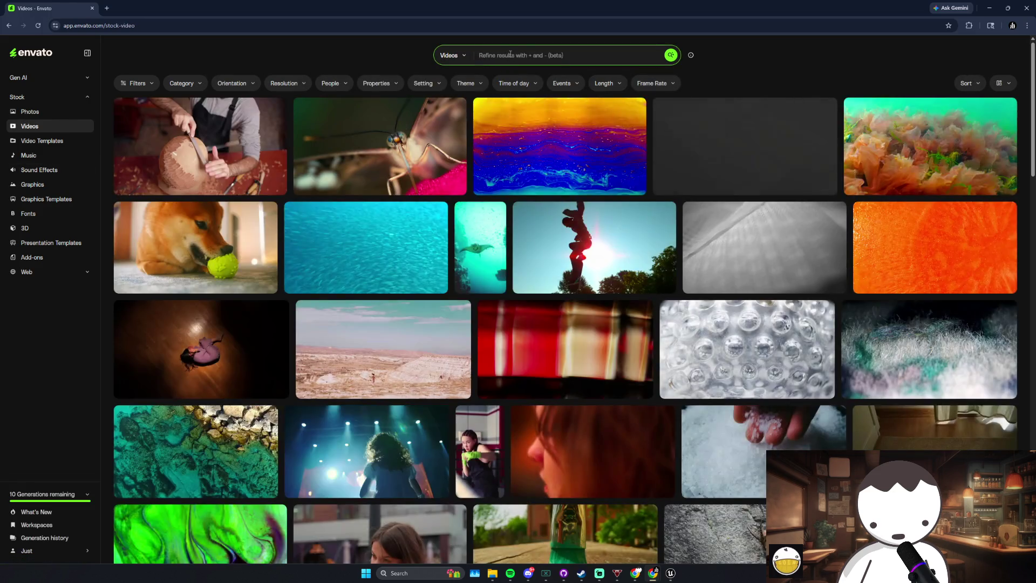
{"action": "left_click", "coordinate": [510, 54]}
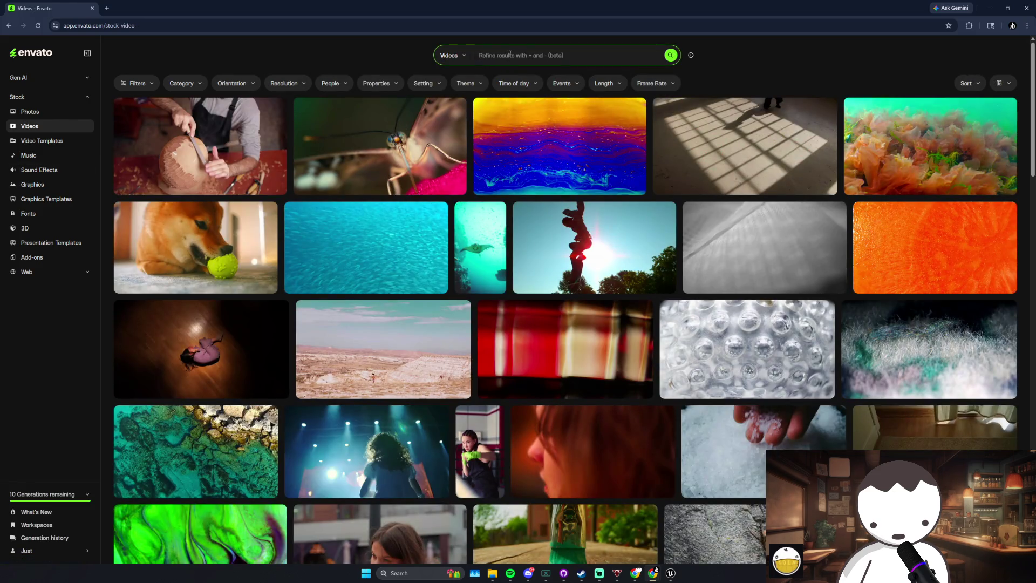
Step: Search the Envato stock videos for 'unsatisfying' clips
{"action": "scroll", "coordinate": [487, 140], "scroll_direction": "down", "scroll_amount": 2}
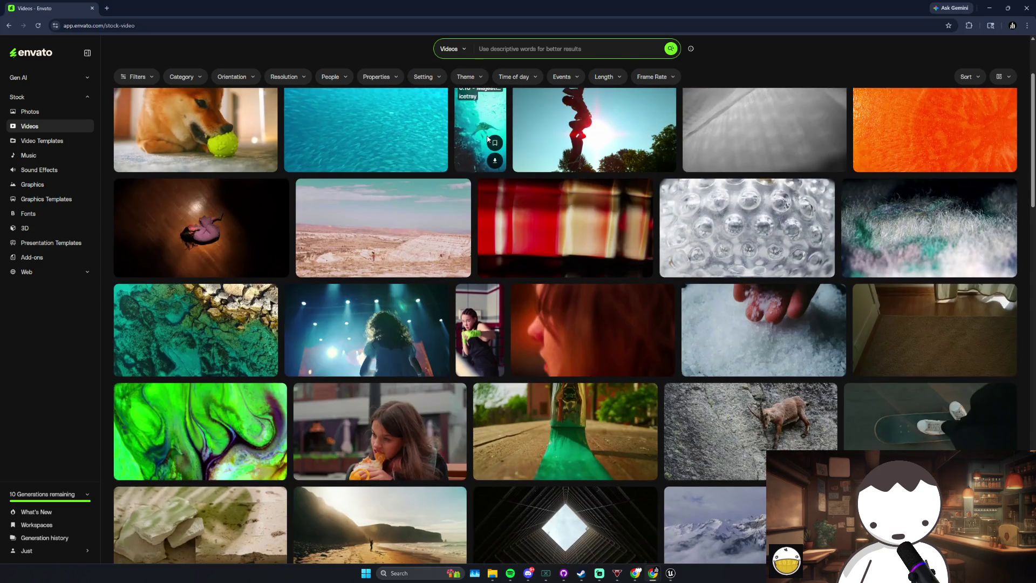
{"action": "scroll", "coordinate": [487, 140], "scroll_direction": "up", "scroll_amount": 3}
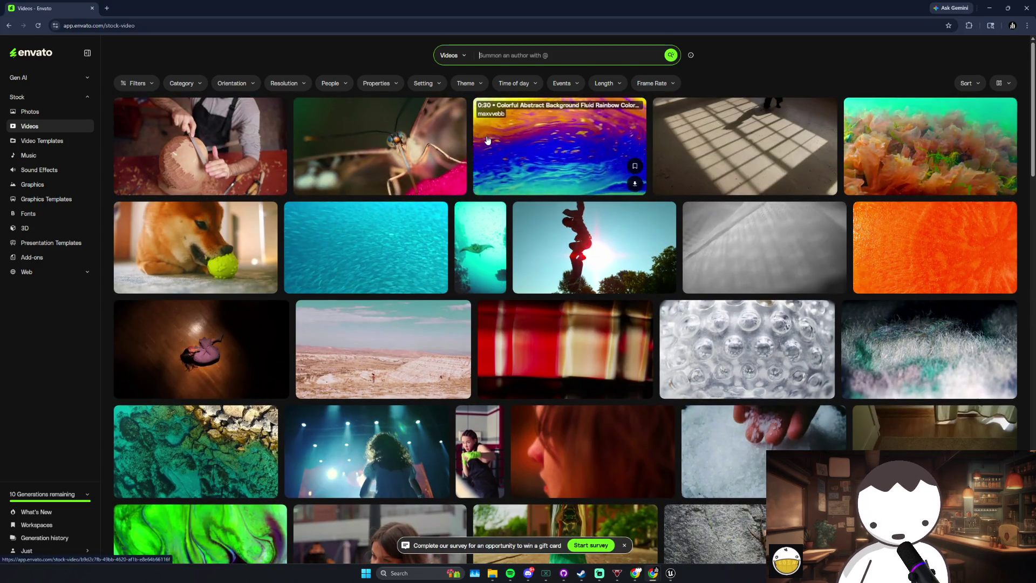
{"action": "type", "text": "wtf"}
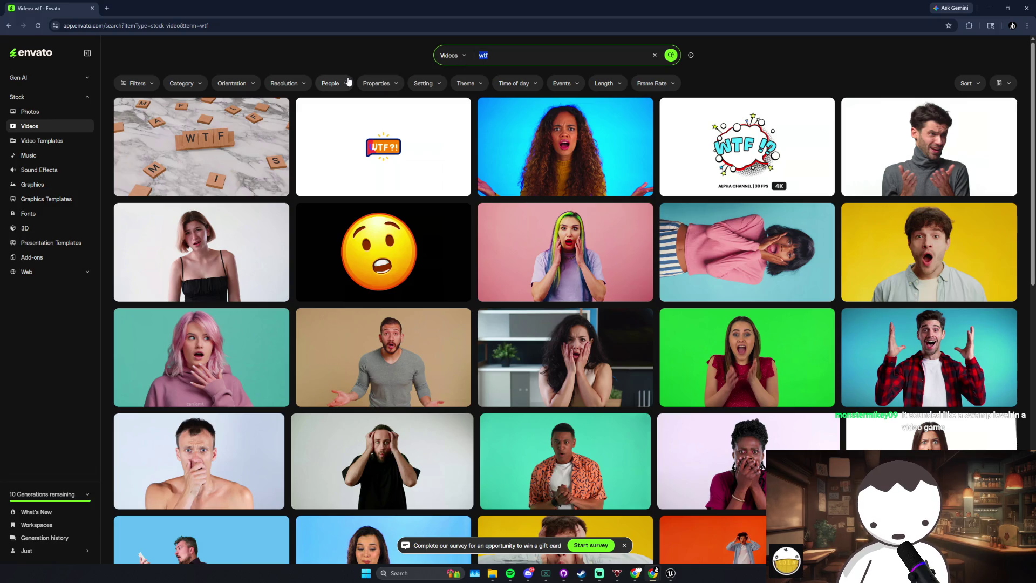
{"action": "type", "text": "banana"}
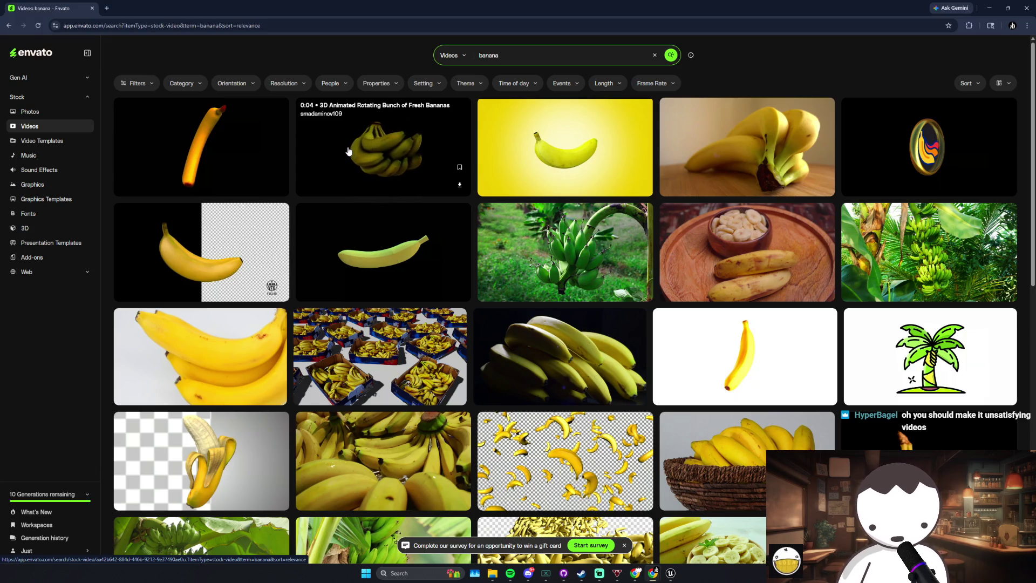
{"action": "key", "text": "ctrl+a"}
{"action": "type", "text": "unsati"}
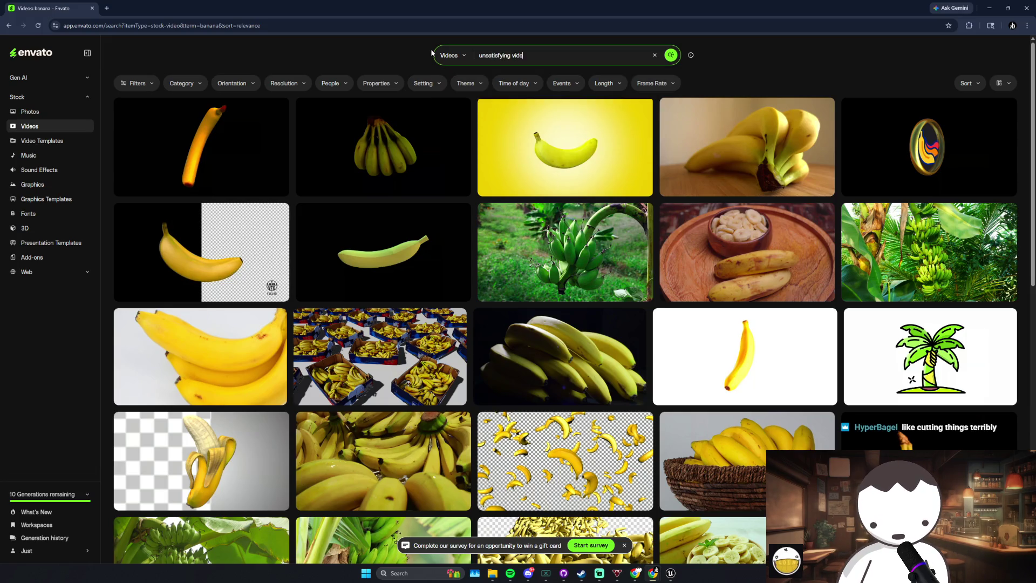
{"action": "key", "text": "Return"}
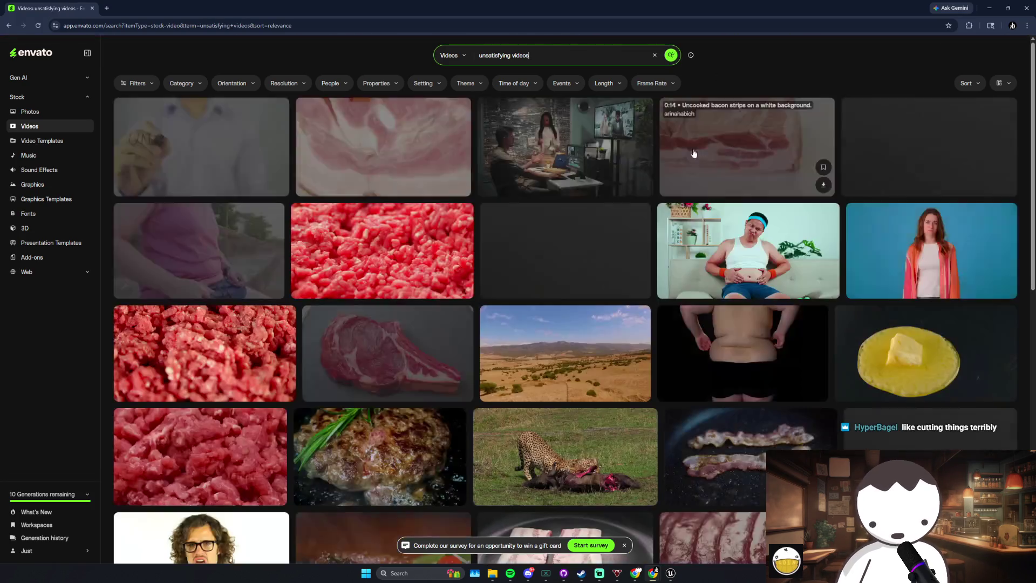
Step: Browse the results, then replace the query with 'banana' and search again
{"action": "scroll", "coordinate": [387, 178], "scroll_direction": "down", "scroll_amount": 4}
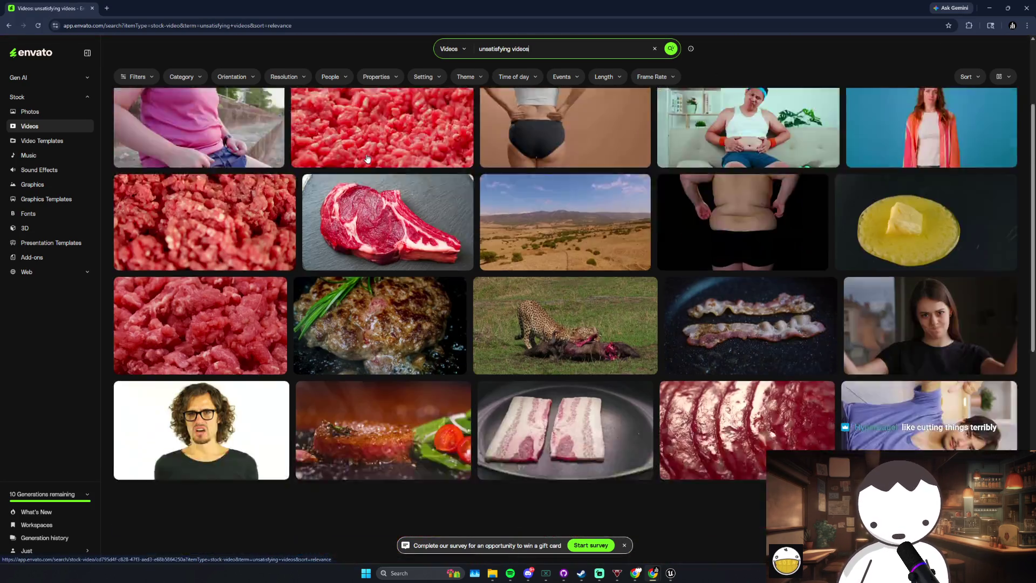
{"action": "scroll", "coordinate": [387, 178], "scroll_direction": "up", "scroll_amount": 1}
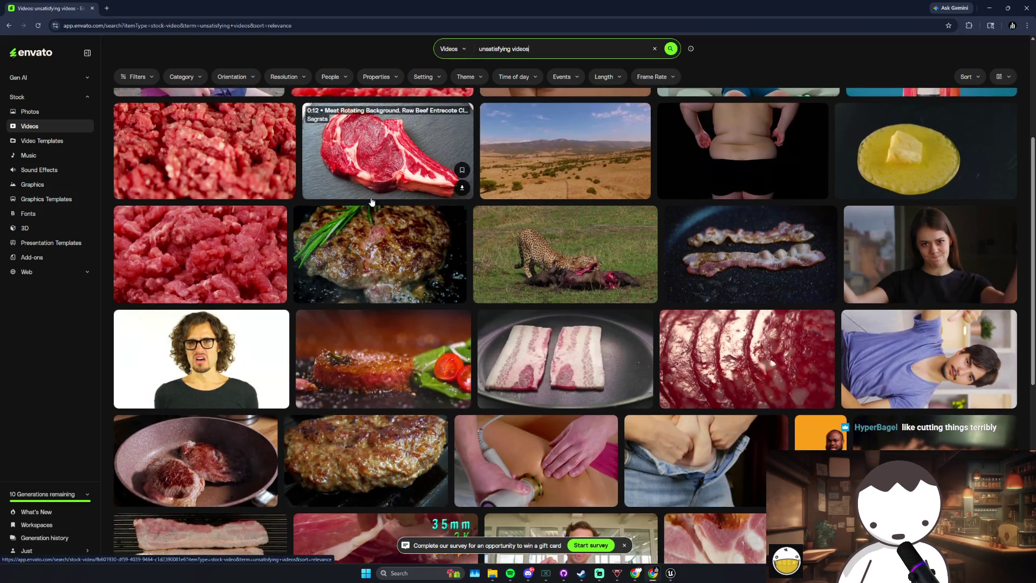
{"action": "scroll", "coordinate": [583, 243], "scroll_direction": "up", "scroll_amount": 4}
{"action": "scroll", "coordinate": [537, 336], "scroll_direction": "down", "scroll_amount": 9}
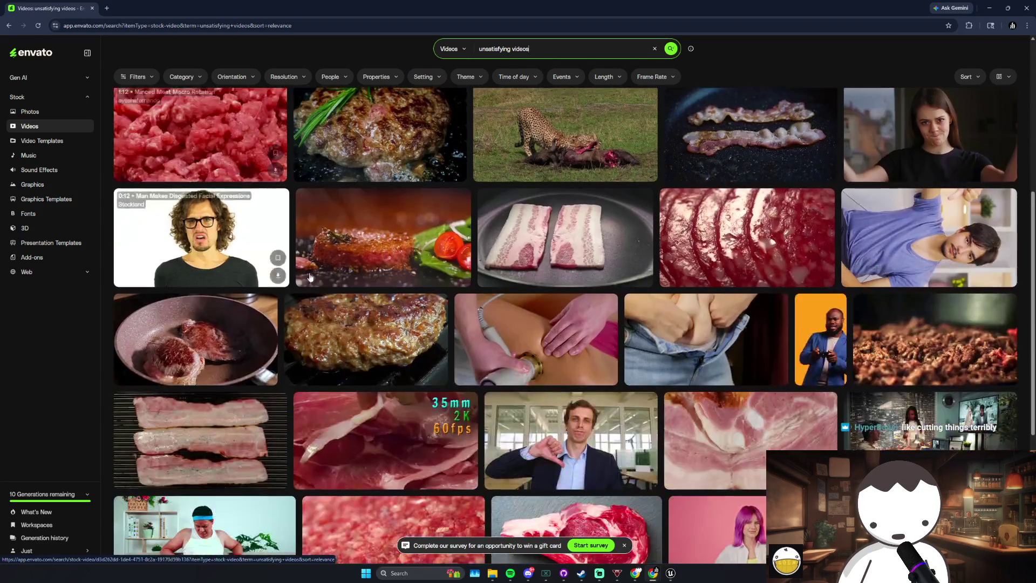
{"action": "scroll", "coordinate": [518, 313], "scroll_direction": "down", "scroll_amount": 2}
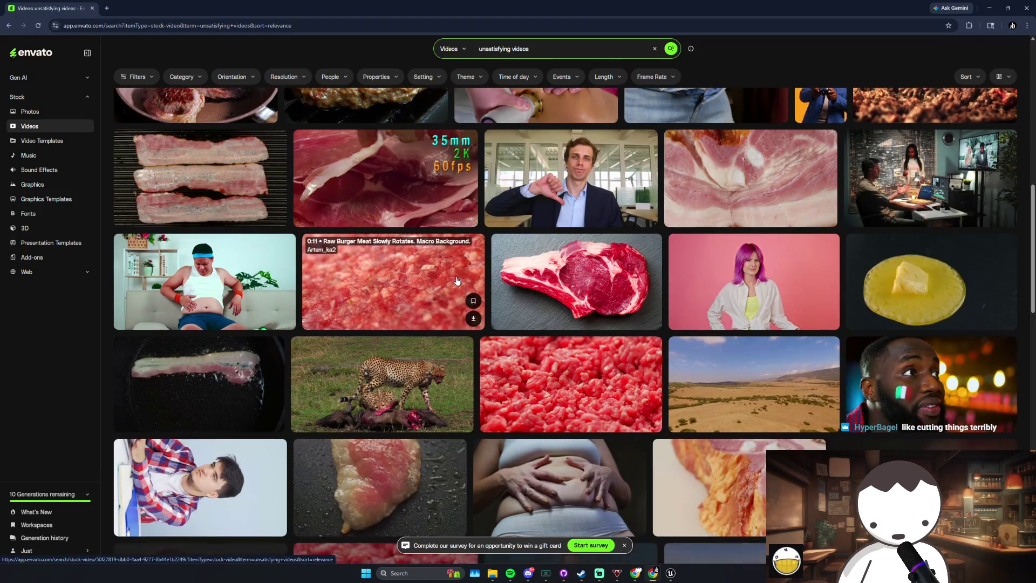
{"action": "scroll", "coordinate": [457, 281], "scroll_direction": "down", "scroll_amount": 1}
{"action": "scroll", "coordinate": [486, 189], "scroll_direction": "up", "scroll_amount": 5}
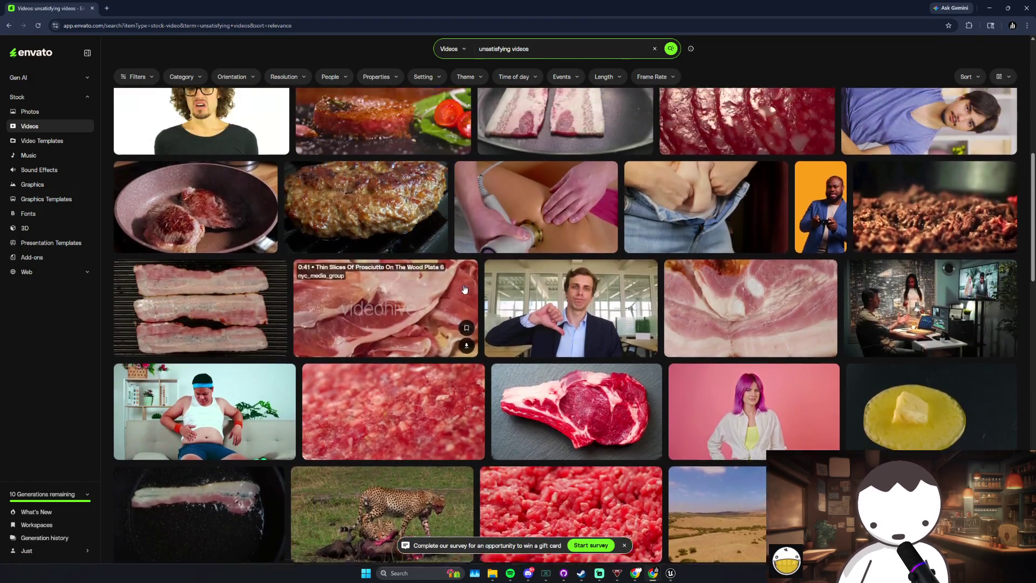
{"action": "scroll", "coordinate": [519, 162], "scroll_direction": "up", "scroll_amount": 3}
{"action": "key", "text": "ctrl+a"}
{"action": "type", "text": "banana"}
{"action": "key", "text": "Return"}
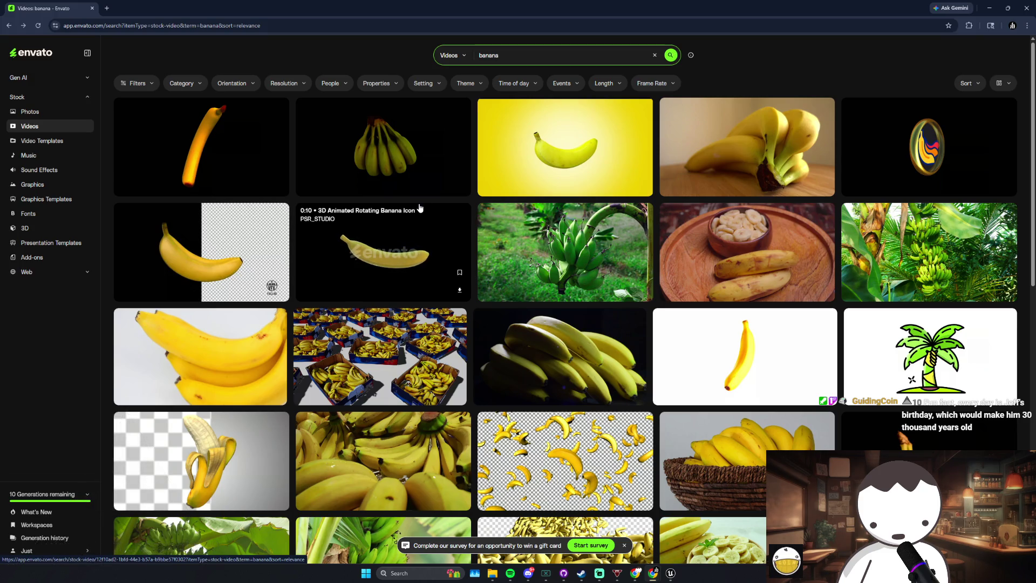
{"action": "left_click", "coordinate": [671, 574]}
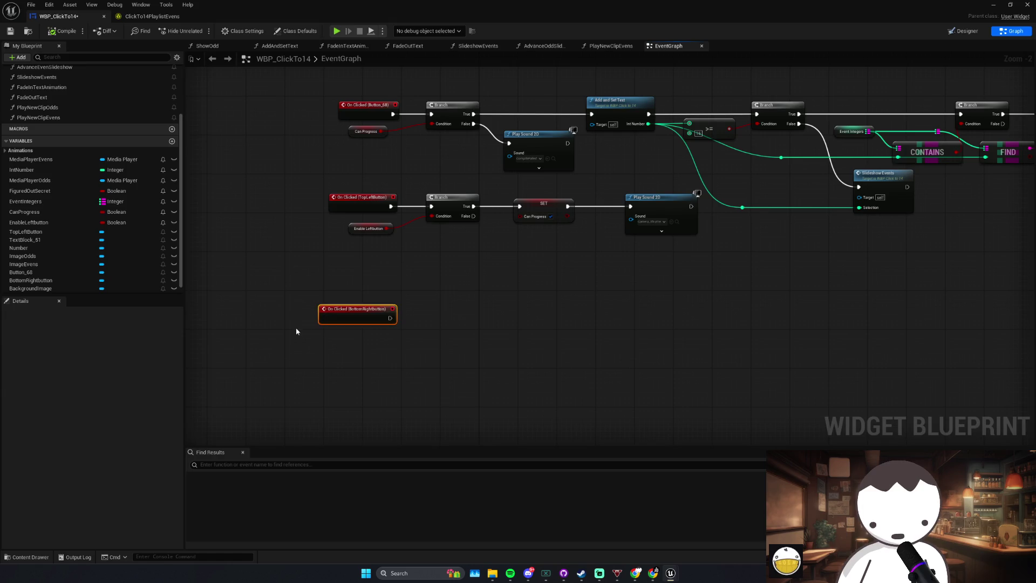
Step: Nudge the On Clicked (BottomRightbutton) node down, then show the Designer with Canvas Panel selected
{"action": "left_click_drag", "start_coordinate": [317, 343], "coordinate": [425, 290]}
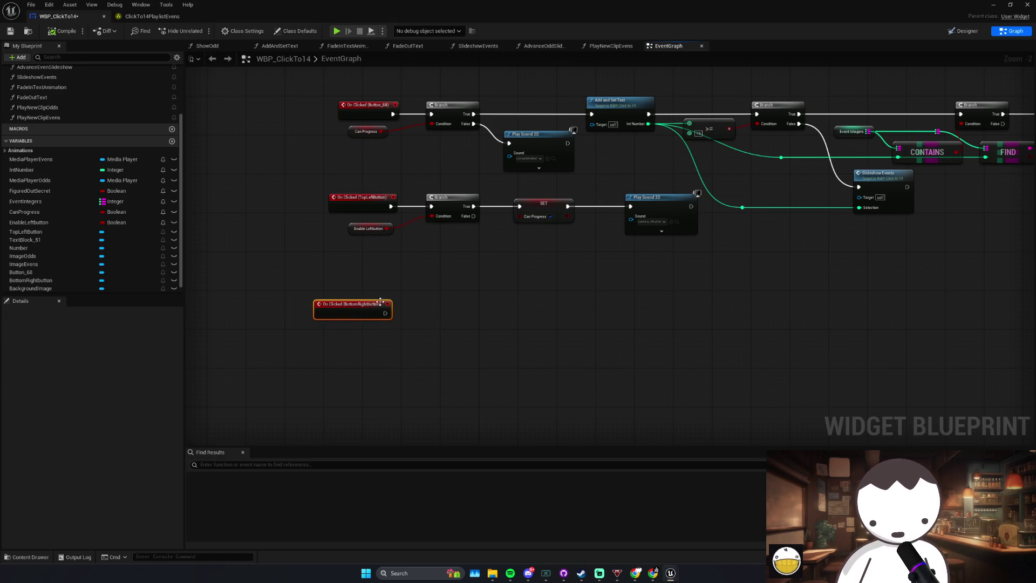
{"action": "left_click_drag", "start_coordinate": [375, 302], "coordinate": [370, 309]}
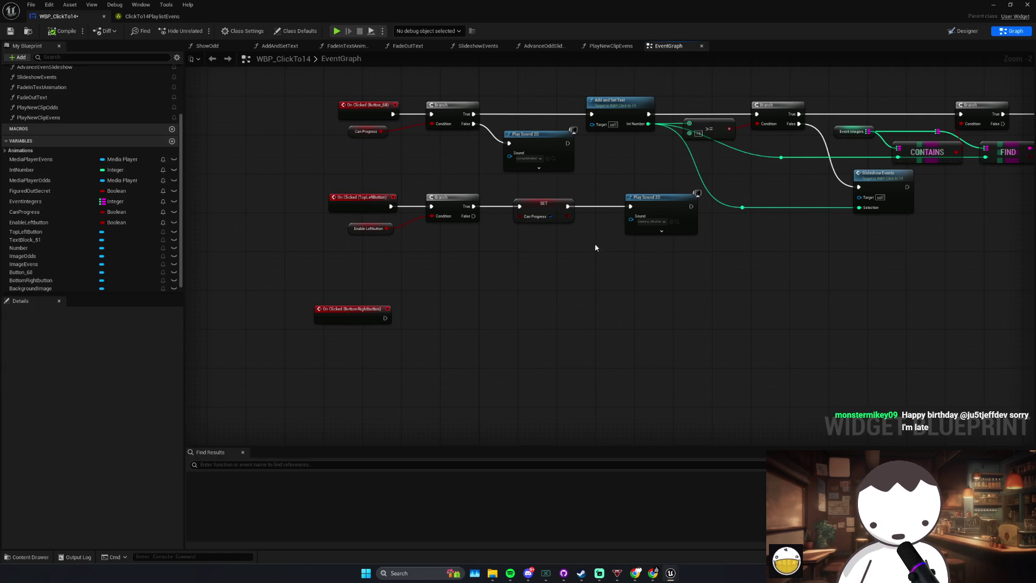
{"action": "left_click", "coordinate": [964, 34]}
{"action": "left_click", "coordinate": [44, 330]}
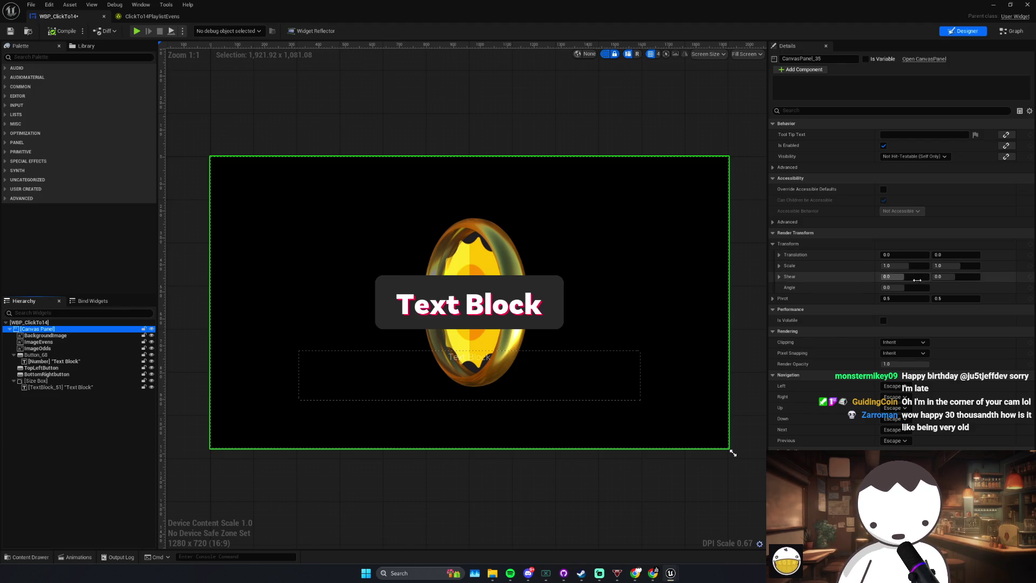
{"action": "left_click_drag", "start_coordinate": [906, 277], "coordinate": [858, 267]}
{"action": "key", "text": "ctrl+z"}
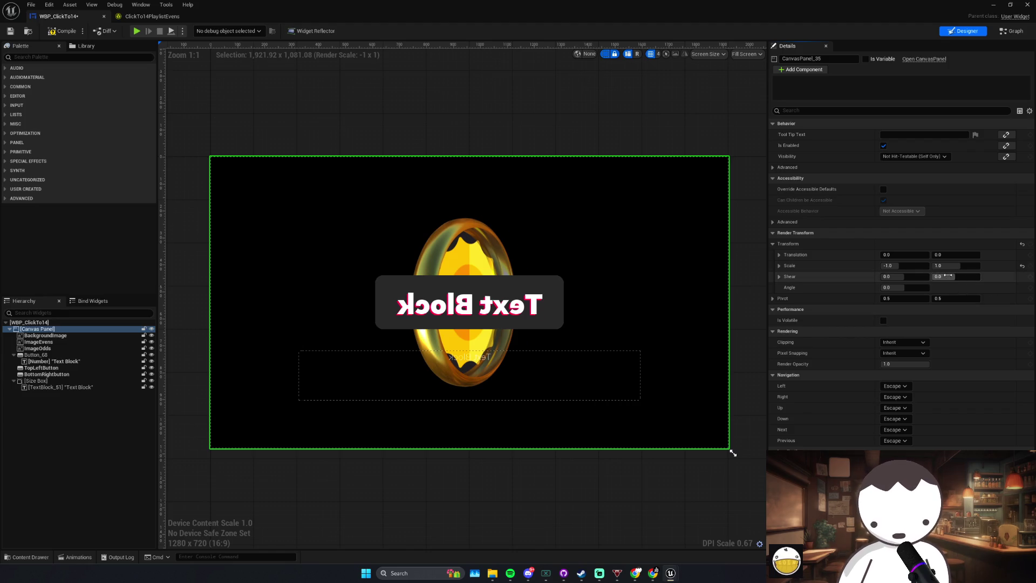
{"action": "key", "text": "ctrl+z"}
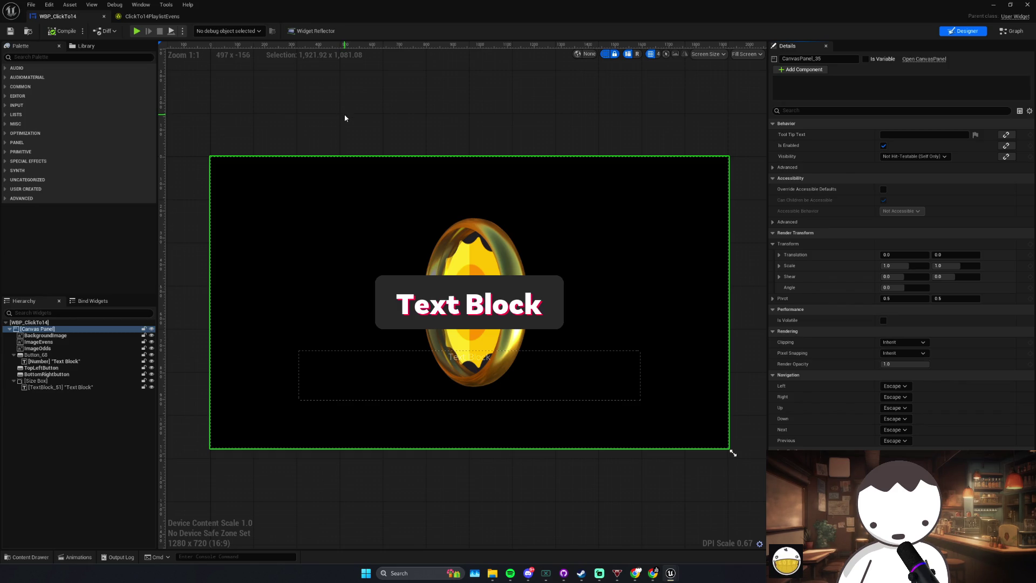
{"action": "mouse_move", "coordinate": [653, 573]}
{"action": "left_click", "coordinate": [679, 511]}
Step: Browse the banana results and download the 3D Animated Rotating Bunch of Fresh Bananas clip
{"action": "scroll", "coordinate": [715, 344], "scroll_direction": "down", "scroll_amount": 5}
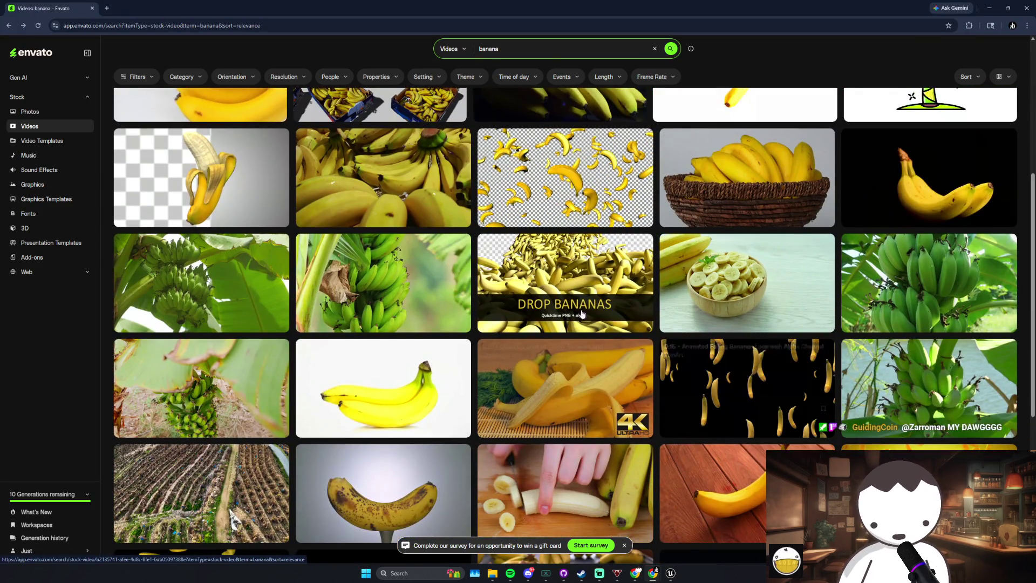
{"action": "scroll", "coordinate": [567, 265], "scroll_direction": "up", "scroll_amount": 2}
{"action": "scroll", "coordinate": [568, 264], "scroll_direction": "up", "scroll_amount": 4}
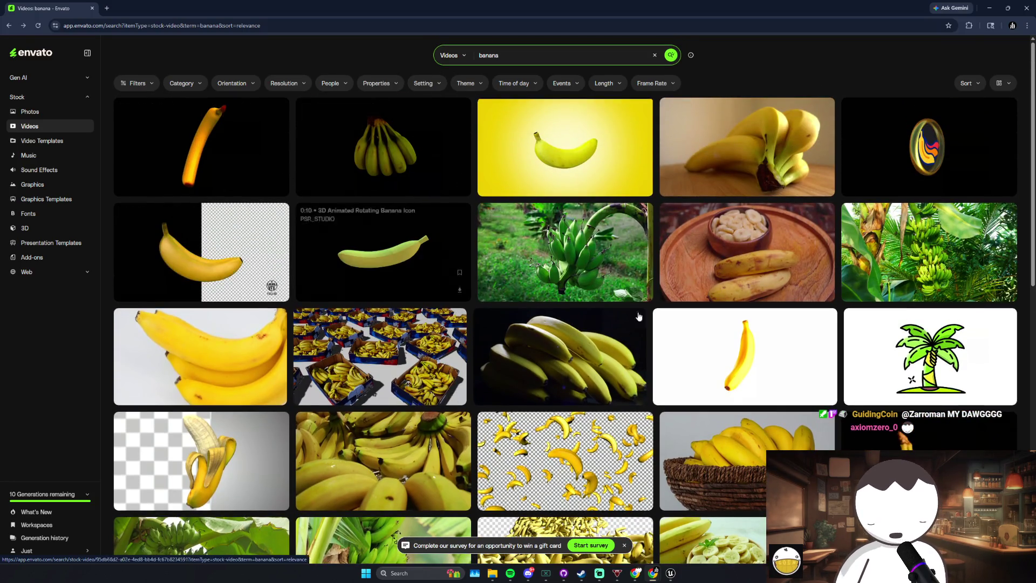
{"action": "scroll", "coordinate": [836, 330], "scroll_direction": "down", "scroll_amount": 3}
{"action": "scroll", "coordinate": [836, 331], "scroll_direction": "down", "scroll_amount": 9}
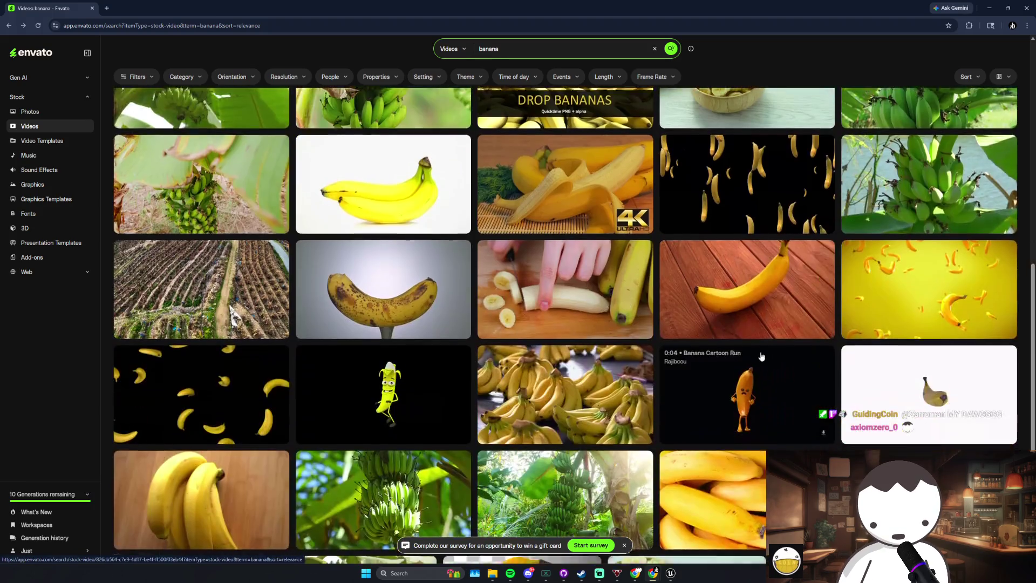
{"action": "scroll", "coordinate": [708, 362], "scroll_direction": "down", "scroll_amount": 5}
{"action": "scroll", "coordinate": [666, 353], "scroll_direction": "up", "scroll_amount": 8}
{"action": "scroll", "coordinate": [659, 341], "scroll_direction": "down", "scroll_amount": 5}
{"action": "scroll", "coordinate": [658, 341], "scroll_direction": "up", "scroll_amount": 3}
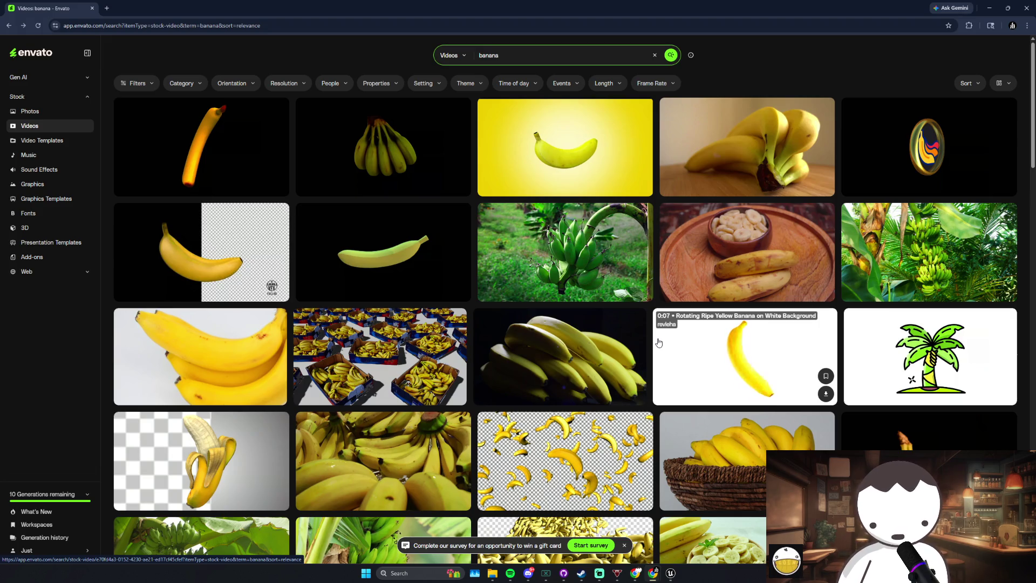
{"action": "scroll", "coordinate": [653, 329], "scroll_direction": "down", "scroll_amount": 2}
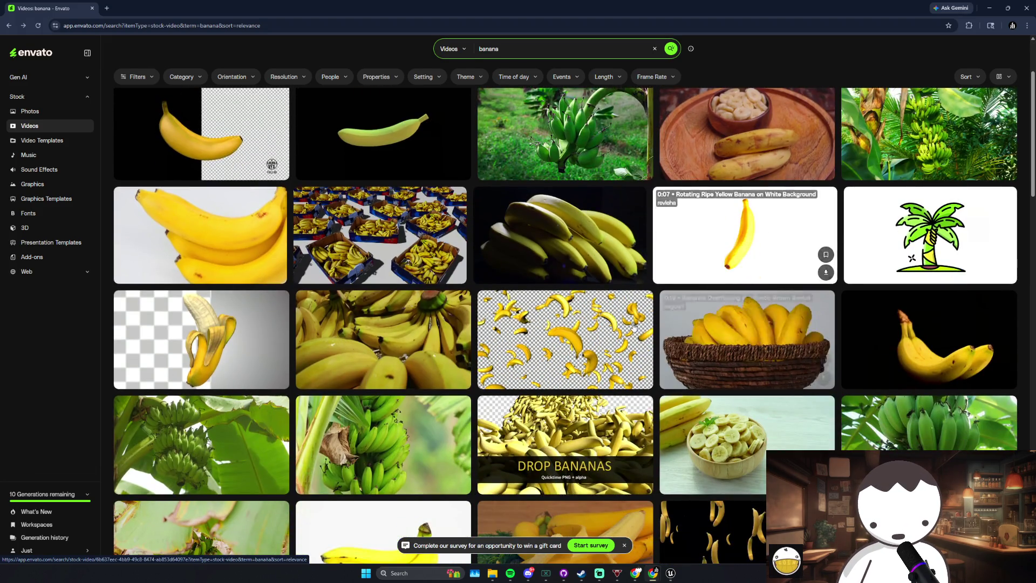
{"action": "scroll", "coordinate": [595, 352], "scroll_direction": "down", "scroll_amount": 7}
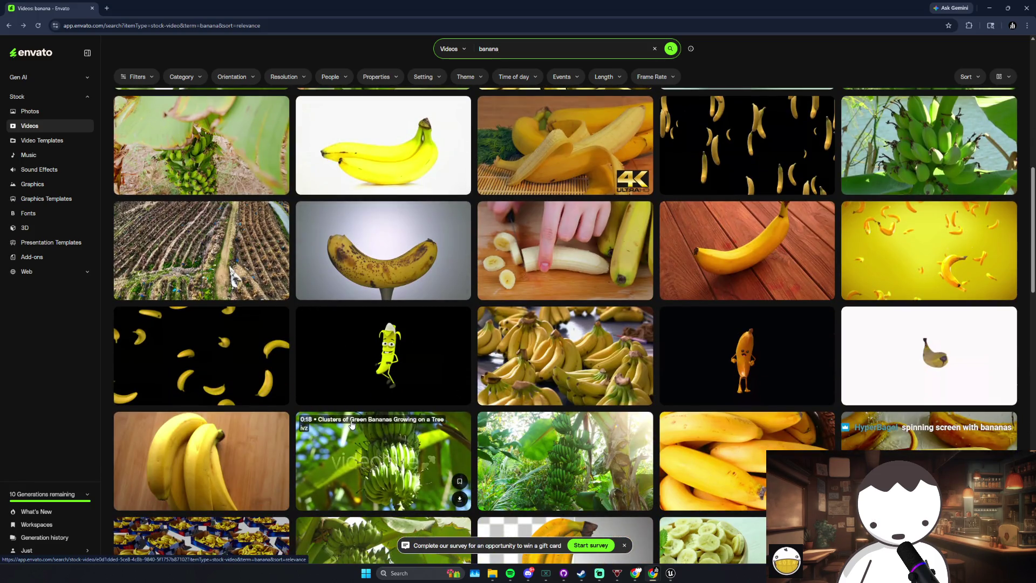
{"action": "scroll", "coordinate": [349, 425], "scroll_direction": "up", "scroll_amount": 10}
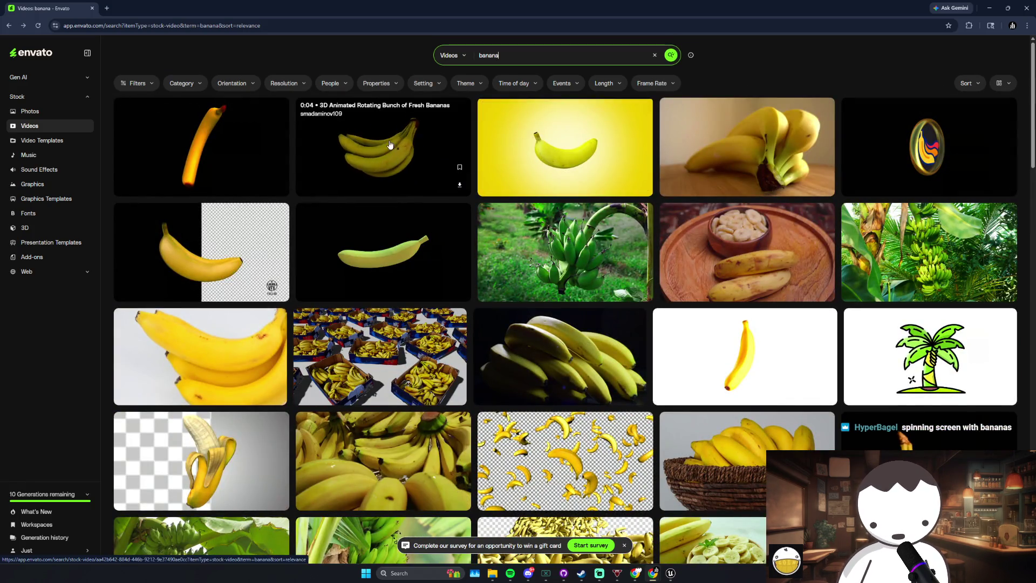
{"action": "left_click", "coordinate": [459, 185]}
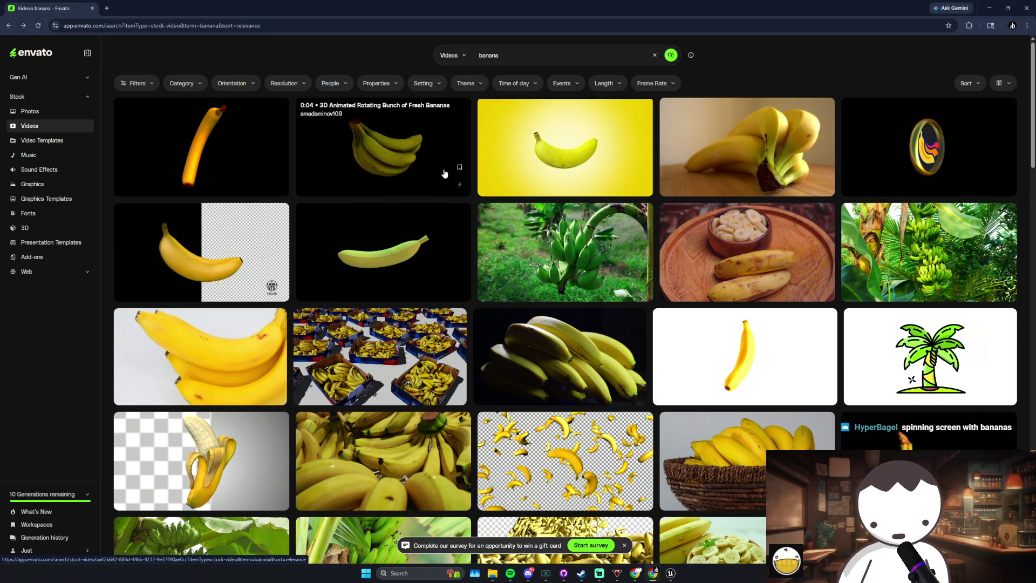
{"action": "left_click", "coordinate": [432, 574]}
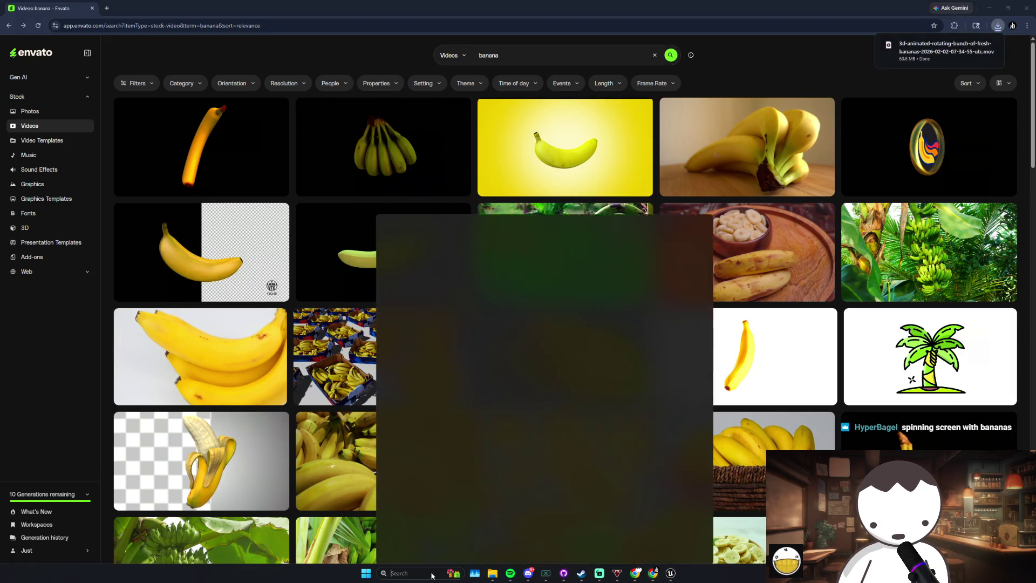
Step: Browse File Explorer to E:\ClickTo14\AE PP and open Click to 14.aep
{"action": "mouse_move", "coordinate": [492, 573]}
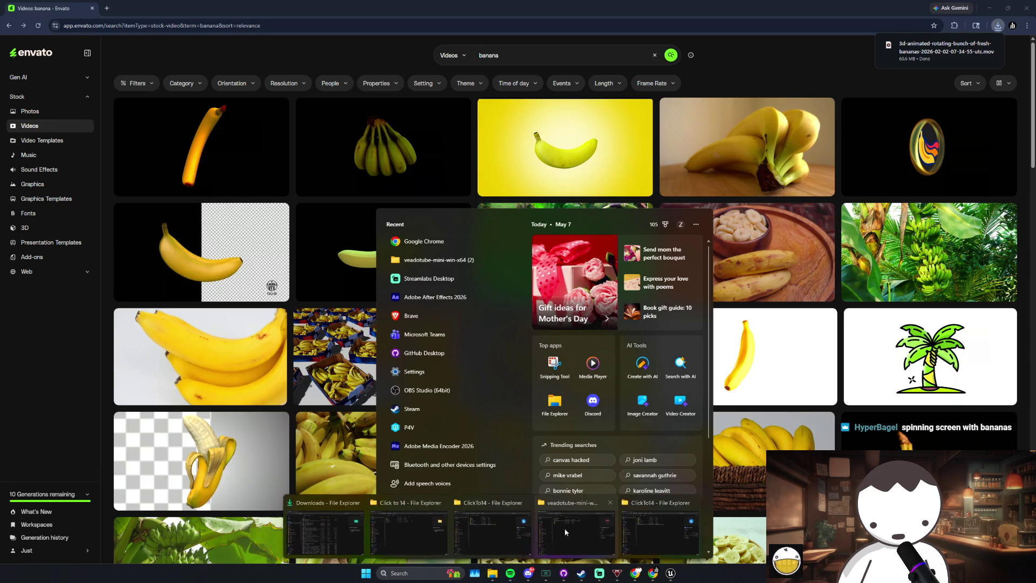
{"action": "left_click", "coordinate": [648, 521]}
{"action": "left_click", "coordinate": [178, 424]}
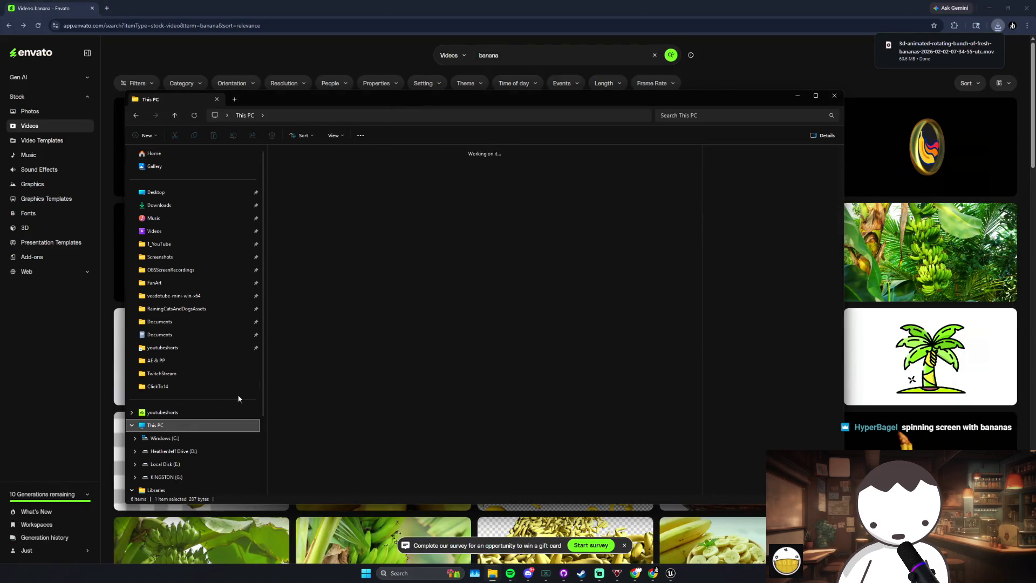
{"action": "double_click", "coordinate": [518, 167]}
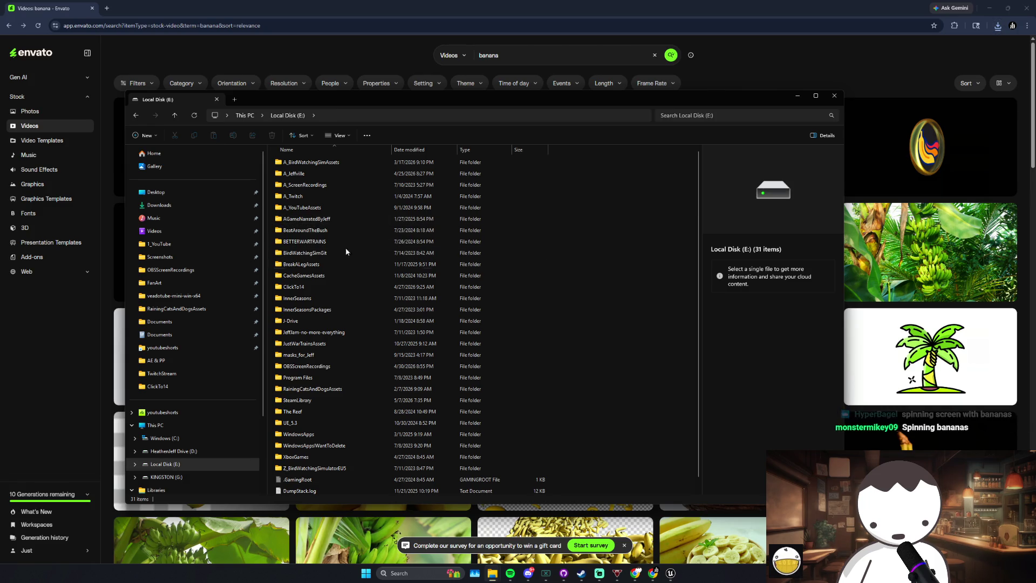
{"action": "double_click", "coordinate": [335, 286]}
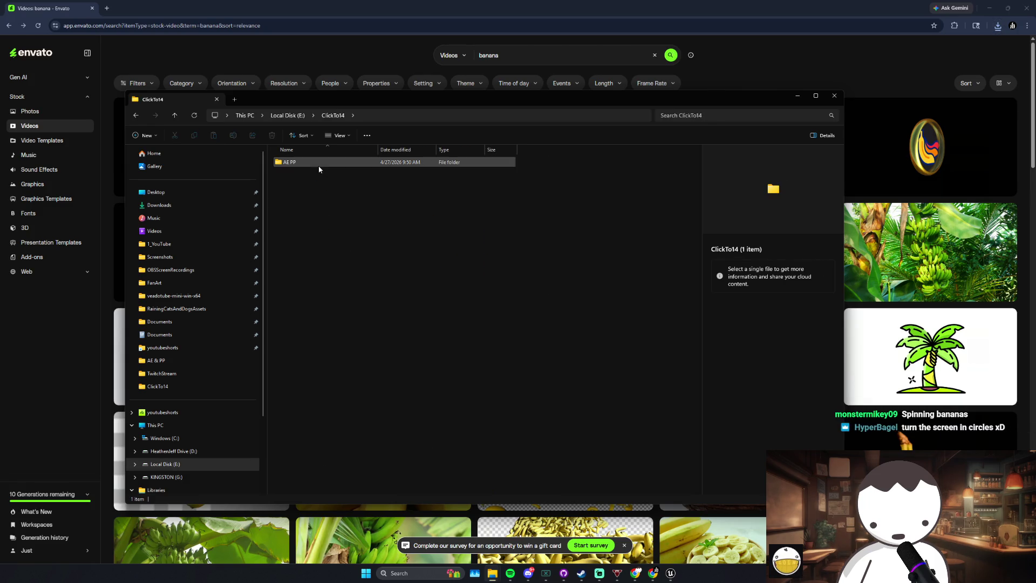
{"action": "double_click", "coordinate": [319, 165]}
{"action": "left_click", "coordinate": [306, 175]}
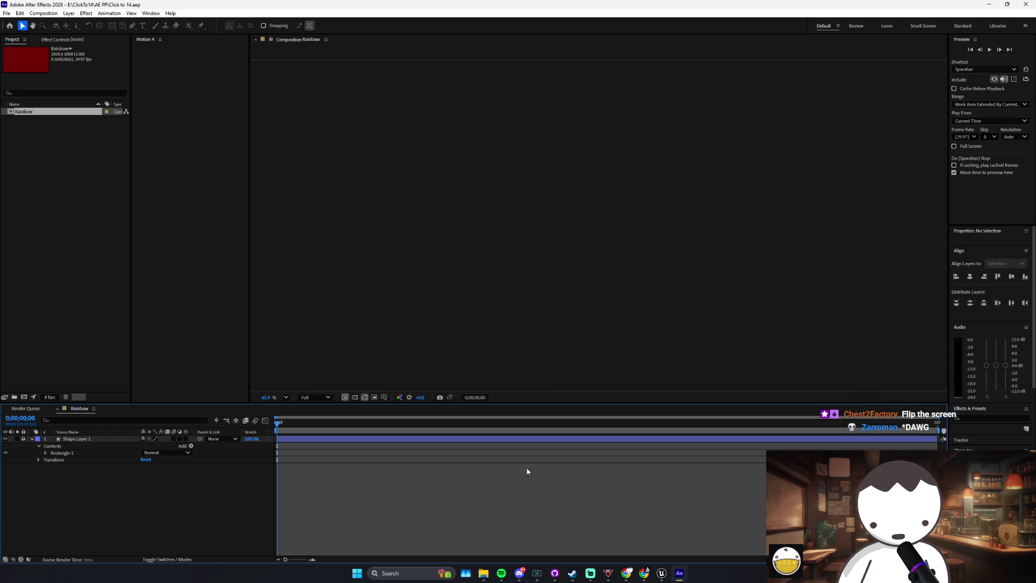
Step: Import the downloaded bananas video from Downloads and create a new composition from it
{"action": "mouse_move", "coordinate": [484, 573]}
{"action": "left_click", "coordinate": [600, 532]}
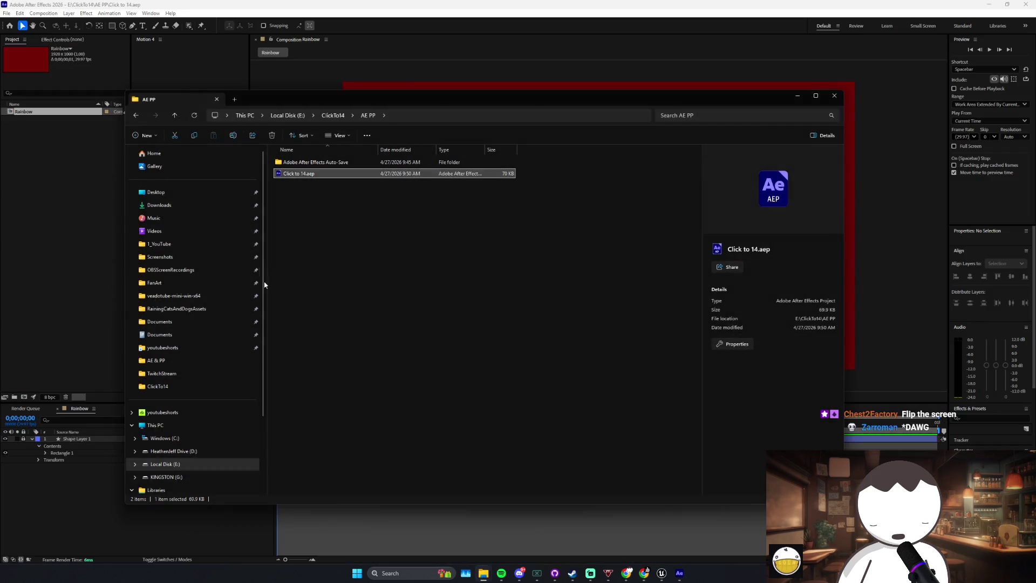
{"action": "left_click", "coordinate": [187, 205]}
{"action": "left_click", "coordinate": [326, 207]}
{"action": "left_click", "coordinate": [623, 180]}
{"action": "left_click", "coordinate": [330, 174]}
{"action": "mouse_move", "coordinate": [332, 173]}
{"action": "left_mouse_down"}
{"action": "mouse_move", "coordinate": [70, 199]}
{"action": "mouse_move", "coordinate": [107, 231]}
{"action": "left_mouse_up"}
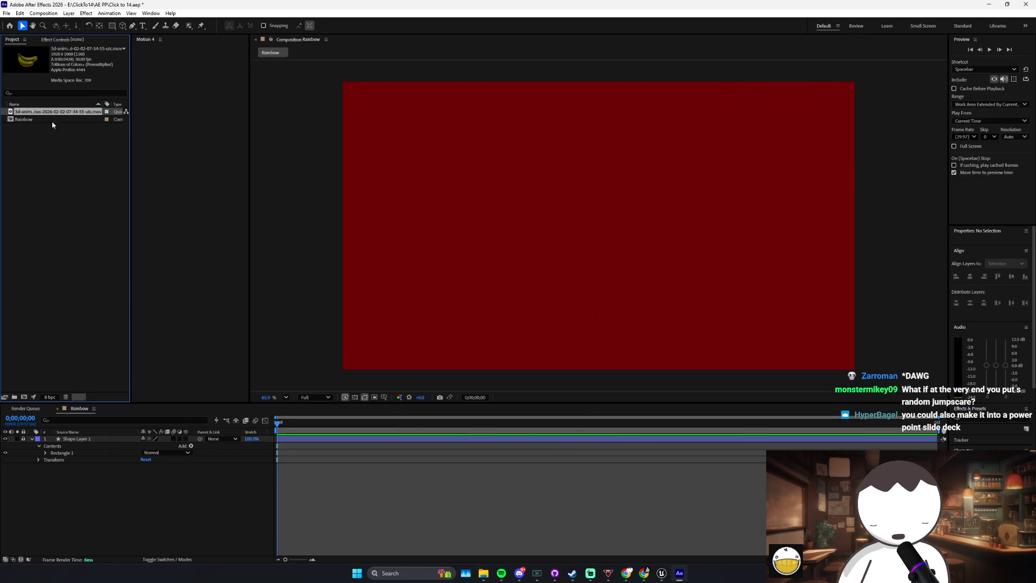
{"action": "right_click", "coordinate": [45, 113]}
{"action": "left_click", "coordinate": [98, 136]}
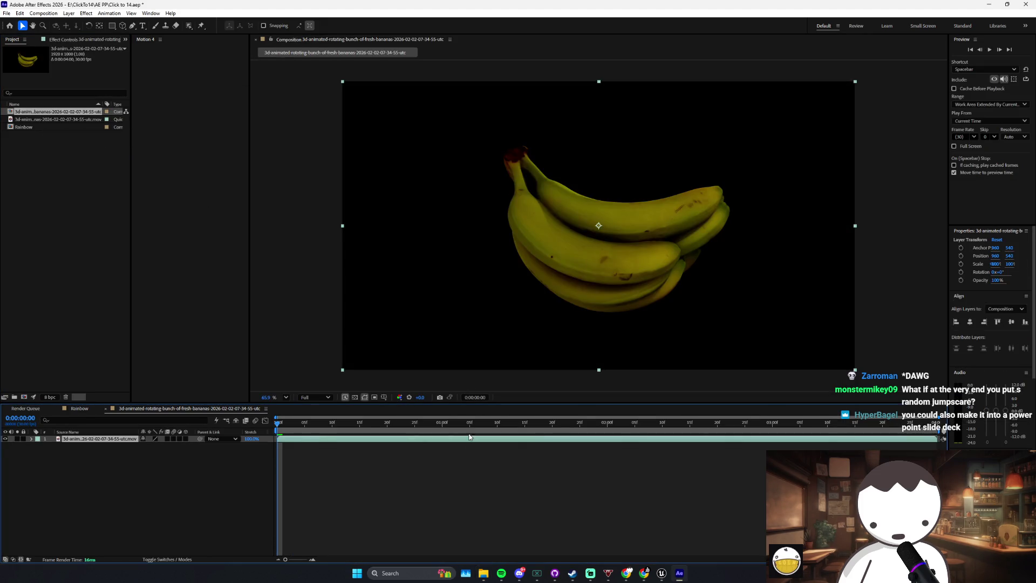
Step: Add an 'enjoy banana.' text layer, move it up-right and fill it white
{"action": "key", "text": "ctrl+t"}
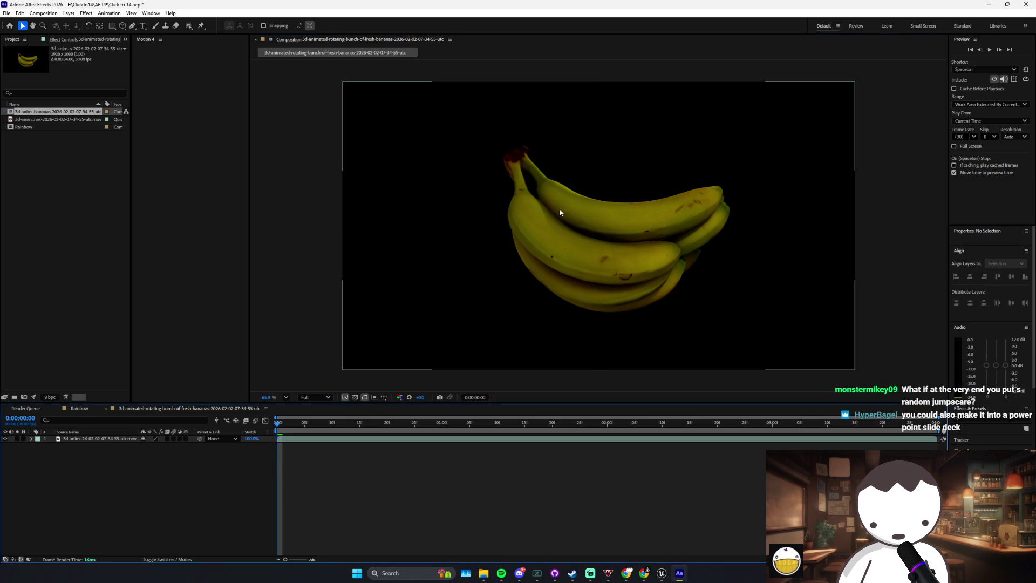
{"action": "left_click", "coordinate": [661, 184]}
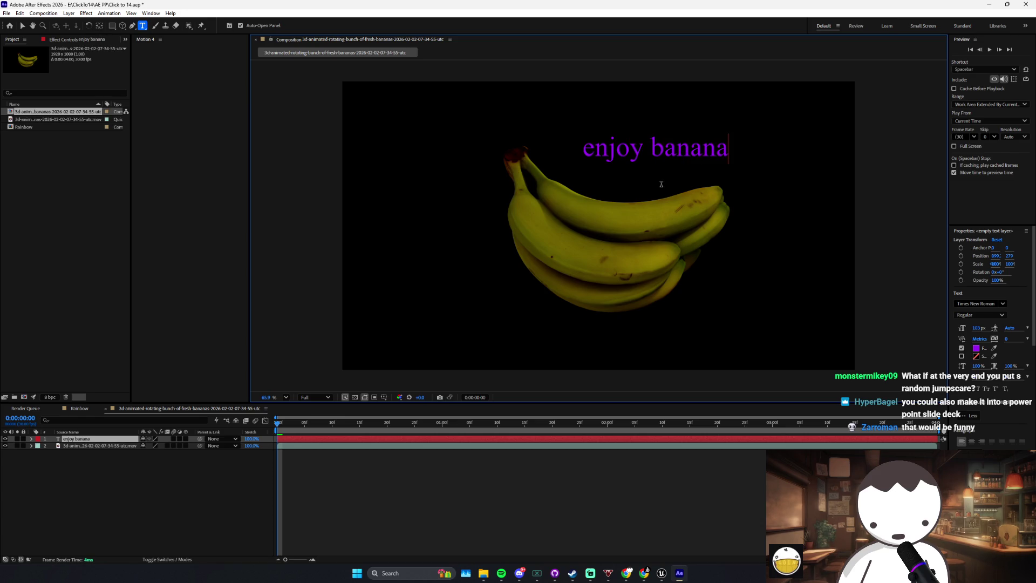
{"action": "key", "text": "Escape"}
{"action": "left_click_drag", "start_coordinate": [679, 147], "coordinate": [718, 130]}
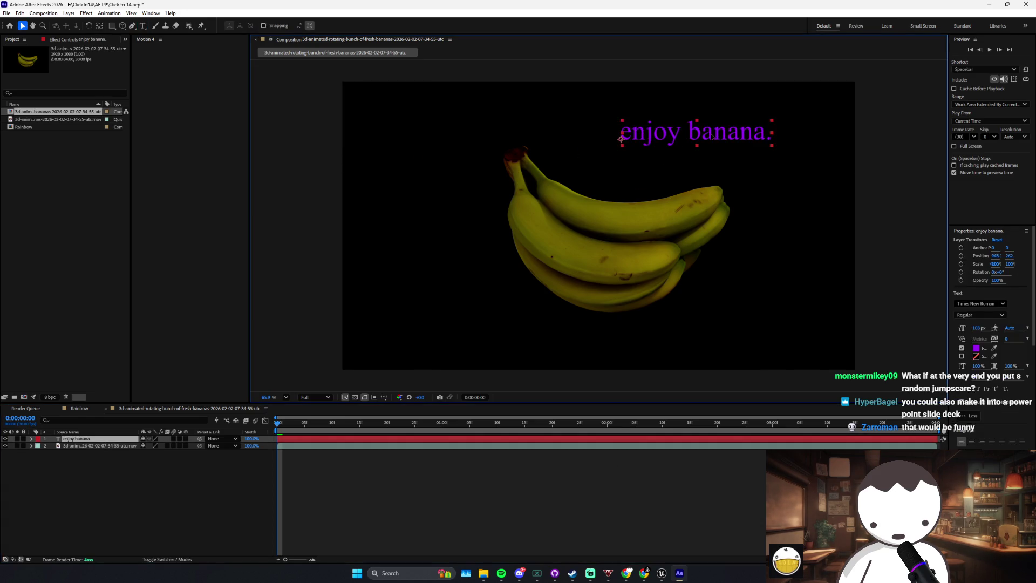
{"action": "left_click", "coordinate": [977, 349]}
{"action": "left_click_drag", "start_coordinate": [432, 242], "coordinate": [409, 224]}
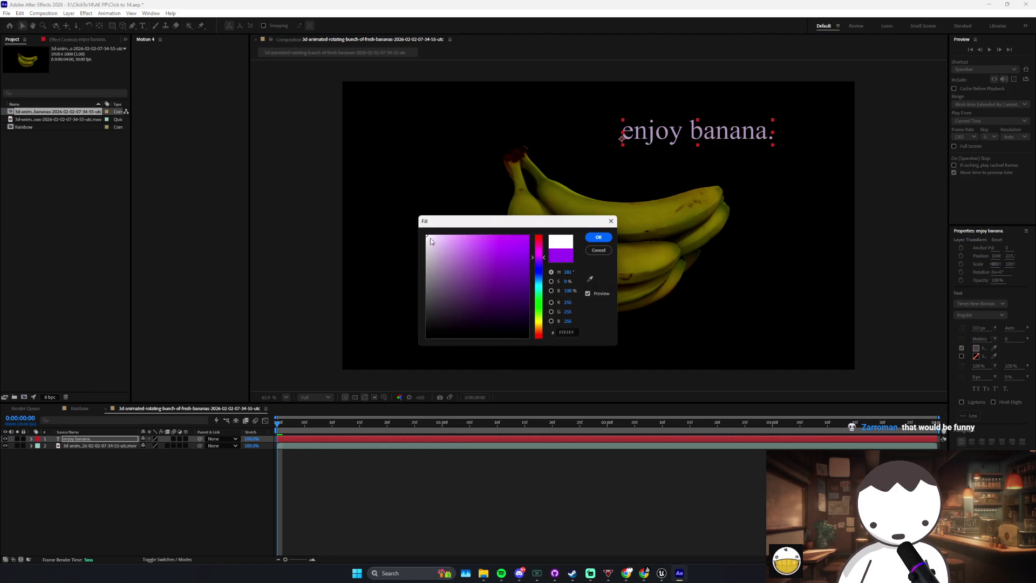
{"action": "left_click", "coordinate": [598, 236]}
{"action": "left_click", "coordinate": [875, 412]}
Step: Set the text font to Baskerville Old Face, then quit After Effects saving the project
{"action": "left_click", "coordinate": [987, 421]}
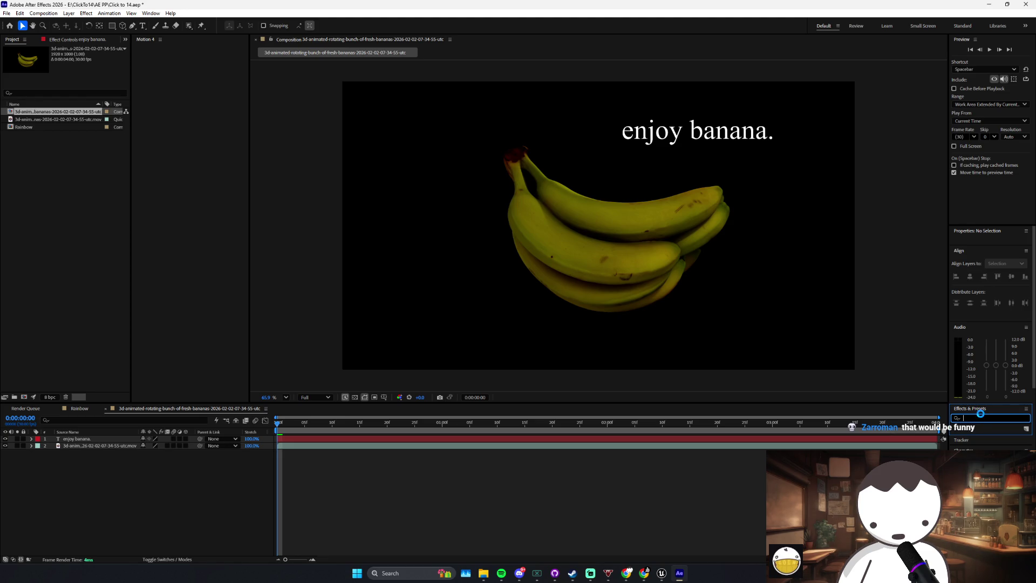
{"action": "left_click", "coordinate": [971, 456]}
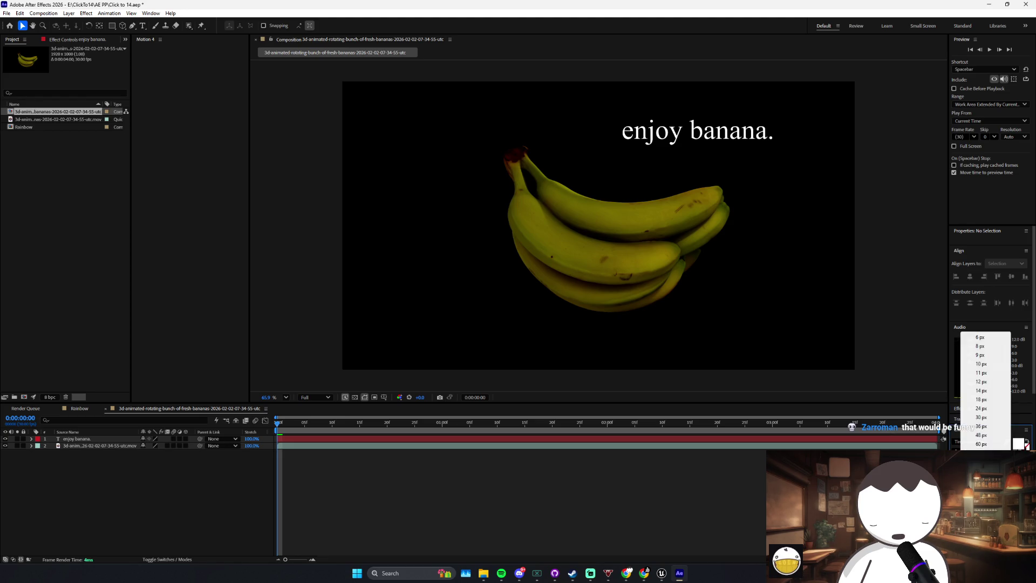
{"action": "left_click", "coordinate": [971, 442]}
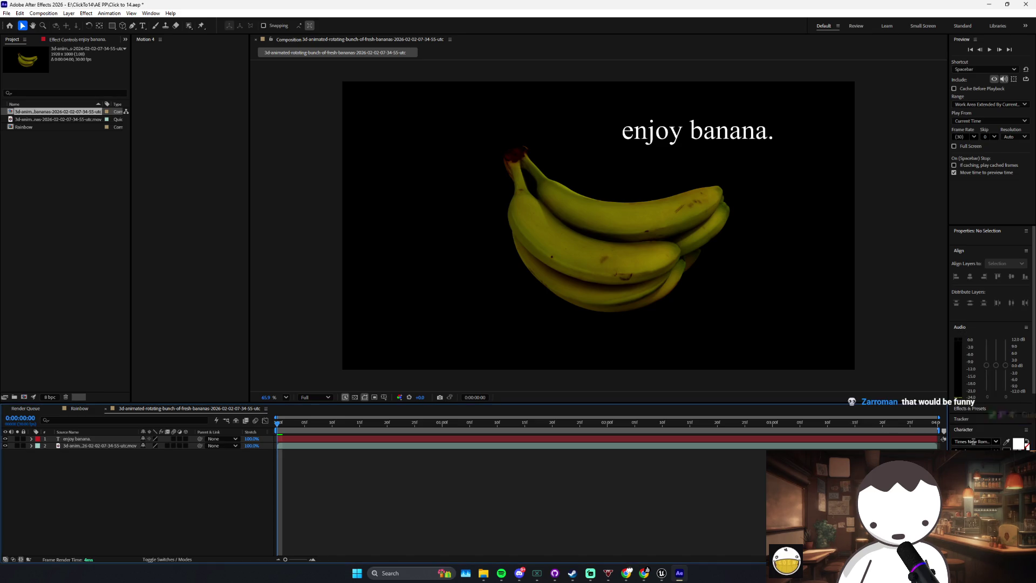
{"action": "type", "text": "bel"}
{"action": "key", "text": "Return"}
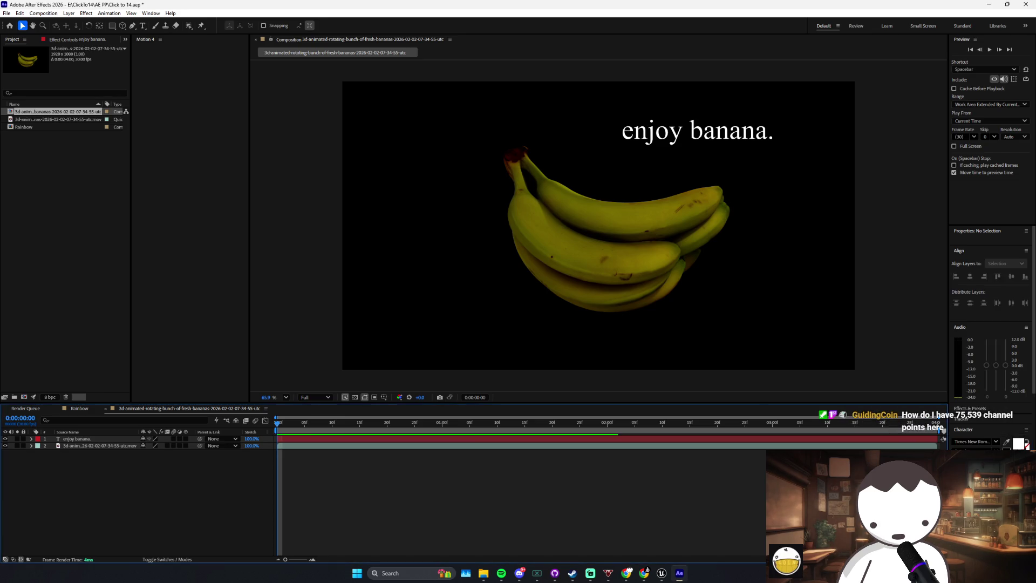
{"action": "key", "text": "ctrl+q"}
{"action": "key", "text": "Return"}
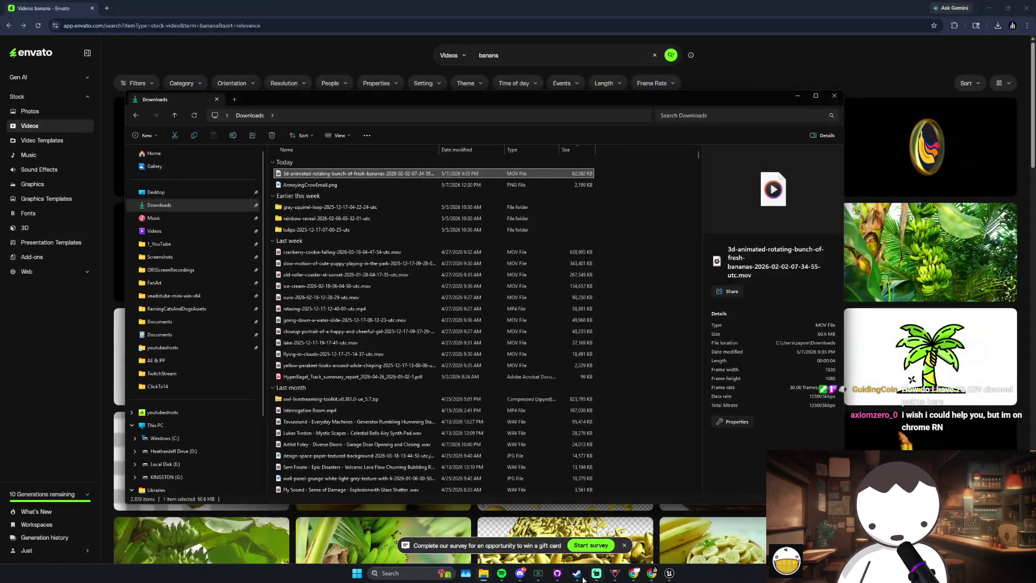
{"action": "left_click", "coordinate": [597, 573]}
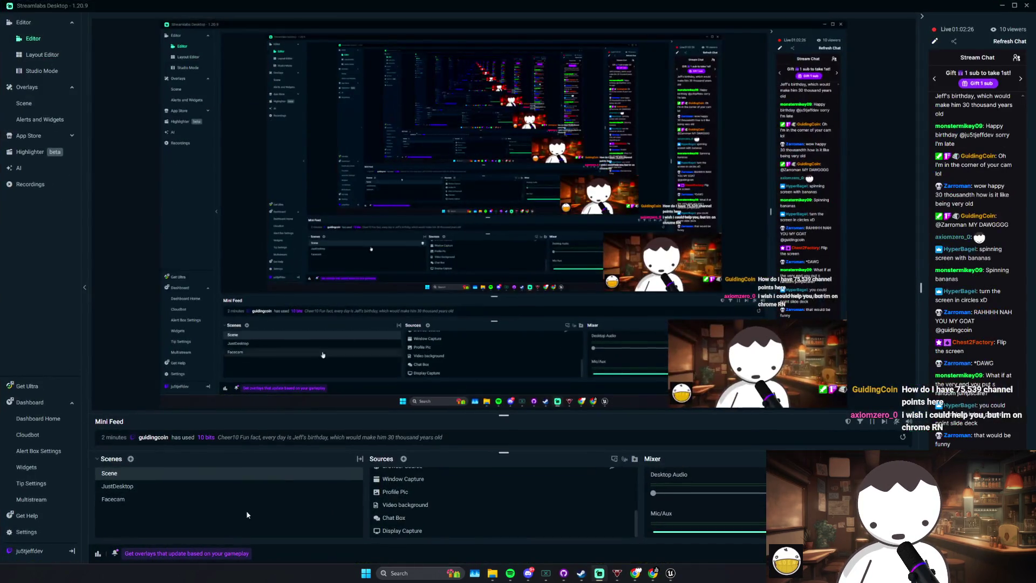
Step: Switch the Streamlabs stream to the Facecam scene
{"action": "left_click", "coordinate": [188, 505]}
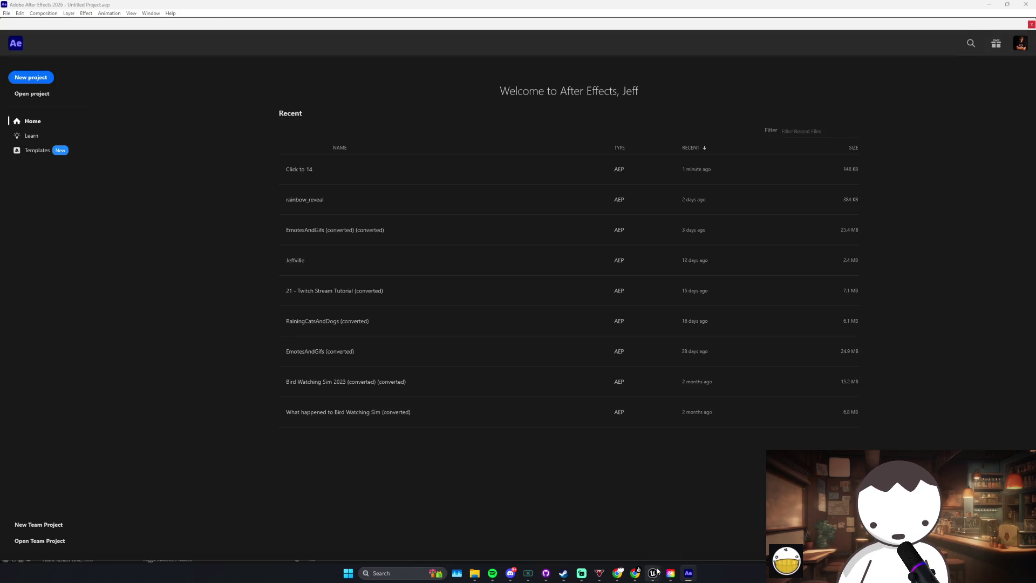
Step: Reopen Click to 14 and change the 'enjoy banana.' font to Basic Sans Black
{"action": "left_click", "coordinate": [379, 177]}
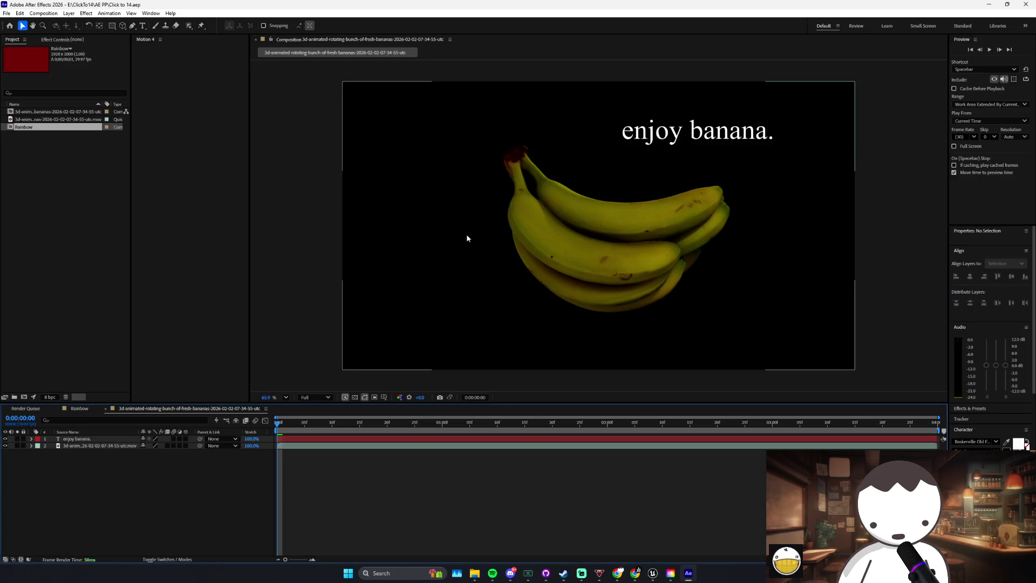
{"action": "left_click", "coordinate": [721, 142]}
{"action": "left_click", "coordinate": [978, 301]}
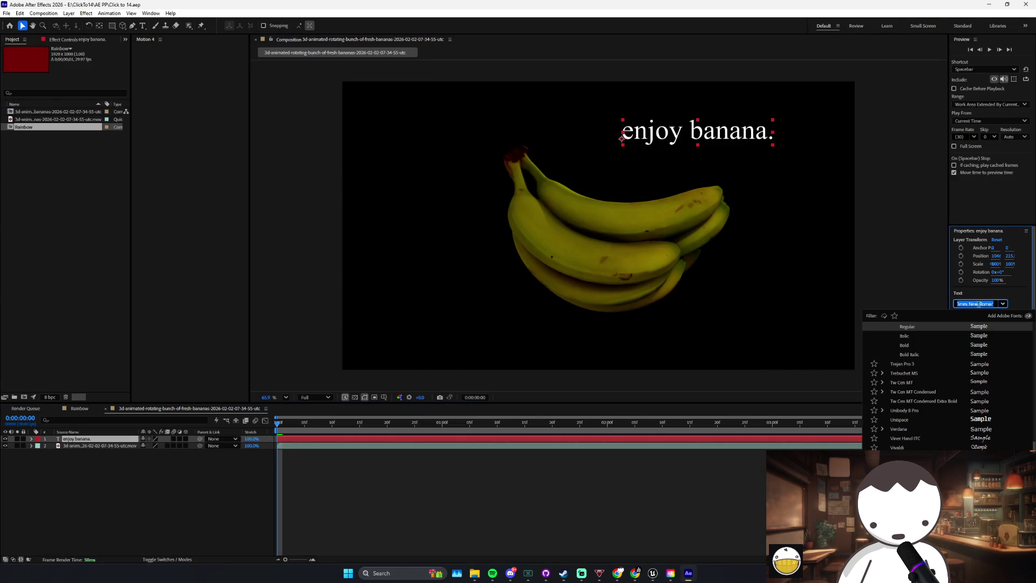
{"action": "type", "text": "bas"}
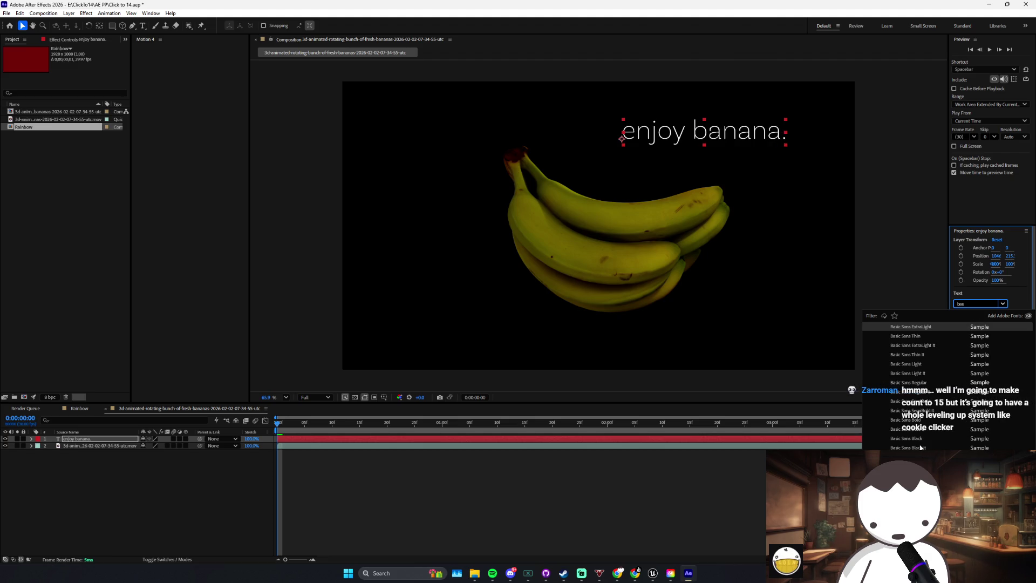
{"action": "left_click", "coordinate": [921, 439]}
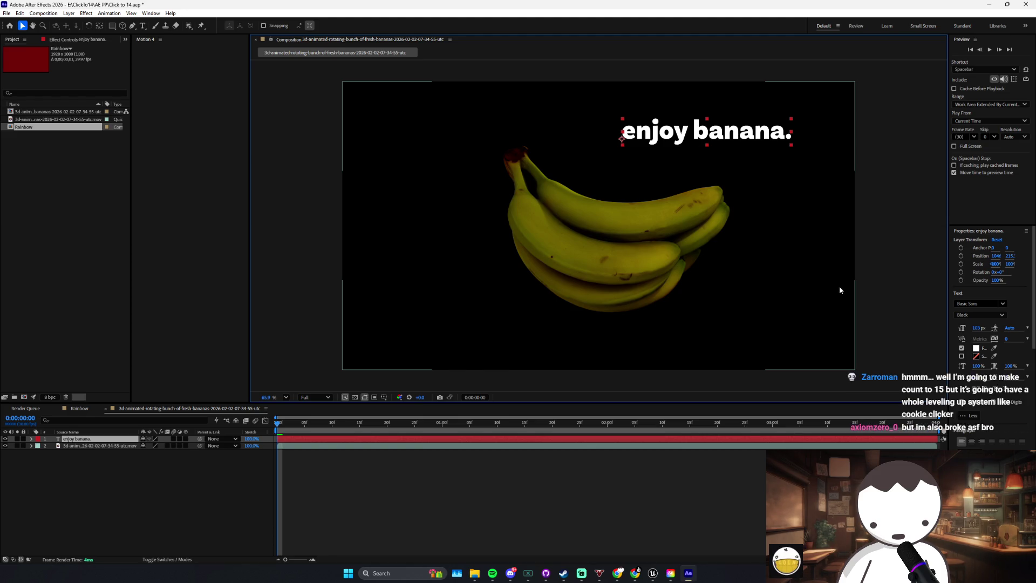
Step: Shrink the font, put the bananas top-left with the text just above, and show Position
{"action": "left_click_drag", "start_coordinate": [996, 335], "coordinate": [976, 335]}
{"action": "key", "text": "ctrl+shift+a"}
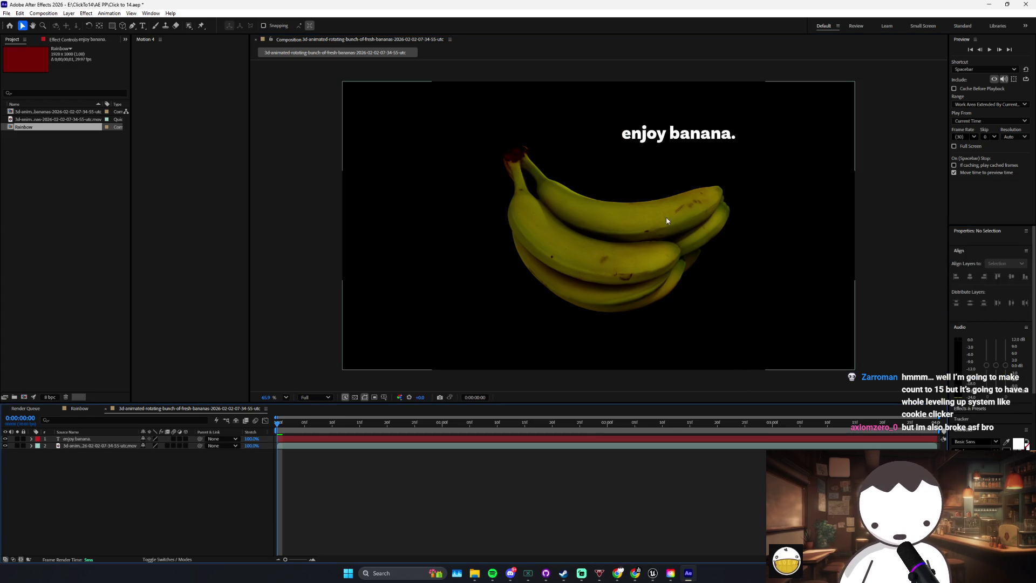
{"action": "mouse_move", "coordinate": [622, 139]}
{"action": "left_mouse_down"}
{"action": "mouse_move", "coordinate": [402, 292]}
{"action": "mouse_move", "coordinate": [386, 298]}
{"action": "mouse_move", "coordinate": [371, 288]}
{"action": "left_mouse_up"}
{"action": "mouse_move", "coordinate": [576, 242]}
{"action": "left_mouse_down"}
{"action": "mouse_move", "coordinate": [565, 196]}
{"action": "mouse_move", "coordinate": [427, 170]}
{"action": "left_mouse_up"}
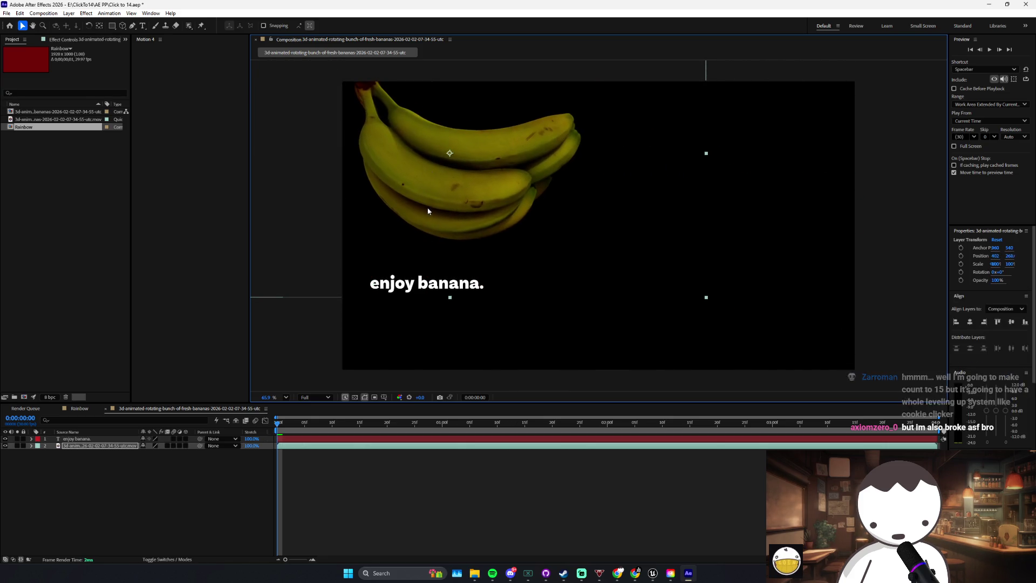
{"action": "mouse_move", "coordinate": [411, 280]}
{"action": "left_mouse_down"}
{"action": "mouse_move", "coordinate": [436, 257]}
{"action": "mouse_move", "coordinate": [453, 197]}
{"action": "left_mouse_up"}
{"action": "left_click", "coordinate": [456, 363]}
{"action": "left_click_drag", "start_coordinate": [469, 259], "coordinate": [492, 115]}
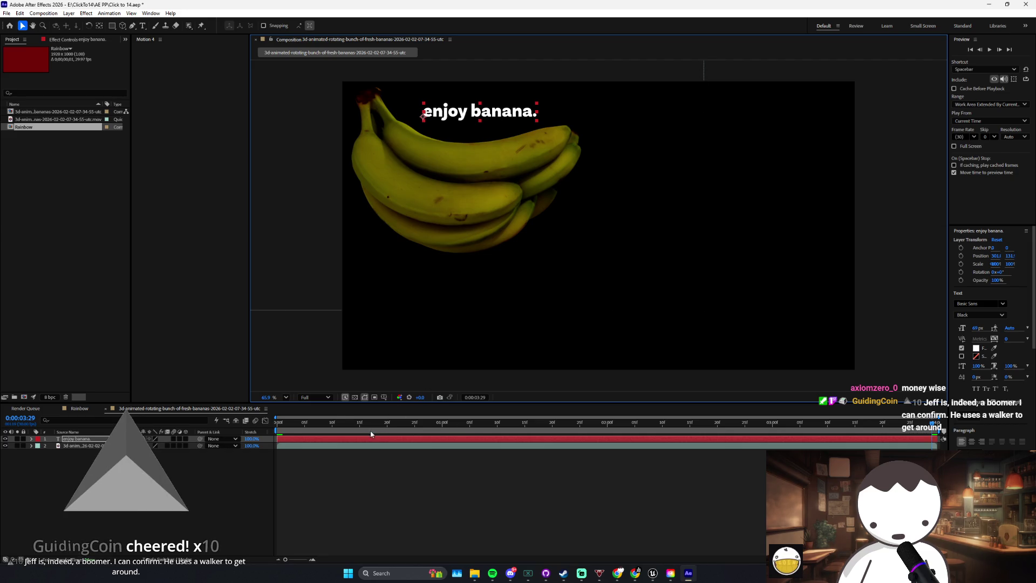
{"action": "key", "text": "alt+shift+p"}
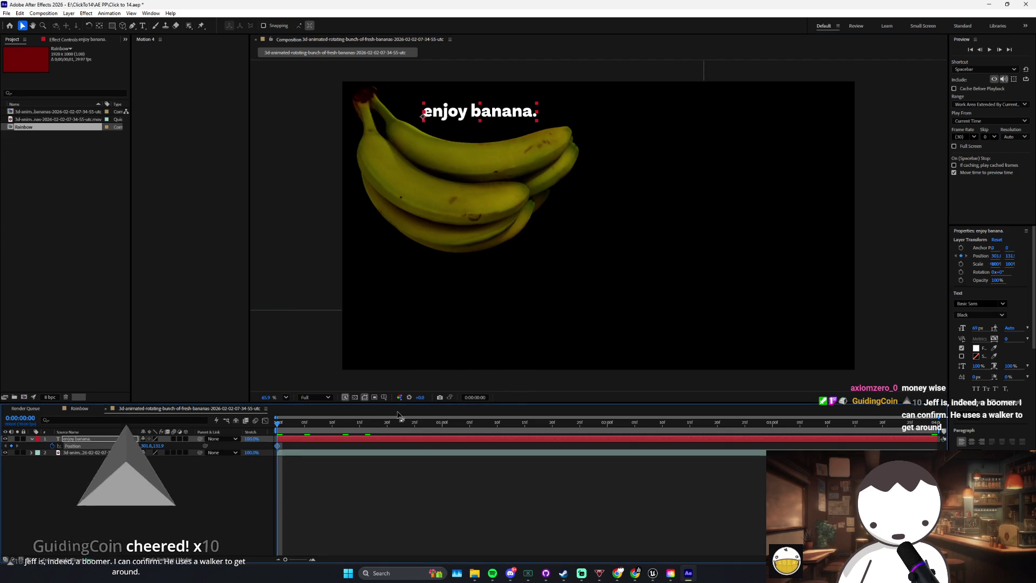
Step: Add a wiggle() expression to the text's Position and preview the jitter
{"action": "key", "text": "alt+shift+equal"}
{"action": "type", "text": "wigg"}
{"action": "key", "text": "Return"}
{"action": "type", "text": "wiggle(2"}
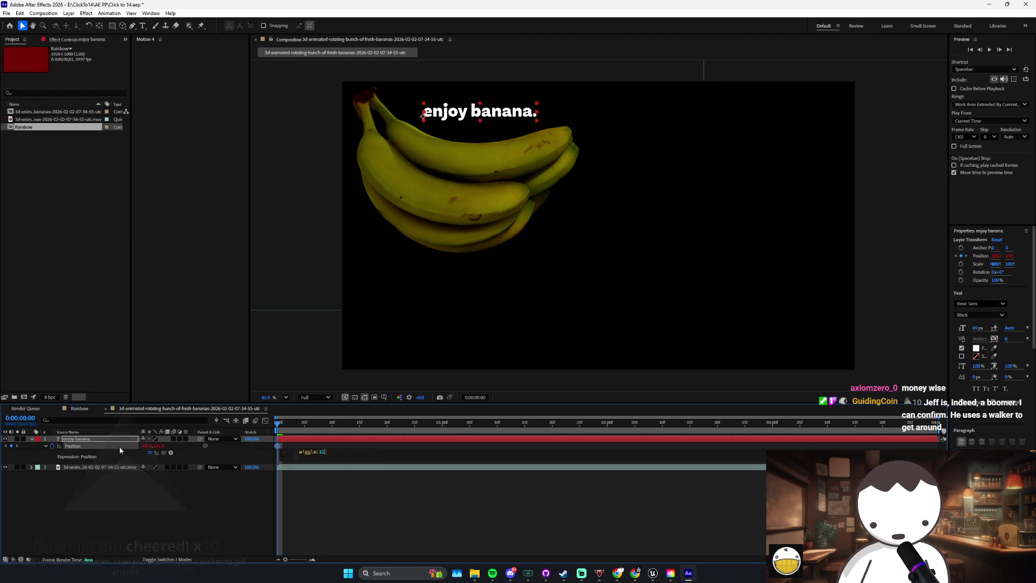
{"action": "type", "text": "50"}
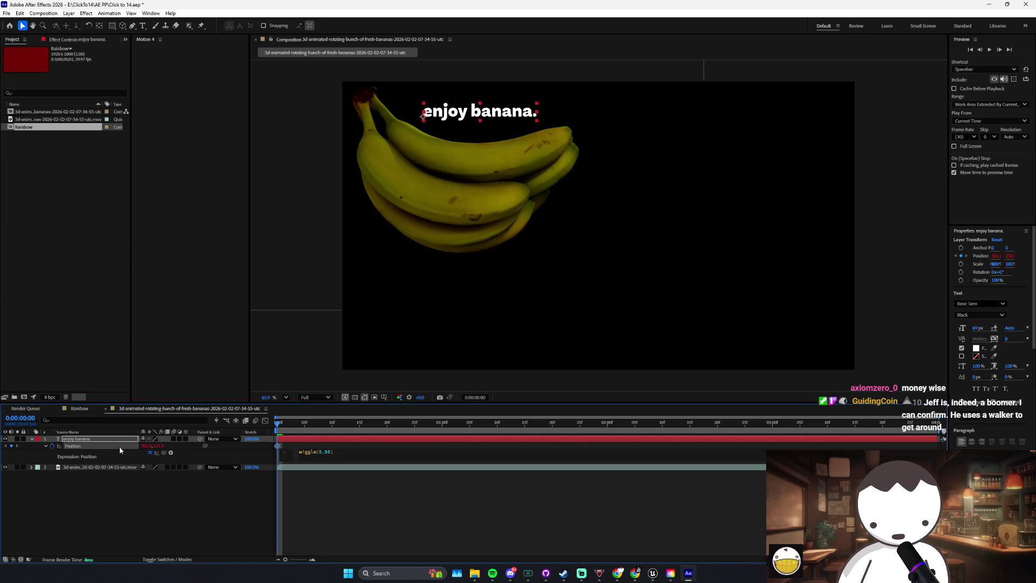
{"action": "left_click", "coordinate": [331, 510]}
{"action": "key", "text": "space"}
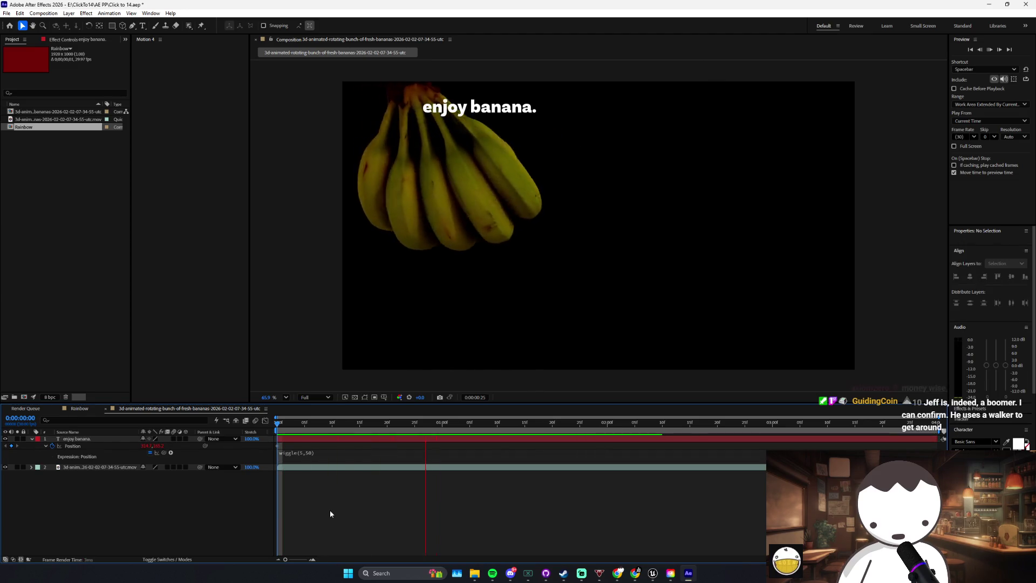
Step: Refine the expression to wiggle(55,50), then wiggle(55,10), previewing each version
{"action": "left_click", "coordinate": [311, 456]}
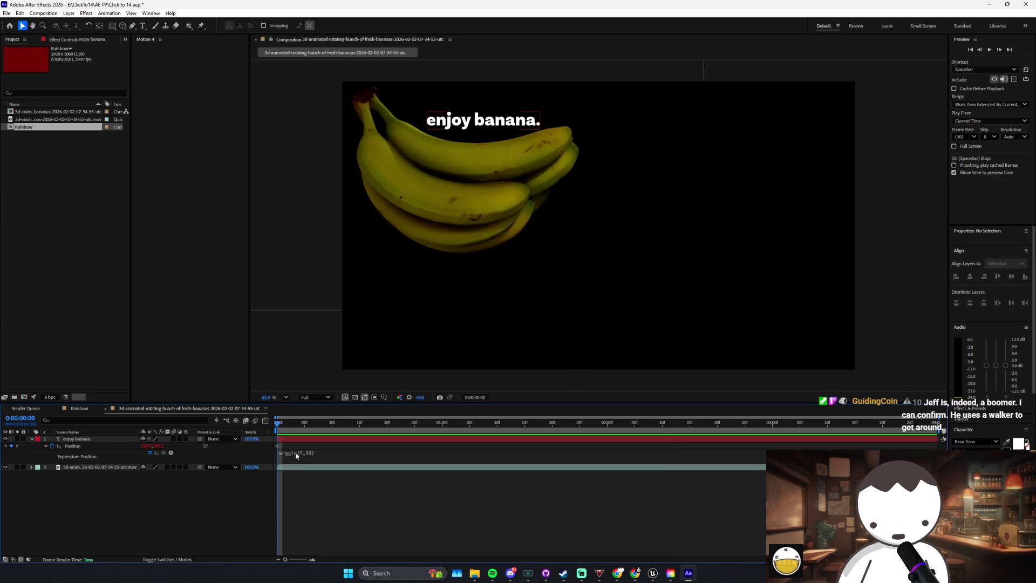
{"action": "left_click", "coordinate": [339, 497]}
{"action": "key", "text": "space"}
{"action": "left_click", "coordinate": [314, 457]}
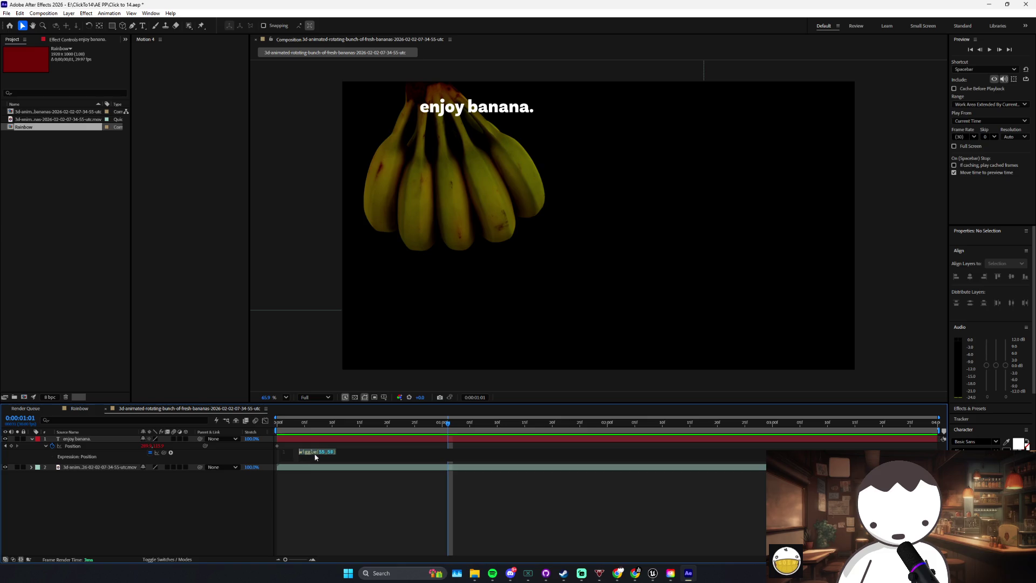
{"action": "left_click", "coordinate": [387, 497]}
{"action": "key", "text": "space"}
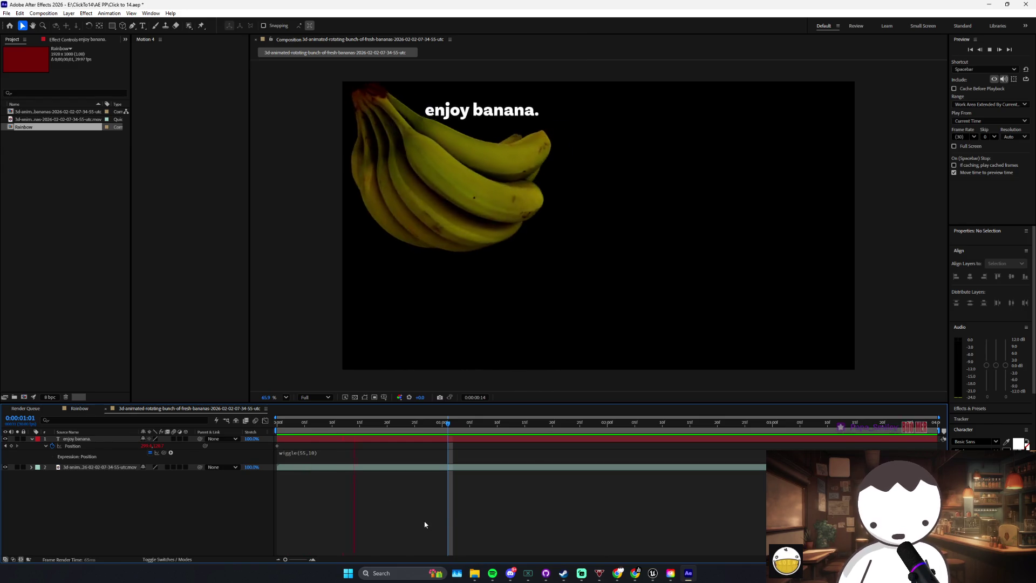
{"action": "key", "text": "space"}
Step: Move the 'enjoy banana.' text below the bananas, redoing the placement after an undo
{"action": "left_click_drag", "start_coordinate": [468, 116], "coordinate": [403, 244]}
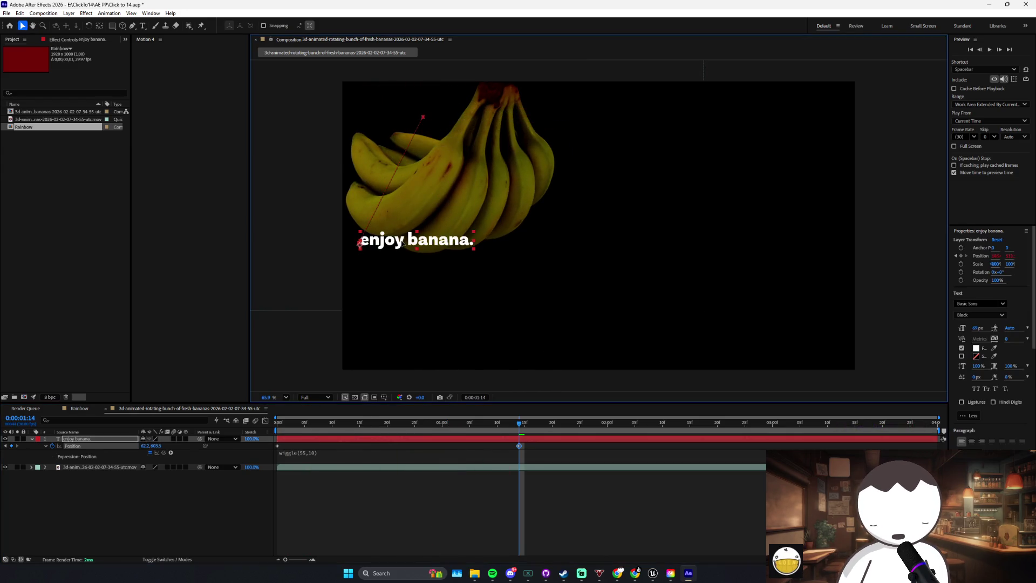
{"action": "key", "text": "ctrl+z"}
{"action": "left_click", "coordinate": [341, 500]}
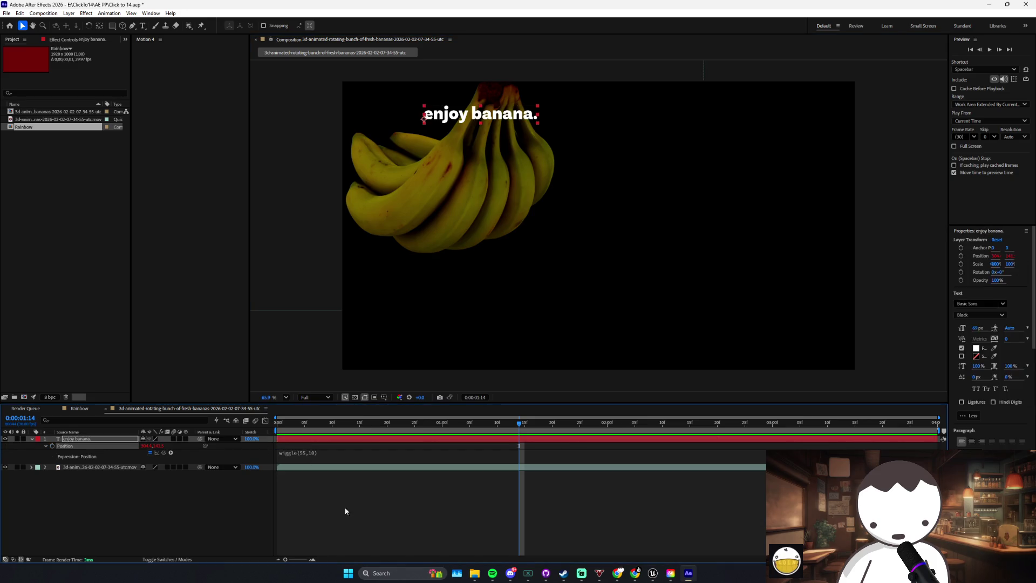
{"action": "mouse_move", "coordinate": [475, 122]}
{"action": "left_mouse_down"}
{"action": "mouse_move", "coordinate": [452, 215]}
{"action": "mouse_move", "coordinate": [455, 205]}
{"action": "left_mouse_up"}
{"action": "left_click", "coordinate": [640, 578]}
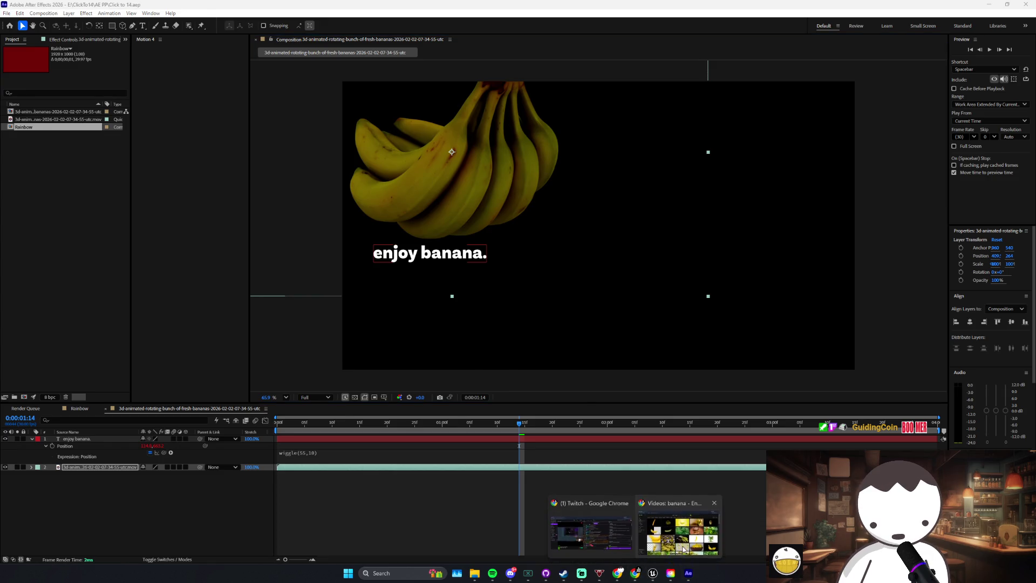
{"action": "left_click", "coordinate": [701, 532]}
{"action": "scroll", "coordinate": [556, 364], "scroll_direction": "down", "scroll_amount": 1}
{"action": "scroll", "coordinate": [556, 365], "scroll_direction": "up", "scroll_amount": 1}
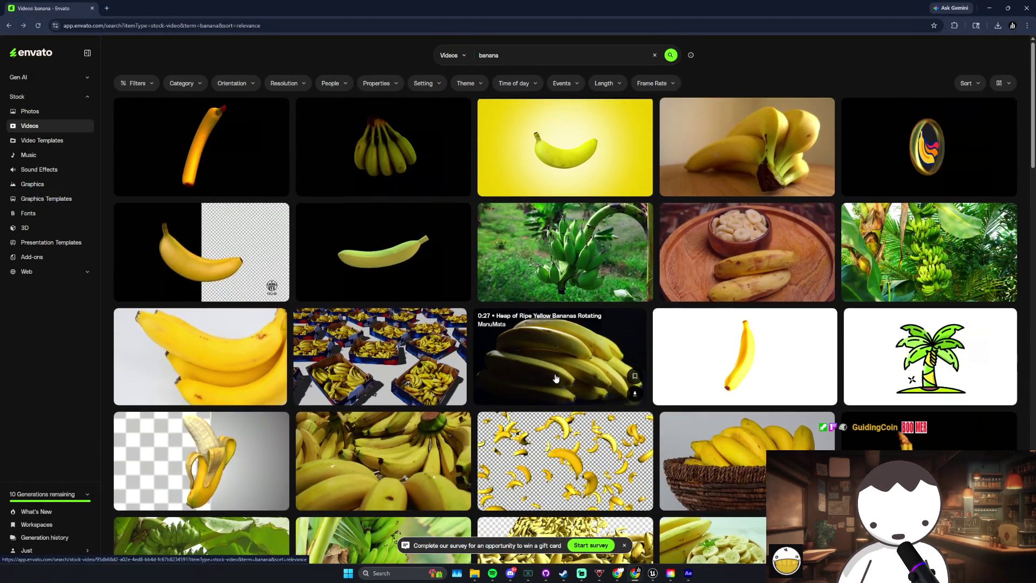
{"action": "scroll", "coordinate": [547, 360], "scroll_direction": "down", "scroll_amount": 2}
{"action": "scroll", "coordinate": [545, 360], "scroll_direction": "down", "scroll_amount": 2}
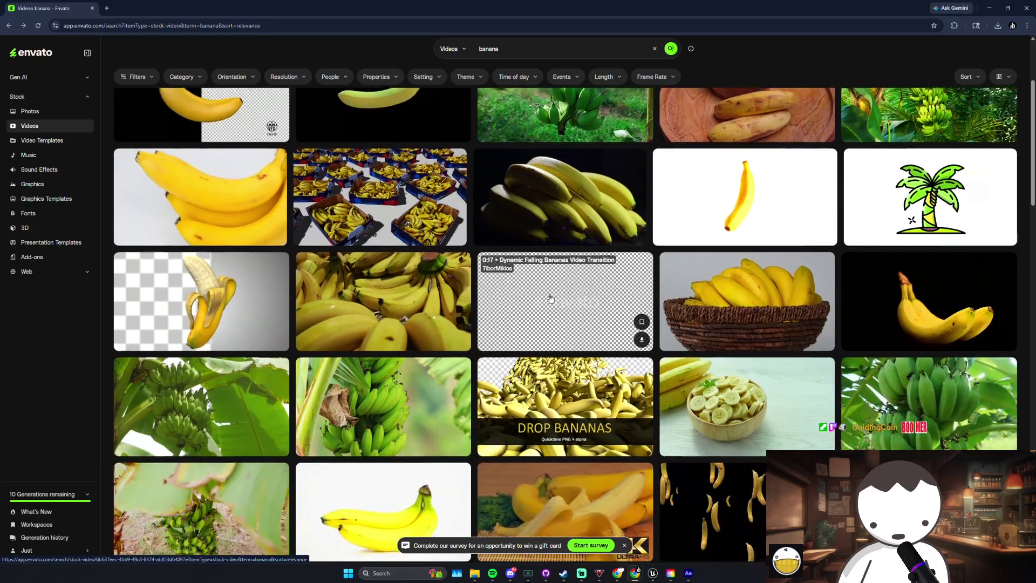
{"action": "scroll", "coordinate": [540, 359], "scroll_direction": "up", "scroll_amount": 2}
{"action": "scroll", "coordinate": [531, 359], "scroll_direction": "up", "scroll_amount": 1}
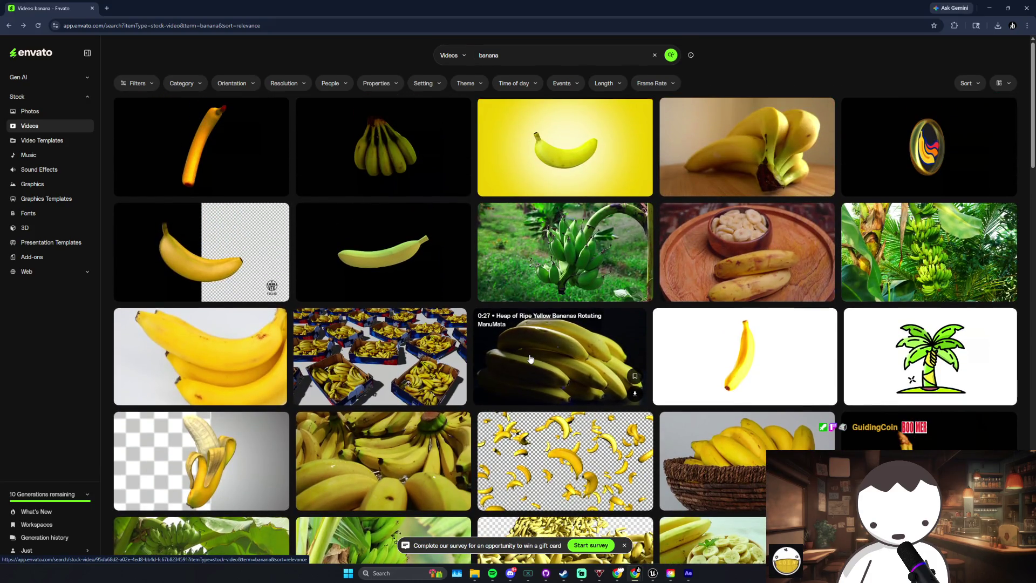
{"action": "left_click", "coordinate": [506, 56]}
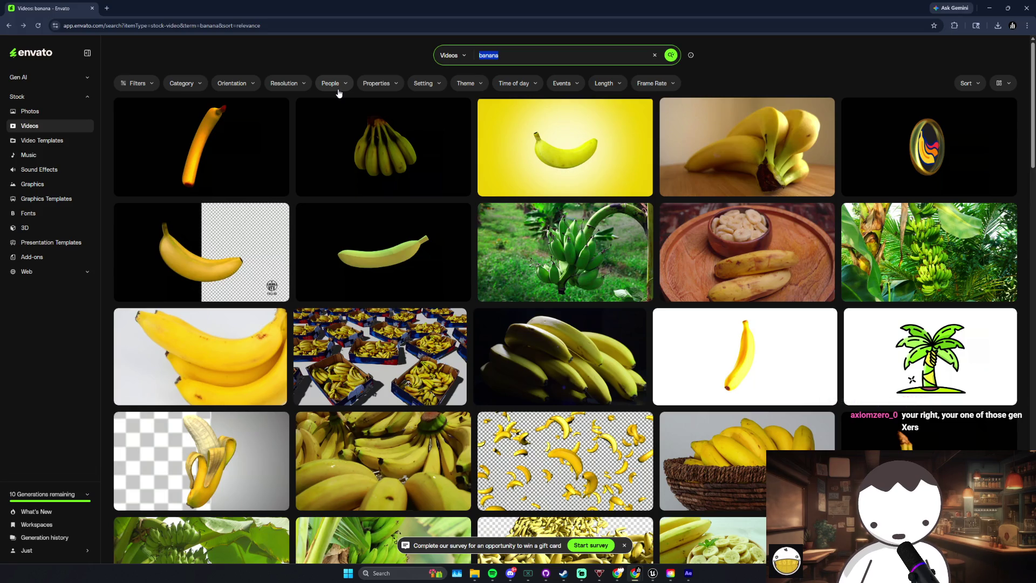
{"action": "mouse_move", "coordinate": [920, 150]}
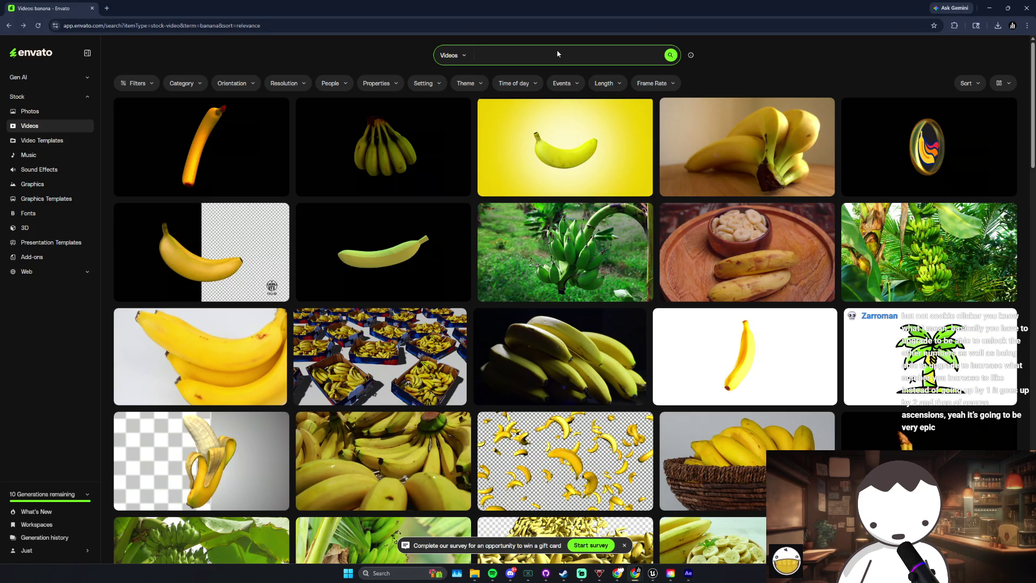
{"action": "type", "text": "satan"}
{"action": "key", "text": "Return"}
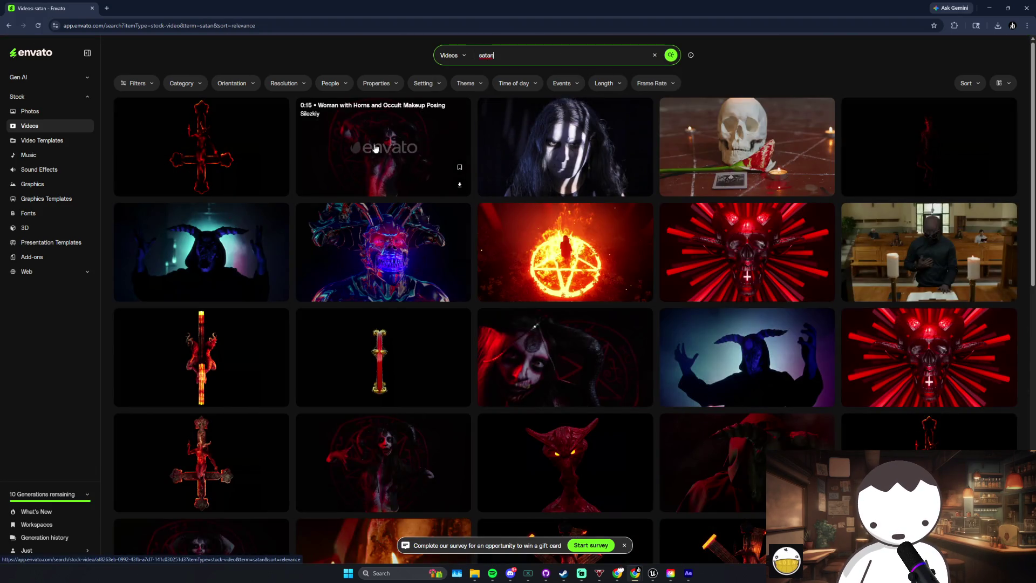
{"action": "scroll", "coordinate": [995, 217], "scroll_direction": "down", "scroll_amount": 2}
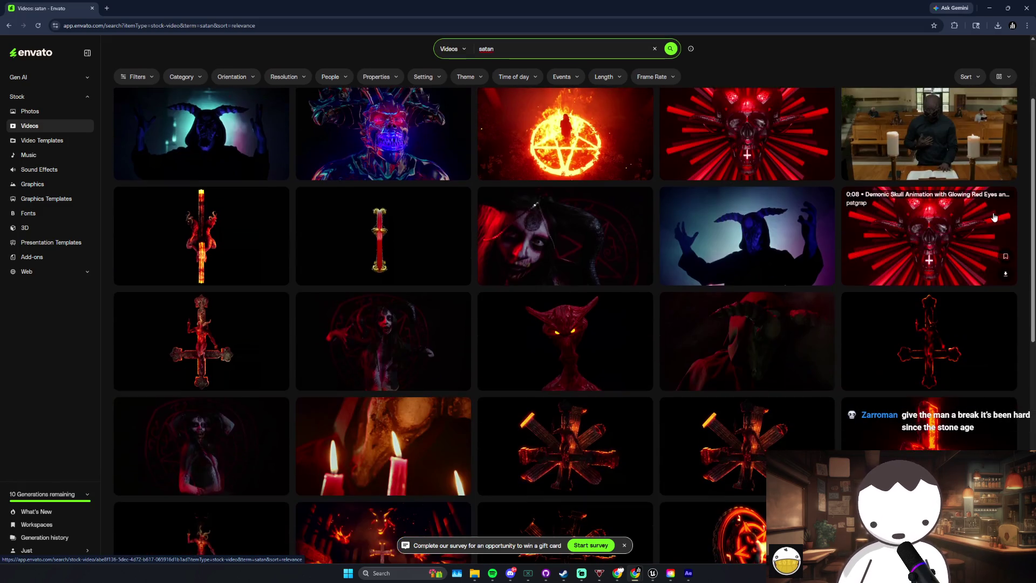
{"action": "key", "text": "alt+Left"}
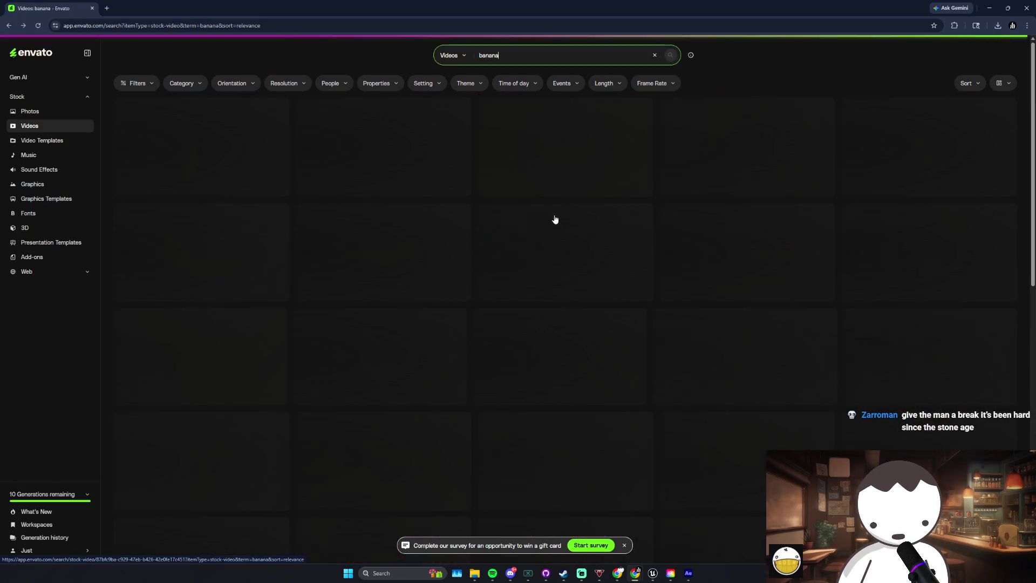
{"action": "double_click", "coordinate": [502, 63]}
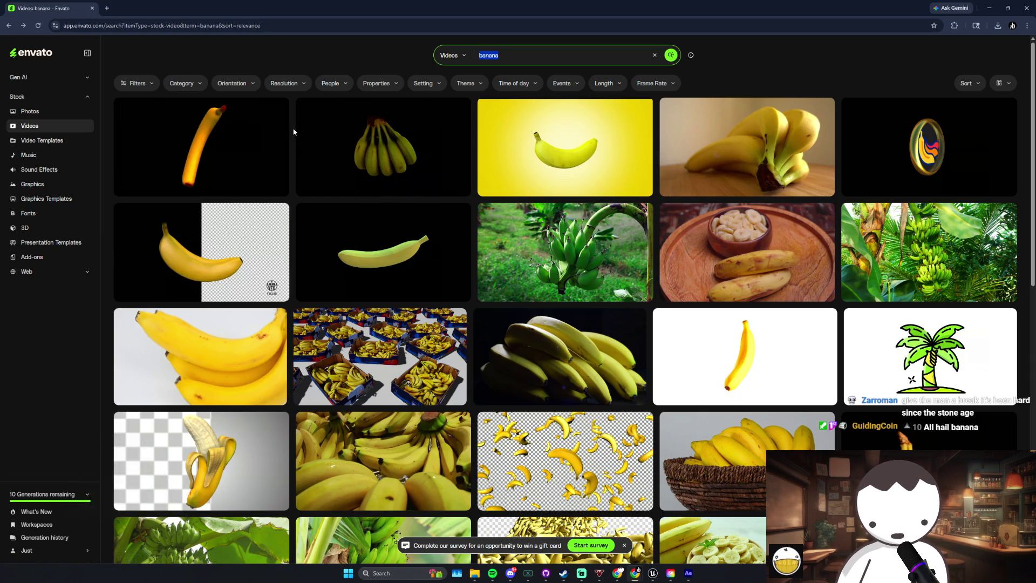
{"action": "left_click", "coordinate": [690, 575]}
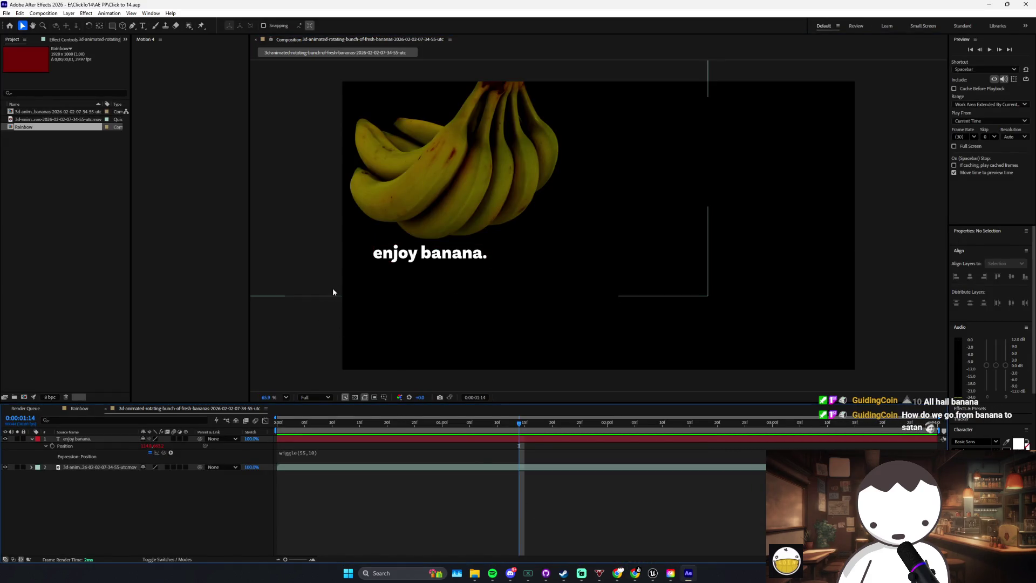
{"action": "left_click", "coordinate": [428, 263]}
{"action": "left_click", "coordinate": [559, 504]}
{"action": "mouse_move", "coordinate": [635, 574]}
{"action": "left_click", "coordinate": [672, 542]}
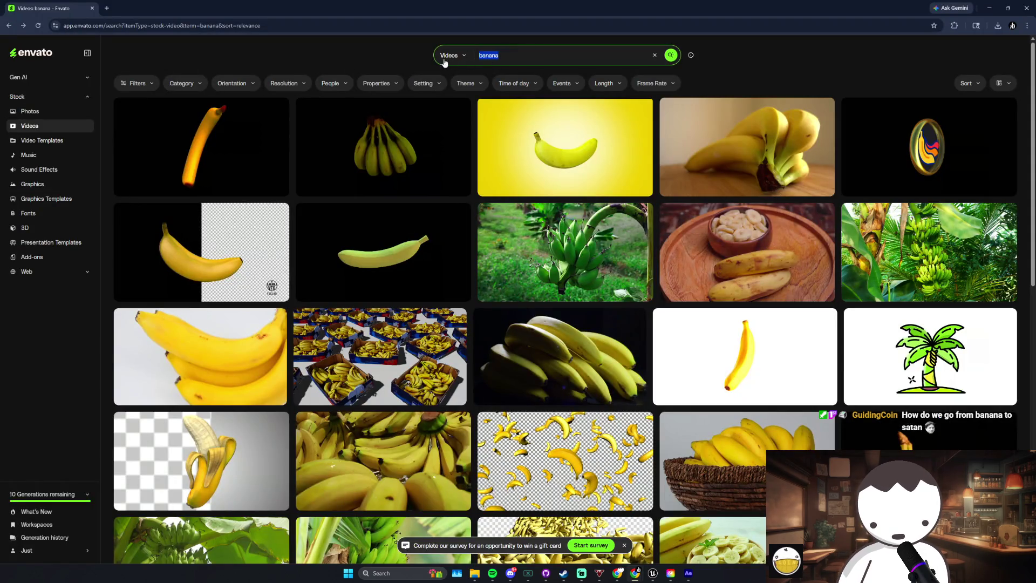
Step: Search Envato videos for 'funny', scroll the results, then search for '67'
{"action": "type", "text": "funn"}
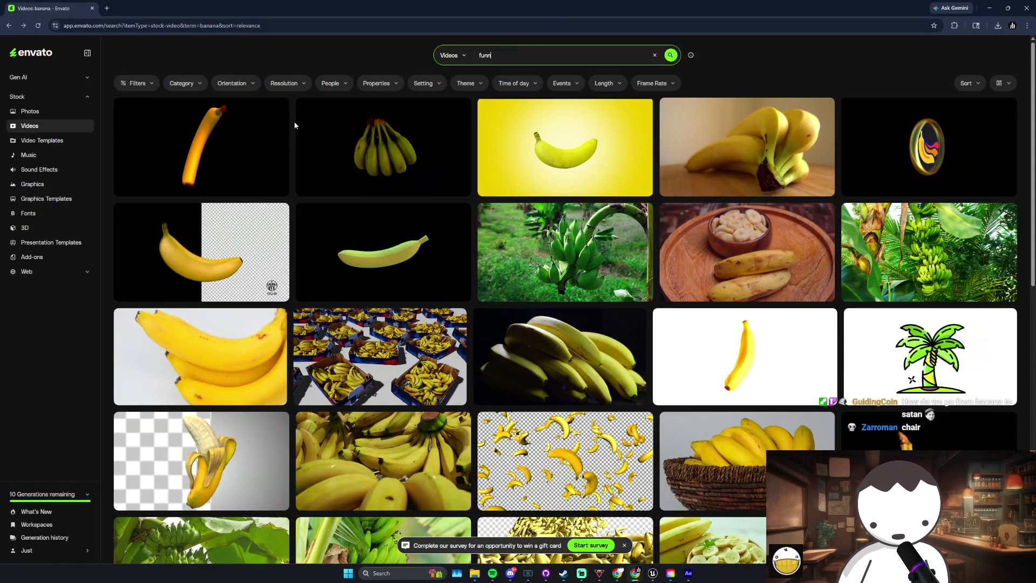
{"action": "type", "text": "y"}
{"action": "key", "text": "Return"}
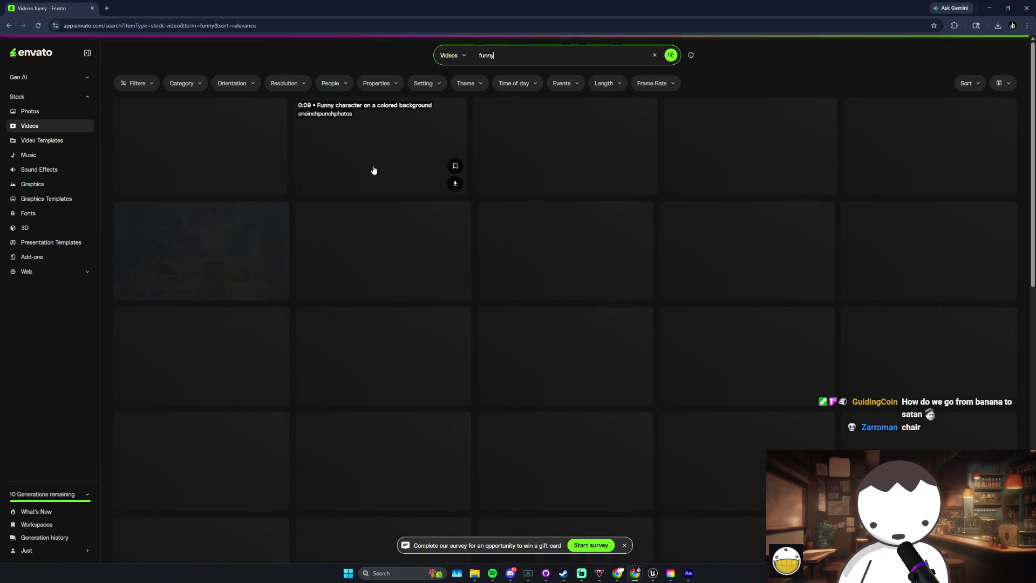
{"action": "scroll", "coordinate": [329, 215], "scroll_direction": "down", "scroll_amount": 4}
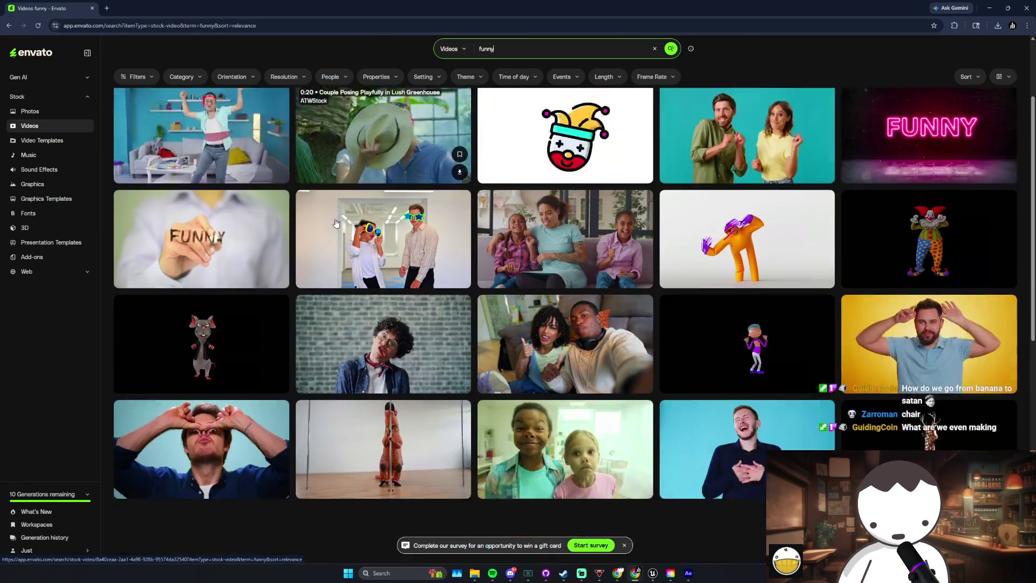
{"action": "scroll", "coordinate": [335, 218], "scroll_direction": "down", "scroll_amount": 8}
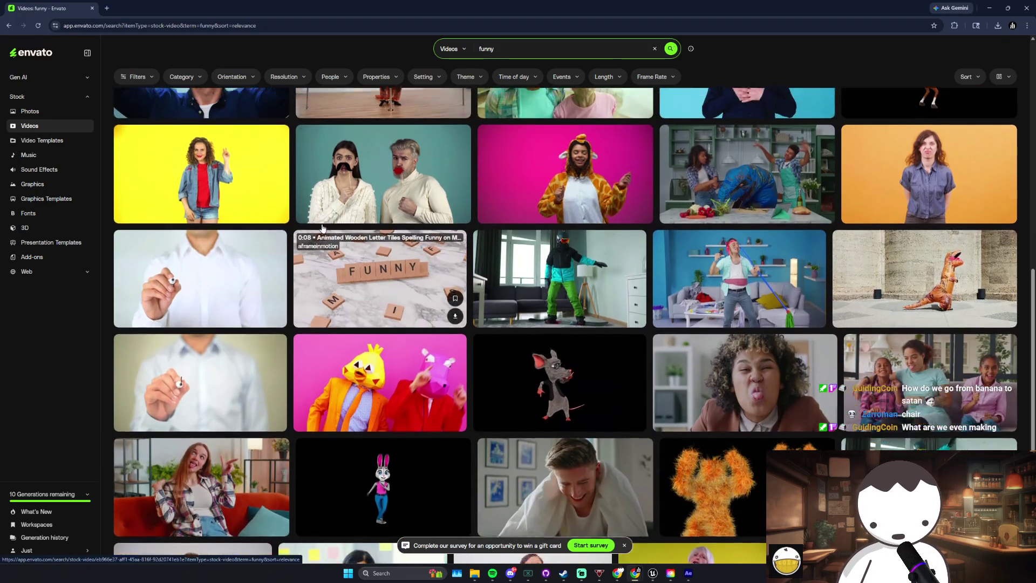
{"action": "scroll", "coordinate": [322, 227], "scroll_direction": "down", "scroll_amount": 5}
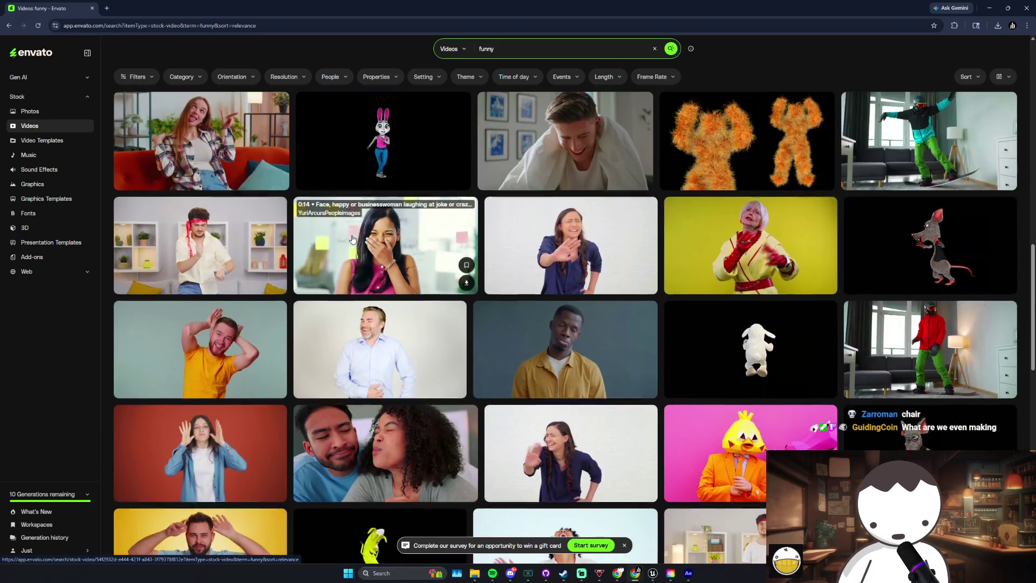
{"action": "scroll", "coordinate": [406, 154], "scroll_direction": "up", "scroll_amount": 12}
{"action": "scroll", "coordinate": [406, 154], "scroll_direction": "up", "scroll_amount": 3}
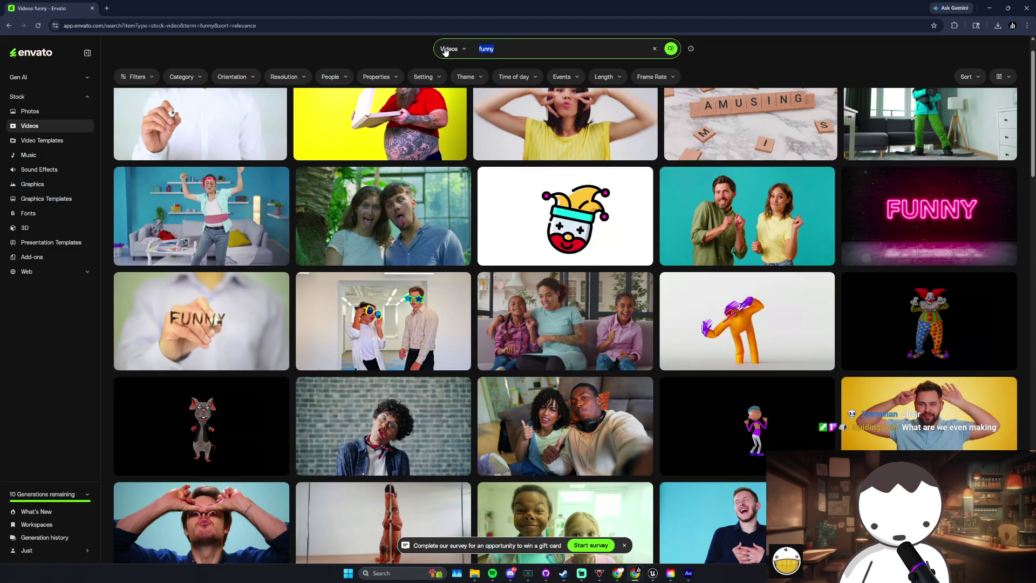
{"action": "type", "text": "67"}
{"action": "key", "text": "Return"}
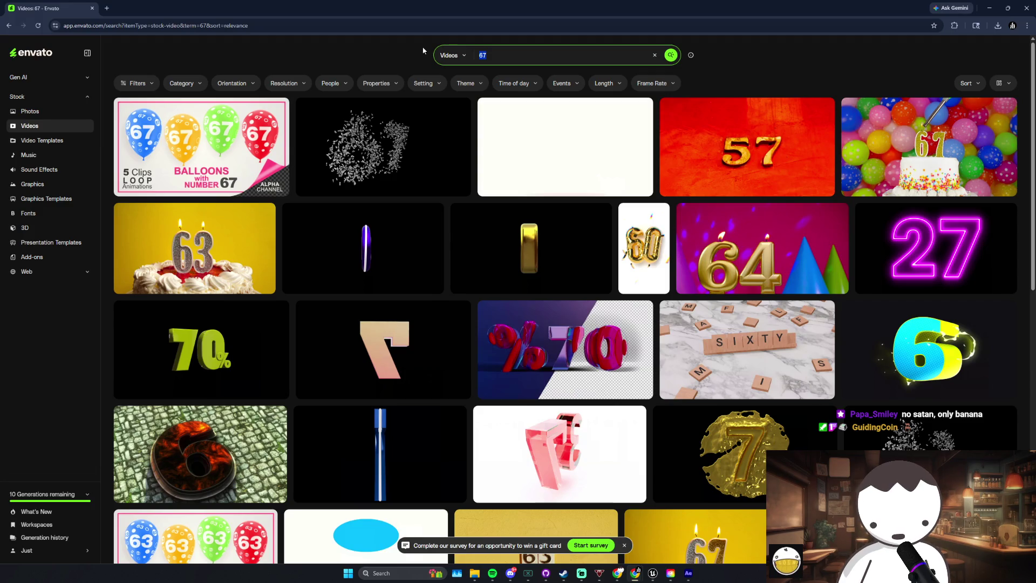
Step: Search Envato for 'chair' videos and scroll through the results
{"action": "type", "text": "chair"}
{"action": "key", "text": "Return"}
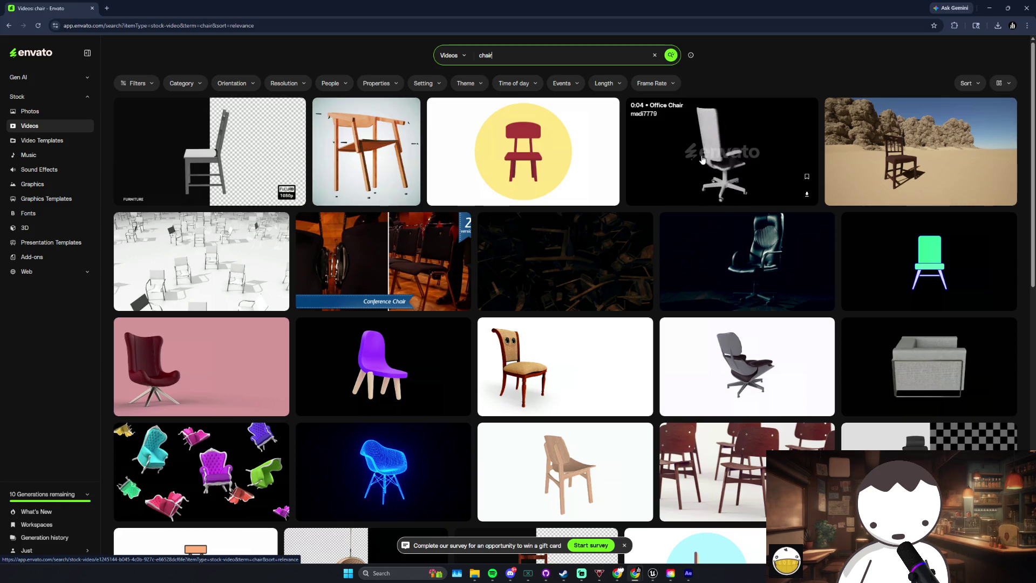
{"action": "mouse_move", "coordinate": [365, 368]}
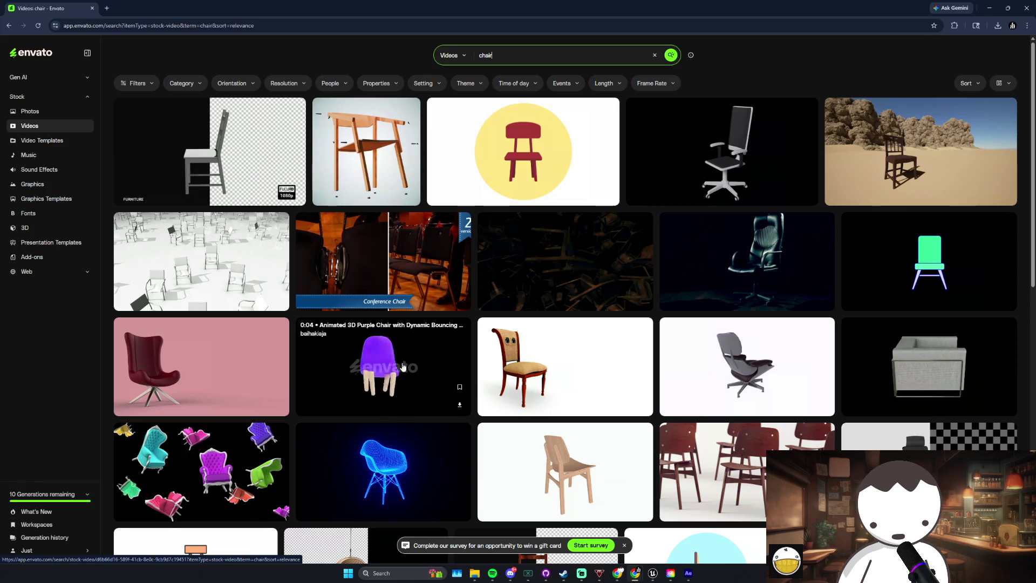
{"action": "scroll", "coordinate": [506, 308], "scroll_direction": "down", "scroll_amount": 3}
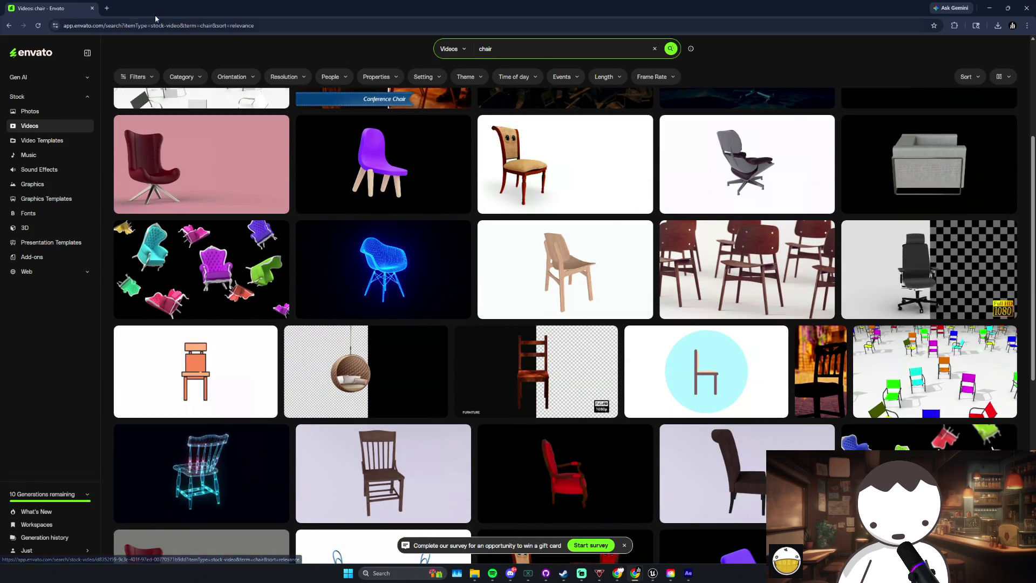
{"action": "key", "text": "ctrl+a"}
{"action": "scroll", "coordinate": [418, 45], "scroll_direction": "up", "scroll_amount": 1}
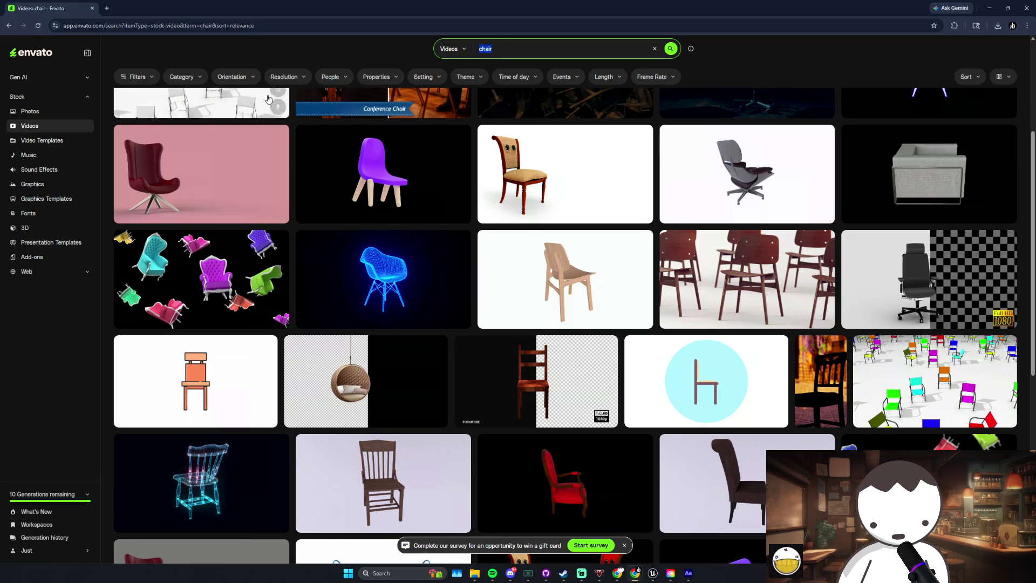
{"action": "scroll", "coordinate": [411, 216], "scroll_direction": "up", "scroll_amount": 3}
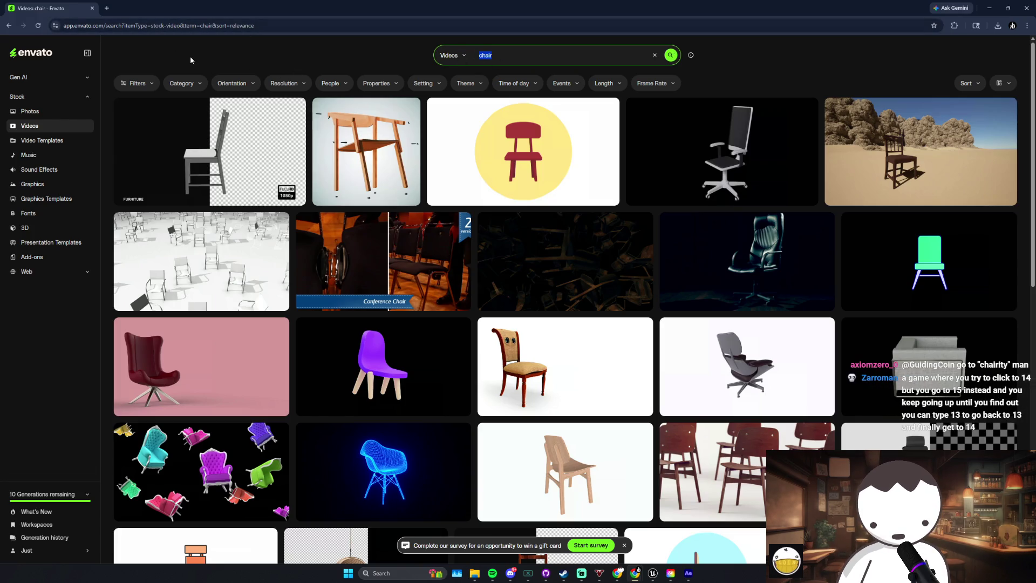
Step: Search for 'meat' videos, go back, then run the 'meat' search again
{"action": "type", "text": "meat"}
{"action": "key", "text": "Return"}
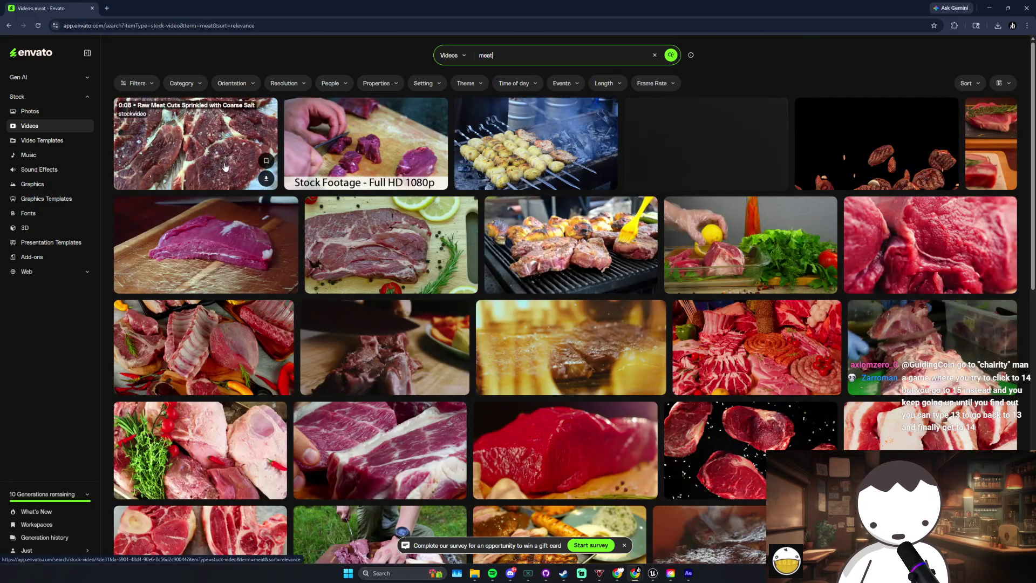
{"action": "key", "text": "alt+Left"}
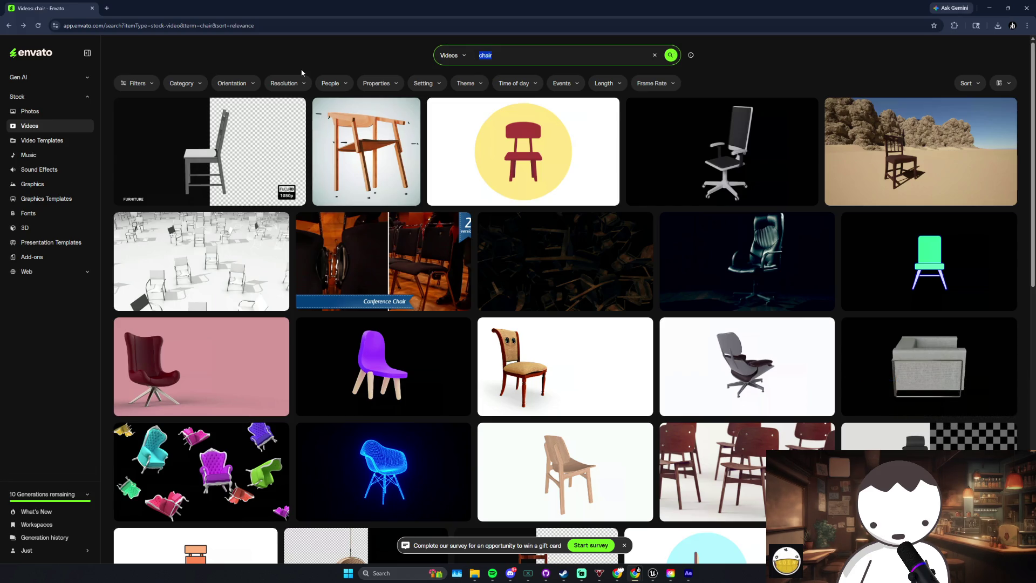
{"action": "type", "text": "meat"}
{"action": "key", "text": "Return"}
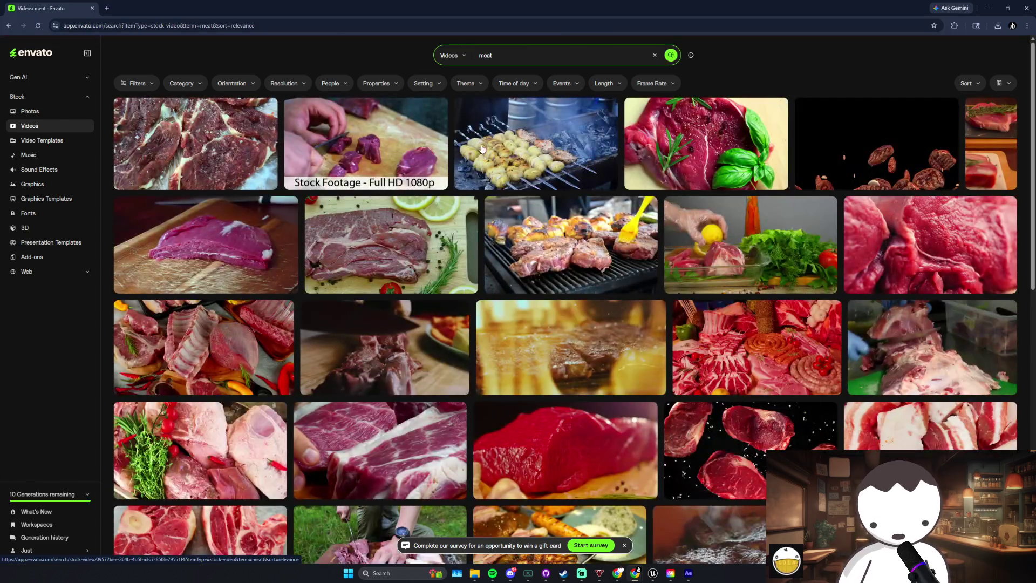
{"action": "mouse_move", "coordinate": [250, 233]}
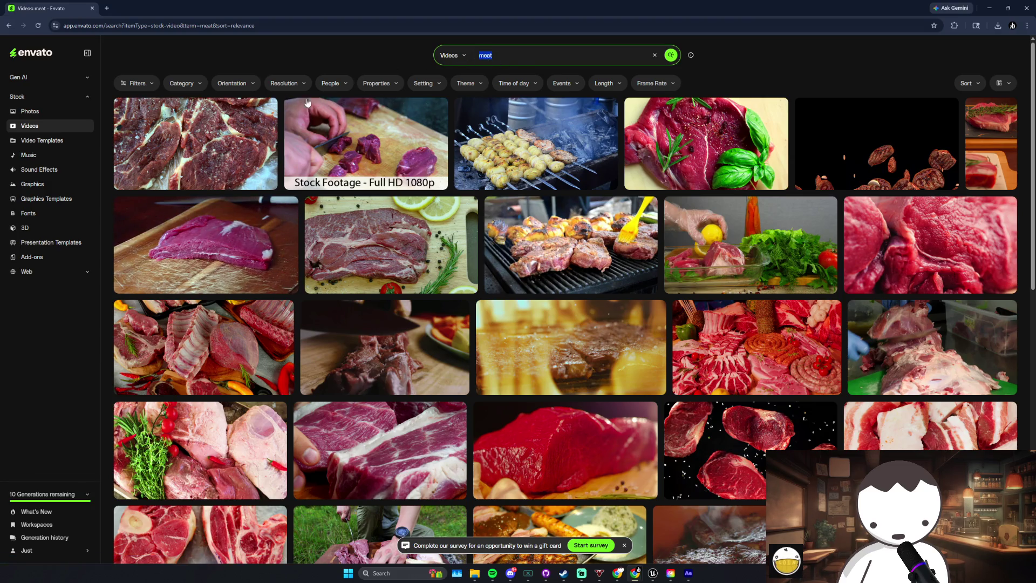
Step: Search 'chair' once more, then go back to the Envato home page
{"action": "type", "text": "chair"}
{"action": "key", "text": "Return"}
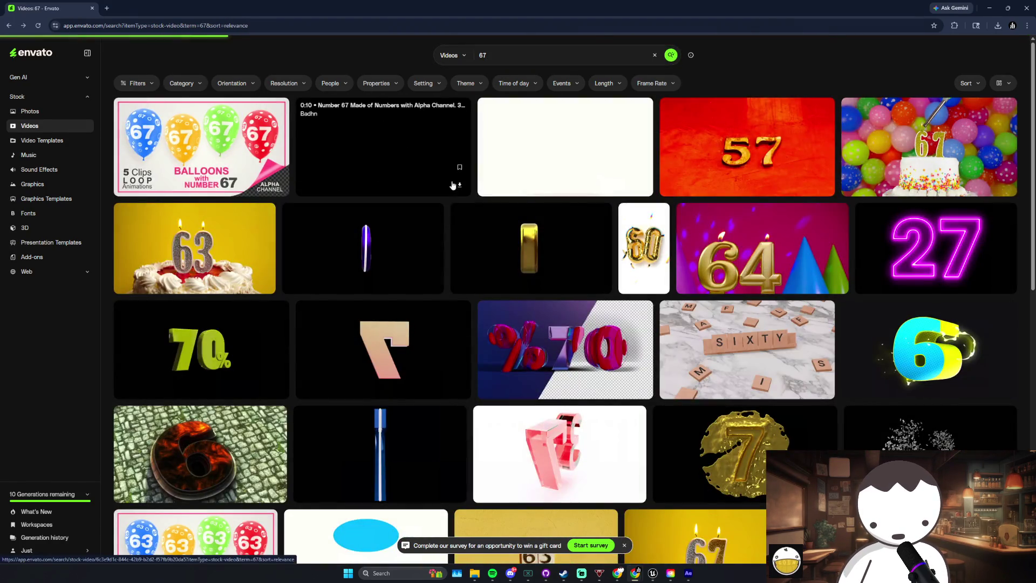
{"action": "key", "text": "alt+Left"}
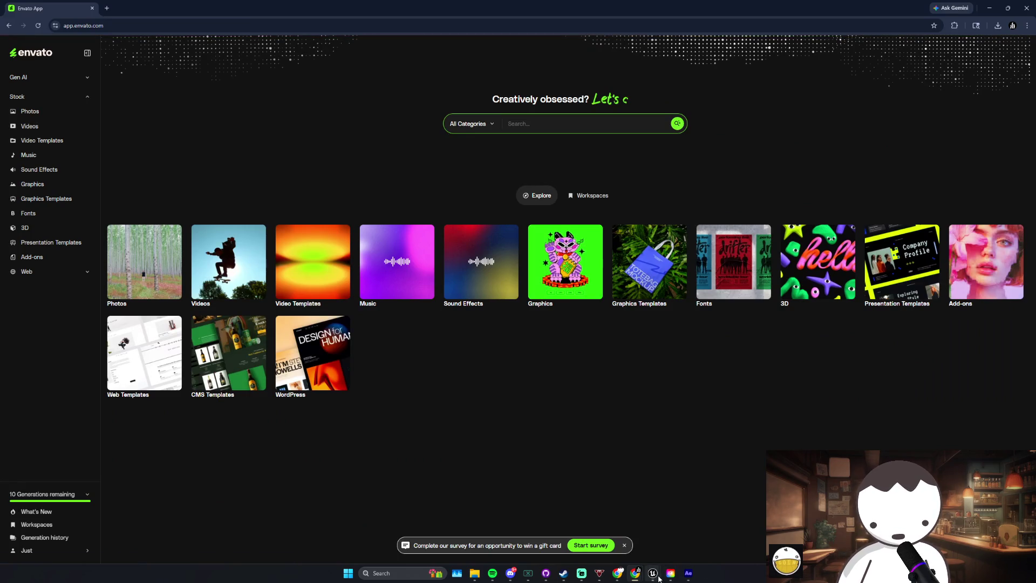
{"action": "mouse_move", "coordinate": [653, 574]}
{"action": "left_click", "coordinate": [690, 521]}
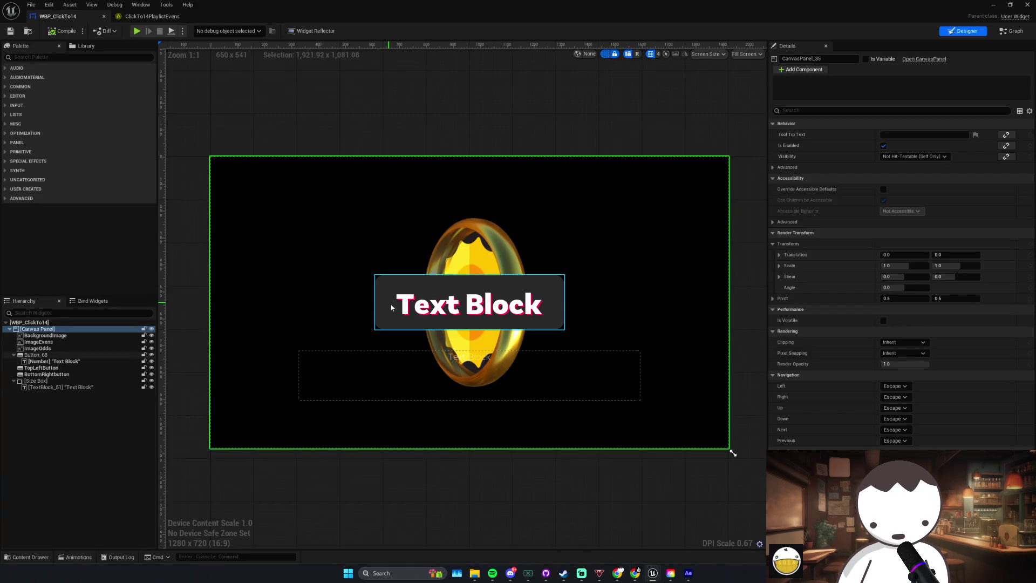
Step: Select BottomRightButton in the WBP_ClickTo14 canvas to show its Details
{"action": "left_click", "coordinate": [725, 444]}
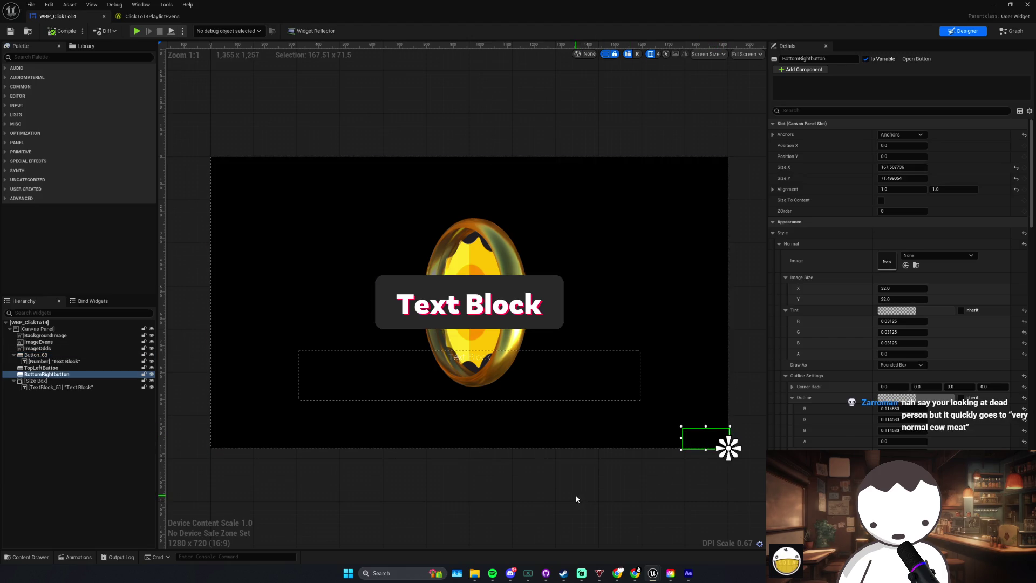
{"action": "left_click", "coordinate": [575, 495]}
{"action": "left_click", "coordinate": [702, 441]}
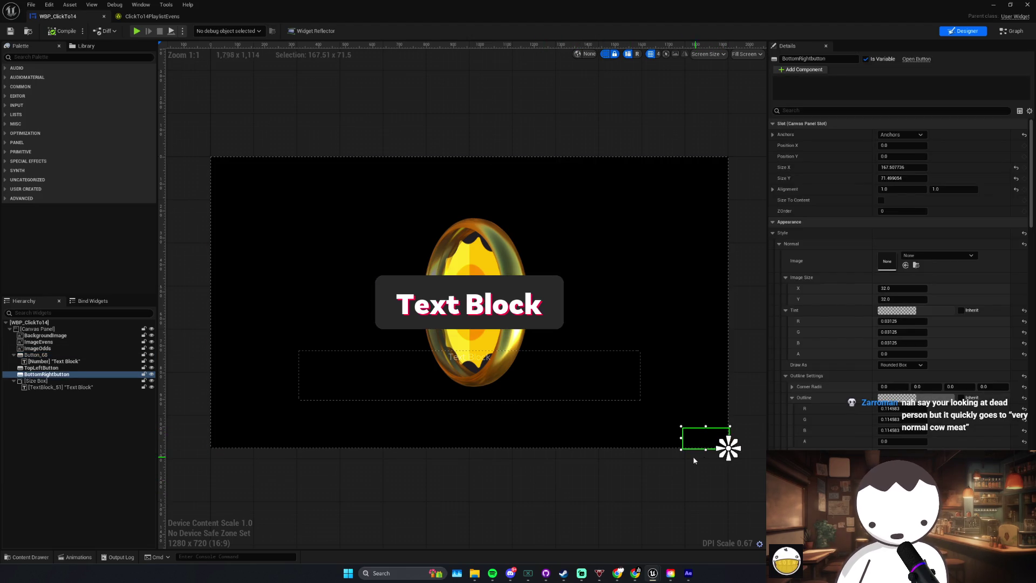
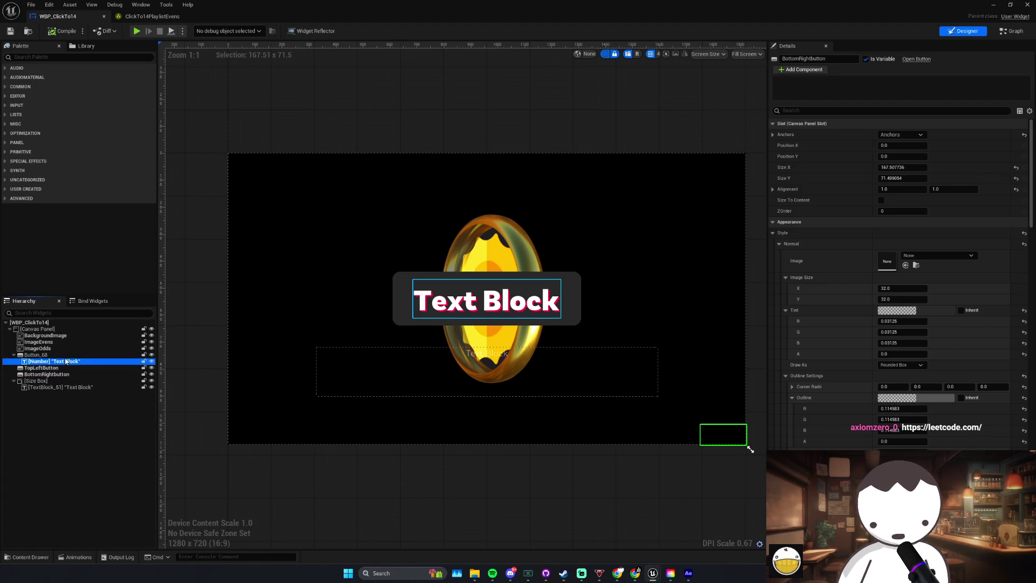
Step: Inspect the TopLeftButton, BottomRightbutton, TextBlock_51 and Size Box in the widget hierarchy
{"action": "left_click", "coordinate": [49, 368]}
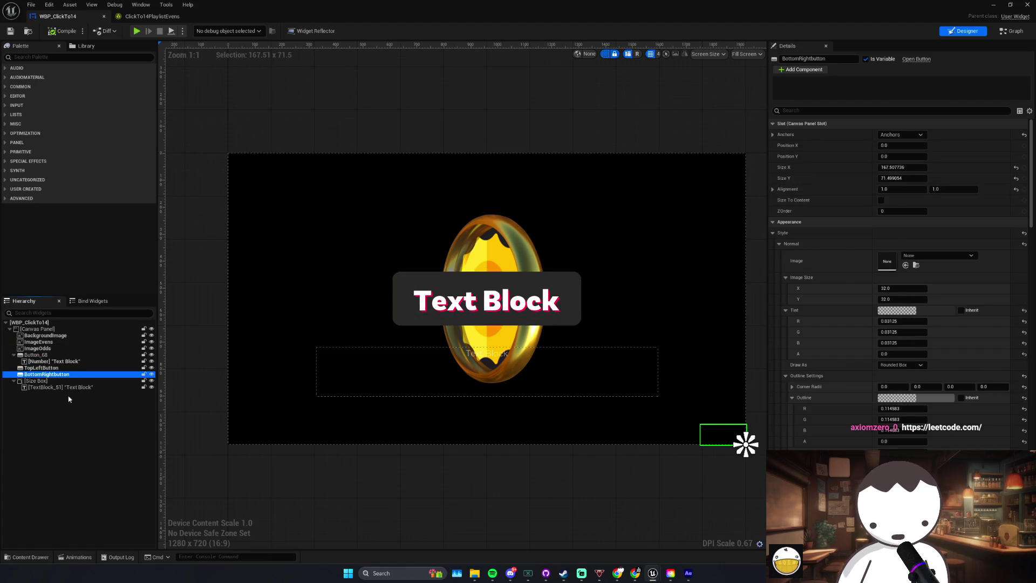
{"action": "left_click", "coordinate": [65, 374]}
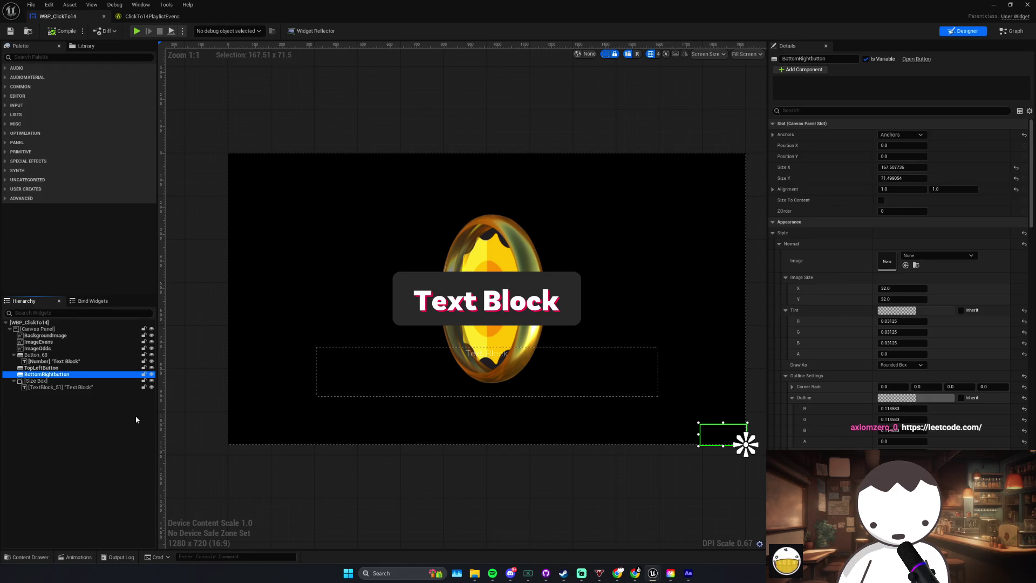
{"action": "left_click", "coordinate": [63, 387]}
{"action": "left_click", "coordinate": [38, 381]}
{"action": "left_click", "coordinate": [62, 385]}
{"action": "left_click", "coordinate": [37, 380]}
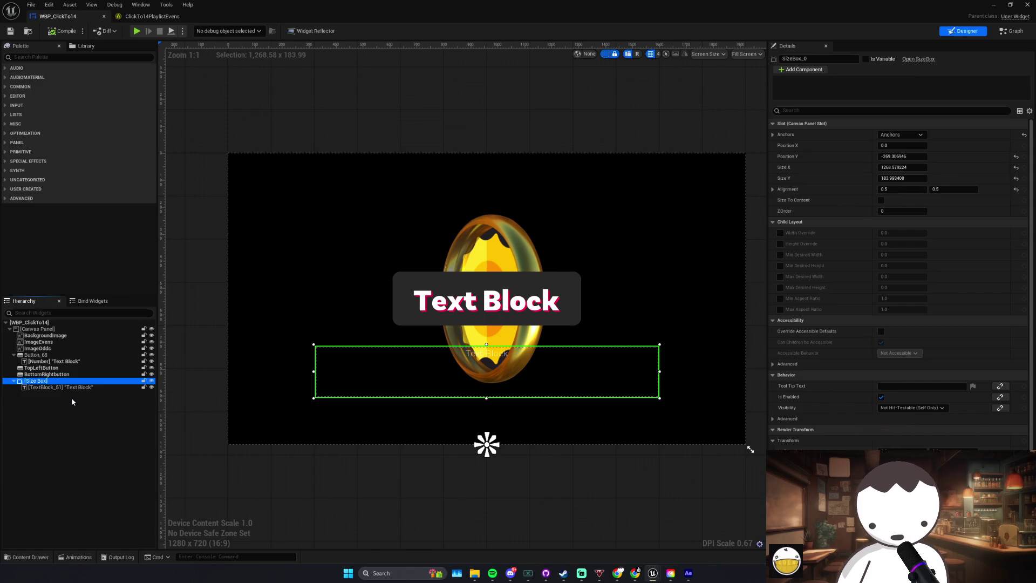
{"action": "scroll", "coordinate": [68, 402], "scroll_direction": "down", "scroll_amount": 3}
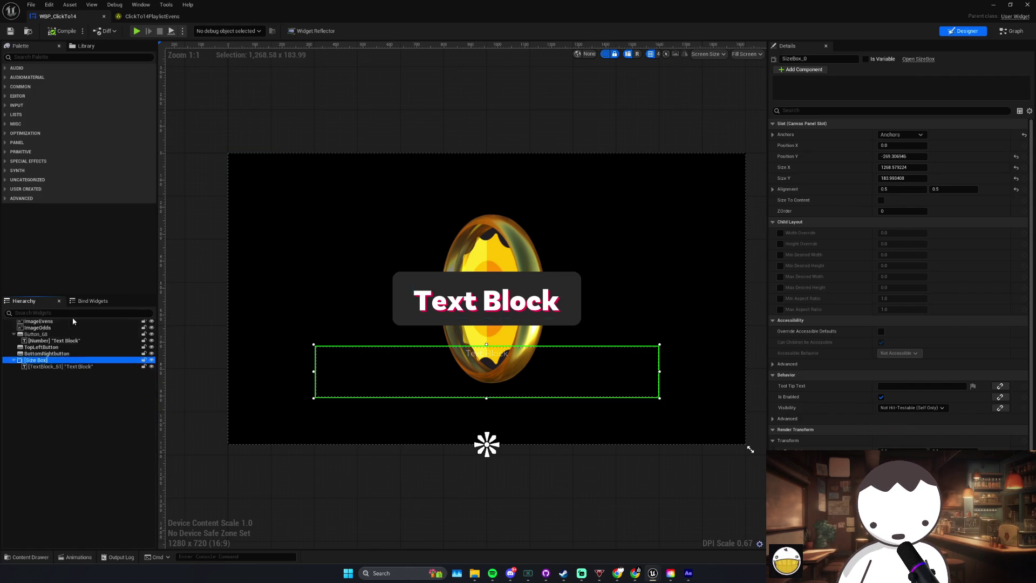
{"action": "scroll", "coordinate": [62, 413], "scroll_direction": "up", "scroll_amount": 3}
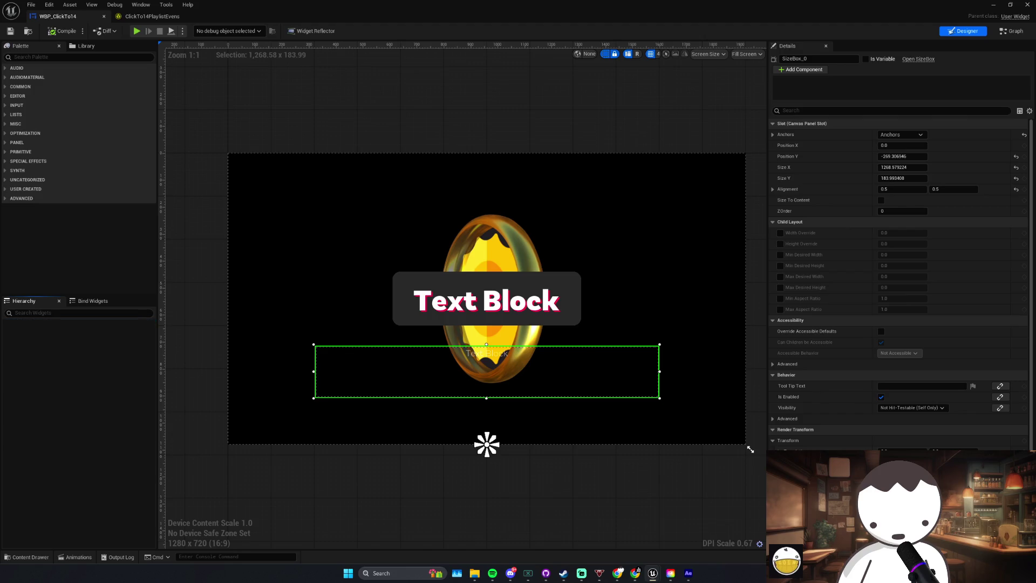
{"action": "scroll", "coordinate": [64, 416], "scroll_direction": "up", "scroll_amount": 3}
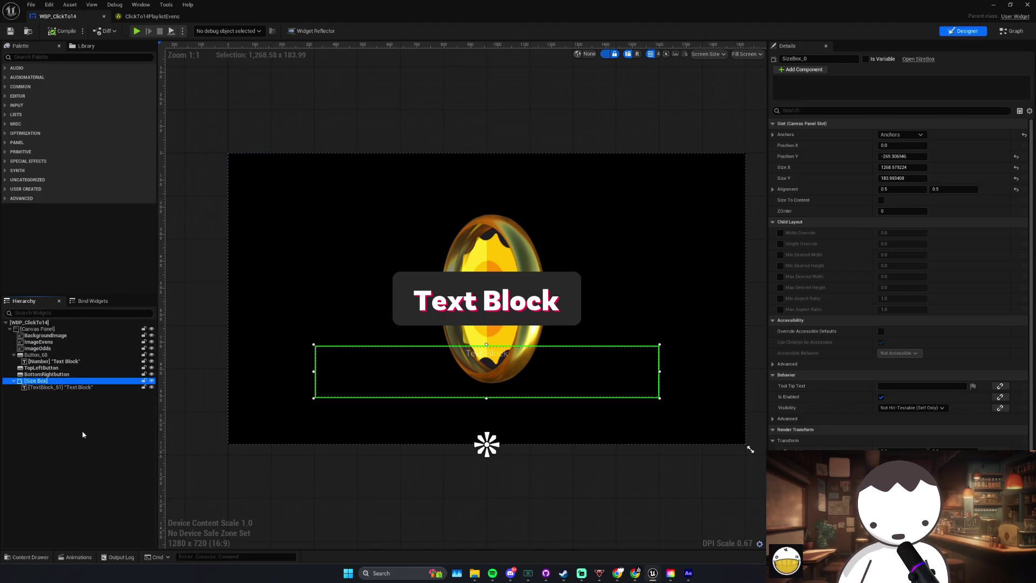
Step: Inspect the Number text, its parent Button_68, ImageOdds and BackgroundImage widgets
{"action": "left_click", "coordinate": [60, 361]}
{"action": "key", "text": "Up"}
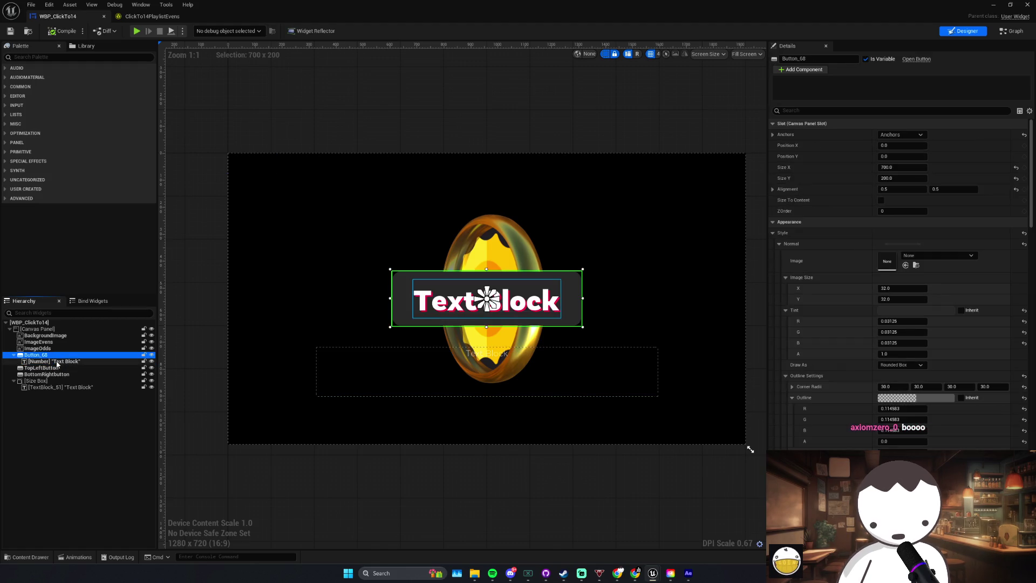
{"action": "left_click", "coordinate": [54, 361]}
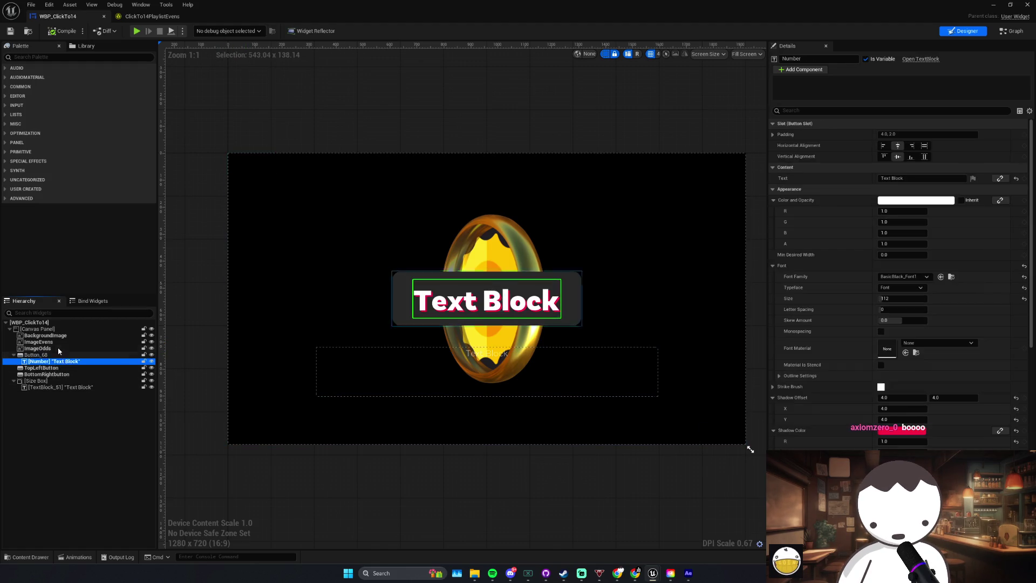
{"action": "left_click", "coordinate": [48, 349]}
{"action": "key", "text": "Up"}
{"action": "key", "text": "Up"}
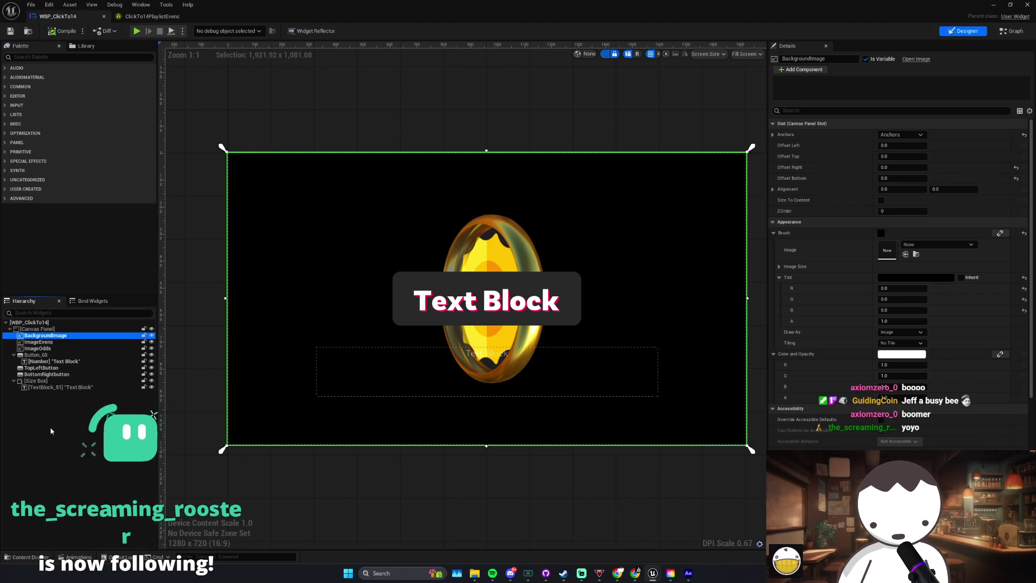
Step: Maximize the Twitch stream dashboard, then return to the Unreal widget designer
{"action": "key", "text": "alt+Tab"}
{"action": "double_click", "coordinate": [770, 3]}
{"action": "double_click", "coordinate": [546, 515]}
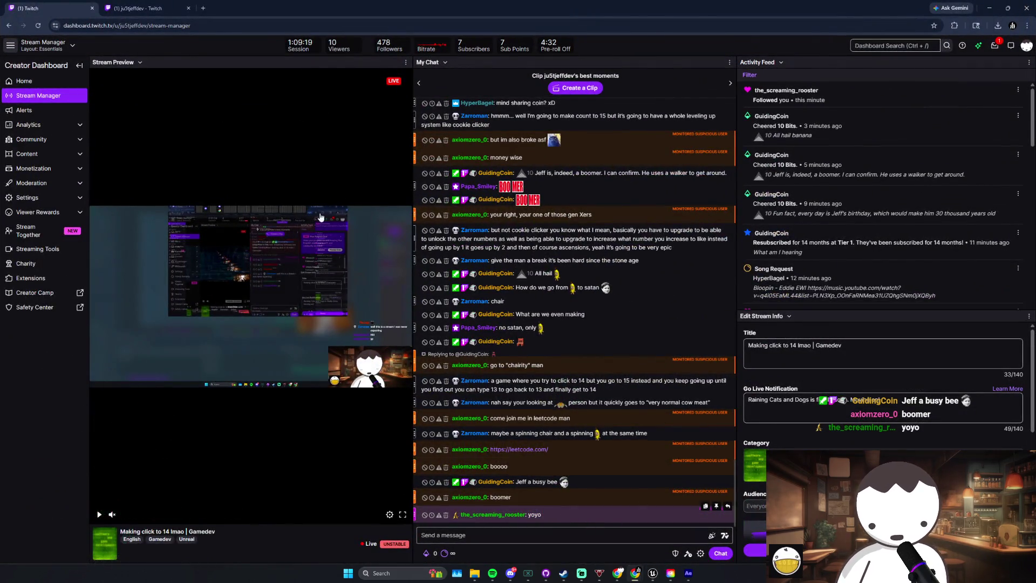
{"action": "key", "text": "alt+Tab"}
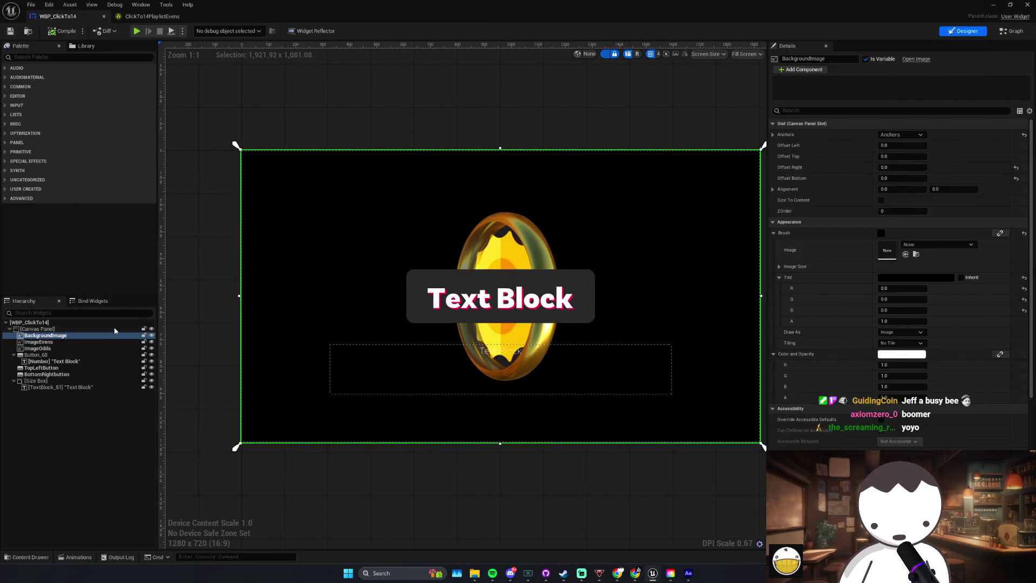
Step: Select the root Canvas Panel and switch to the WBP_ClickTo14 event graph
{"action": "scroll", "coordinate": [332, 340], "scroll_direction": "up", "scroll_amount": 2}
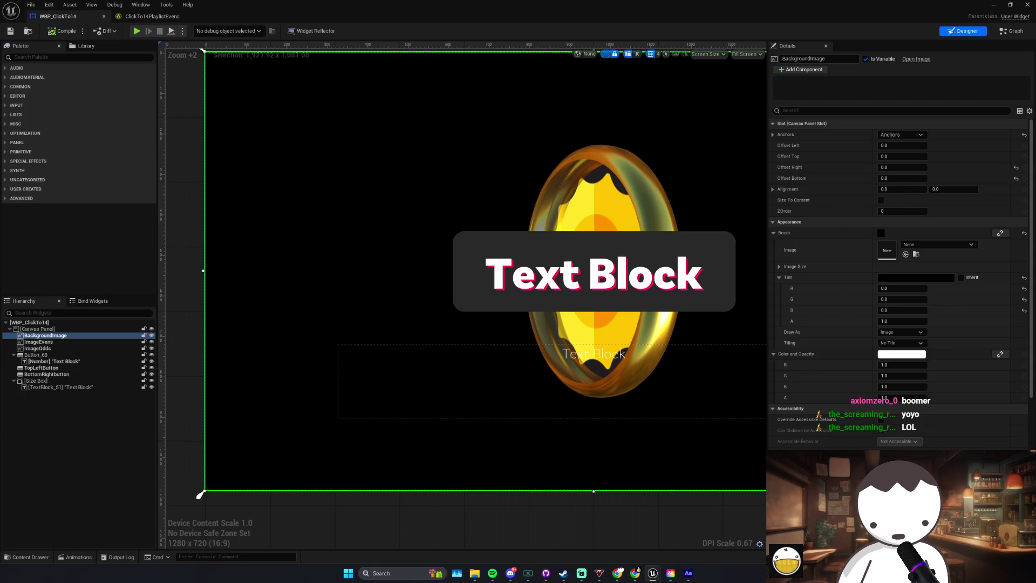
{"action": "left_click", "coordinate": [89, 400]}
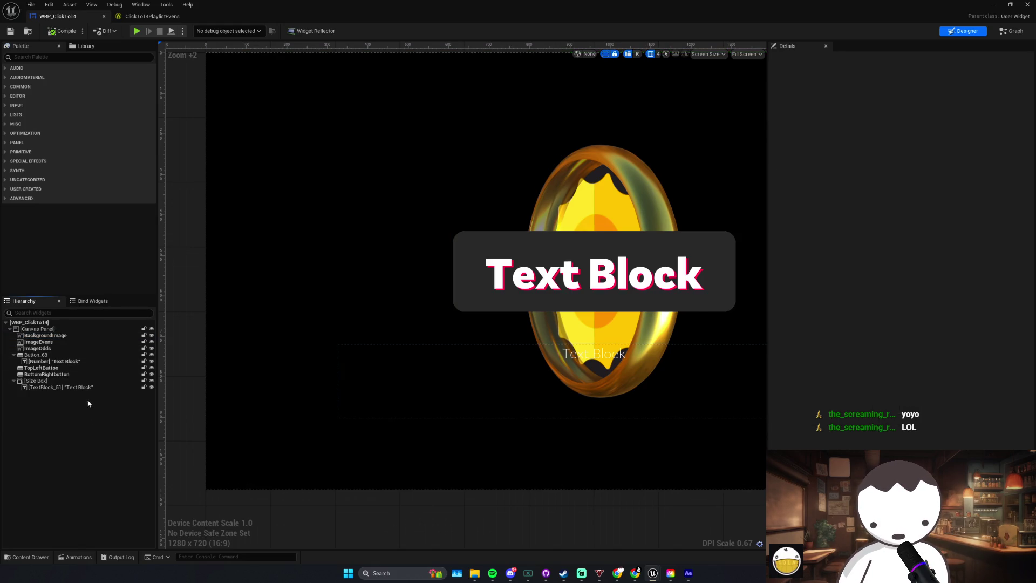
{"action": "left_click", "coordinate": [37, 329]}
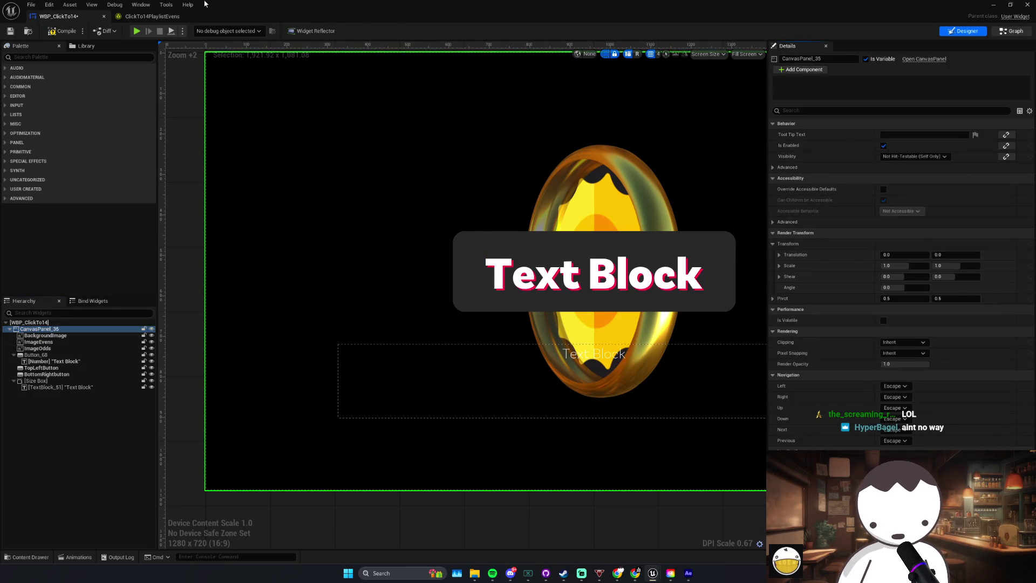
{"action": "key", "text": "ctrl+shift+g"}
{"action": "right_click", "coordinate": [389, 326]}
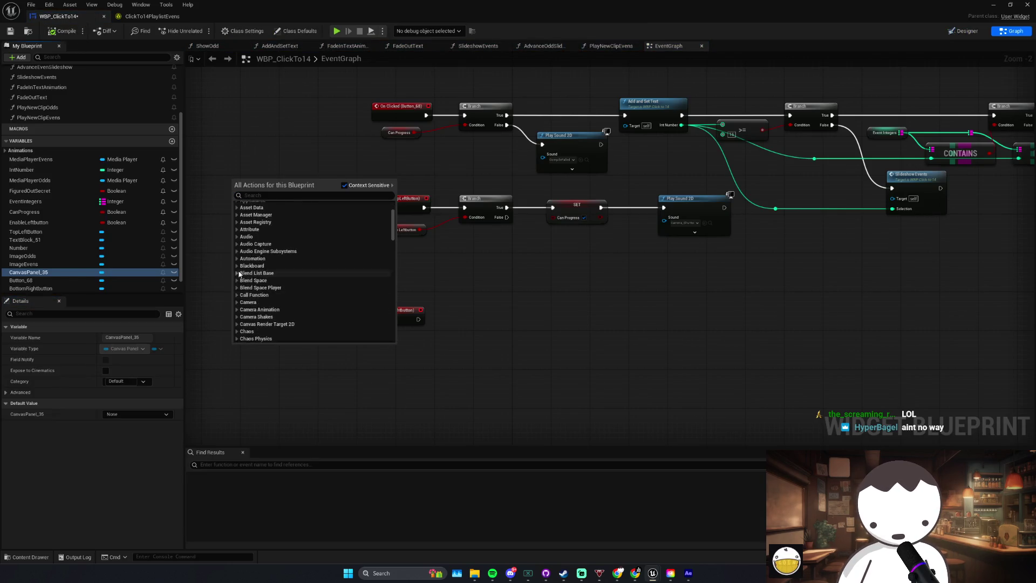
Step: Place a CanvasPanel_35 getter in the graph and add a 'set transf' transform action
{"action": "key", "text": "Escape"}
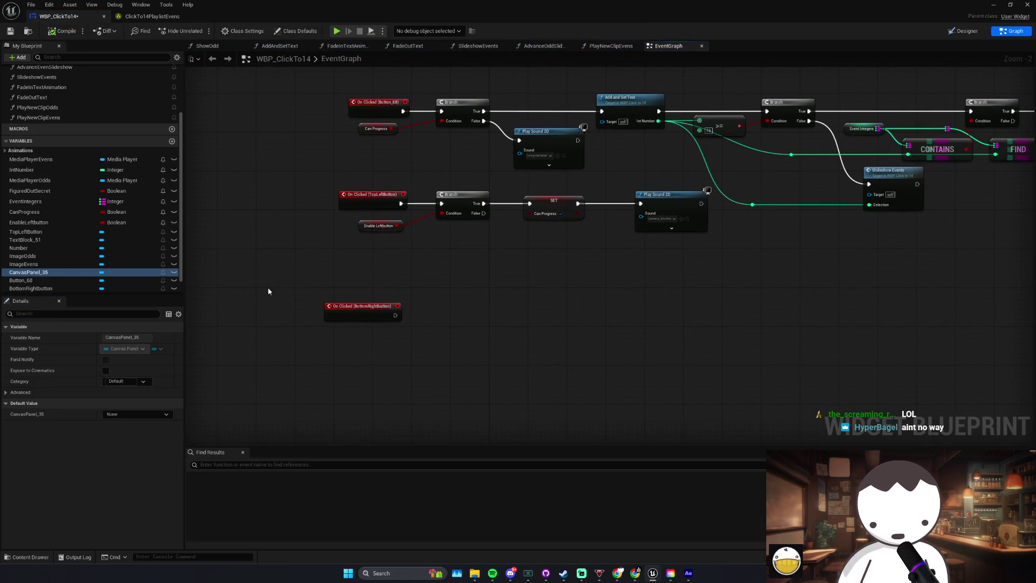
{"action": "mouse_move", "coordinate": [33, 272]}
{"action": "left_mouse_down"}
{"action": "mouse_move", "coordinate": [372, 367]}
{"action": "mouse_move", "coordinate": [363, 369]}
{"action": "mouse_move", "coordinate": [326, 335]}
{"action": "mouse_move", "coordinate": [339, 345]}
{"action": "mouse_move", "coordinate": [420, 323]}
{"action": "left_mouse_up"}
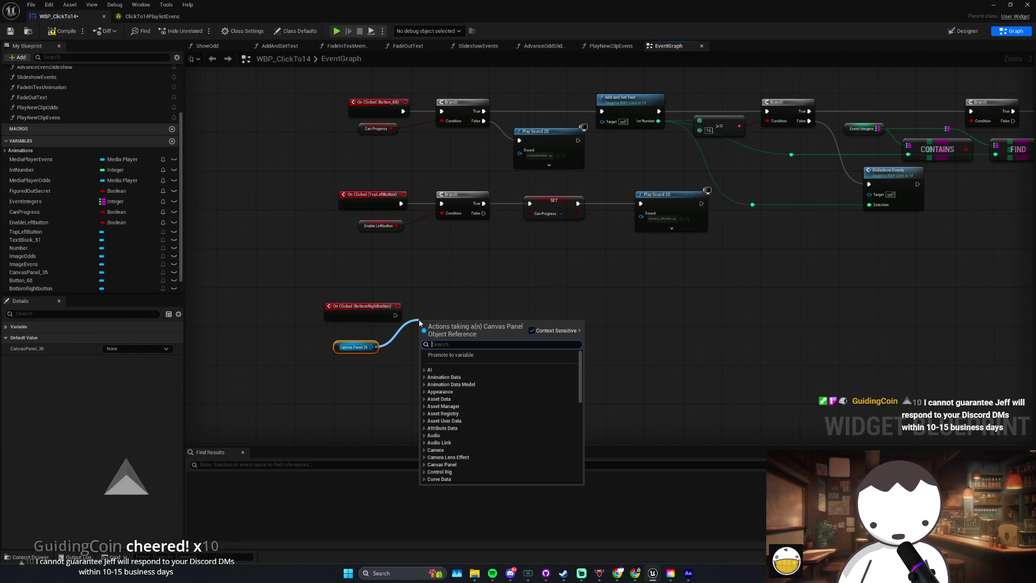
{"action": "type", "text": "set trans"}
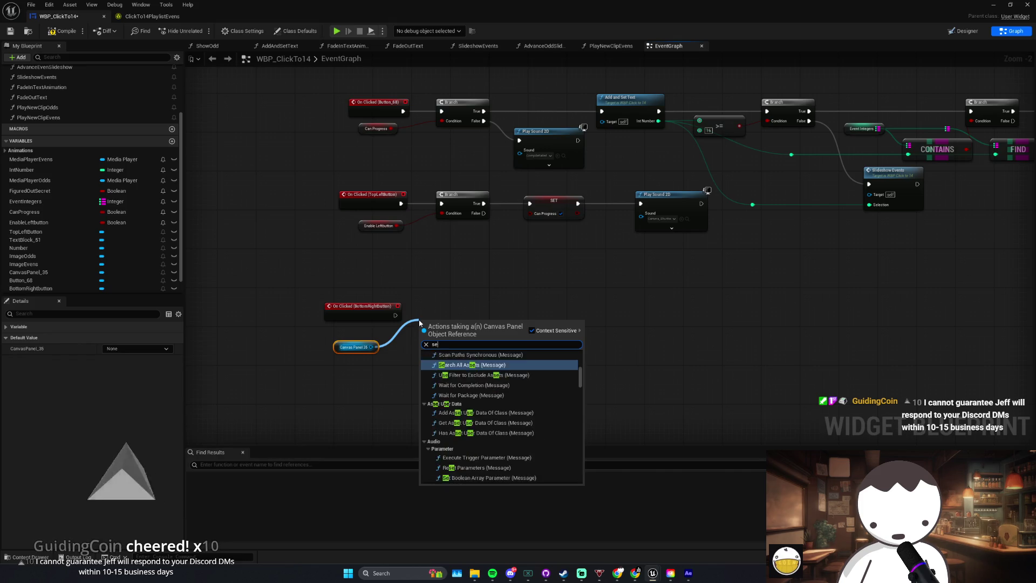
{"action": "type", "text": "f"}
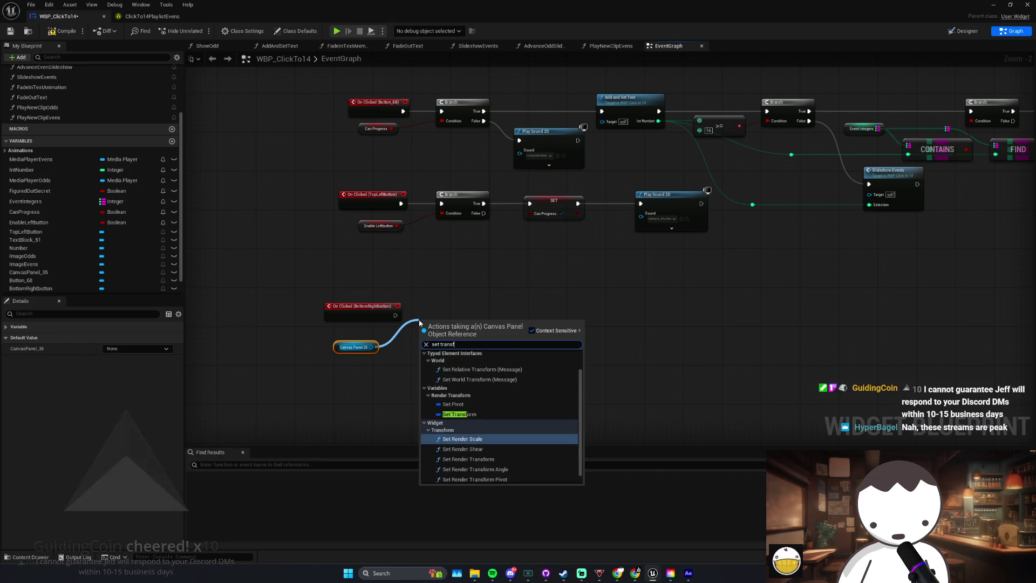
{"action": "left_click", "coordinate": [460, 414]}
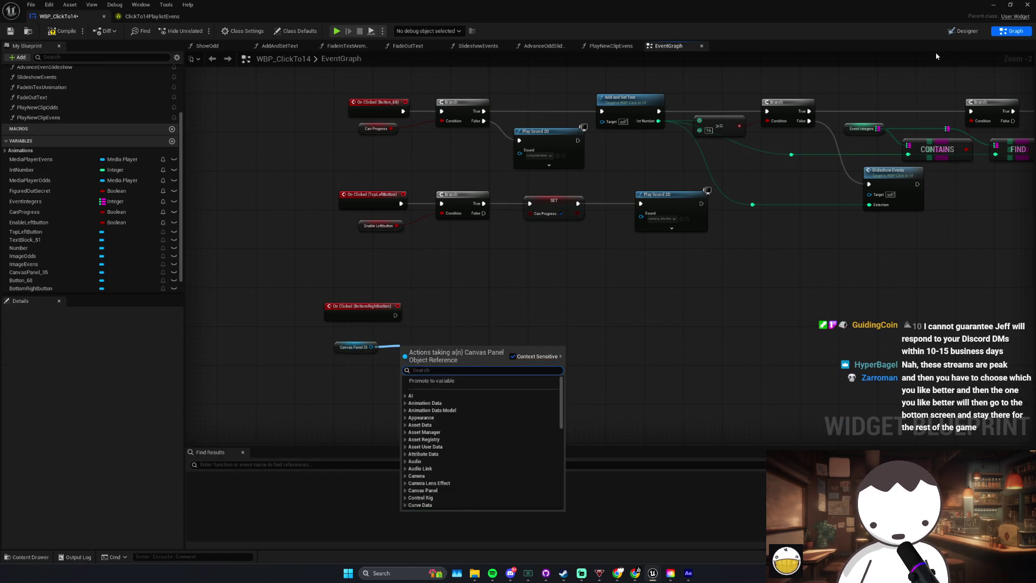
{"action": "left_click", "coordinate": [963, 31]}
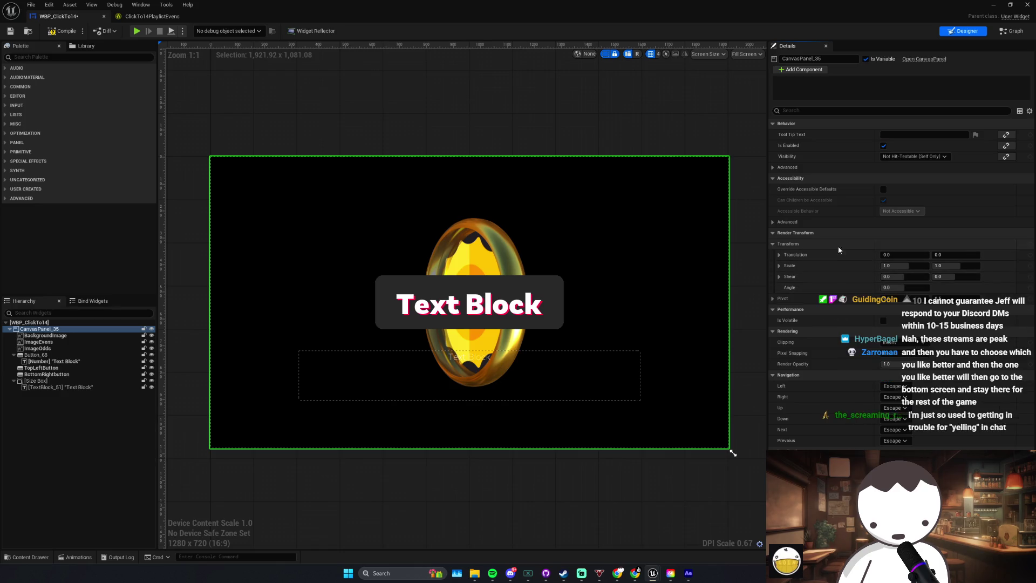
{"action": "left_click", "coordinate": [1012, 31]}
Step: Add a Set Render Scale node for CanvasPanel_35 and run it from the BottomRightButton click
{"action": "mouse_move", "coordinate": [36, 272]}
{"action": "left_mouse_down"}
{"action": "mouse_move", "coordinate": [373, 344]}
{"action": "mouse_move", "coordinate": [452, 327]}
{"action": "left_mouse_up"}
{"action": "type", "text": "scale"}
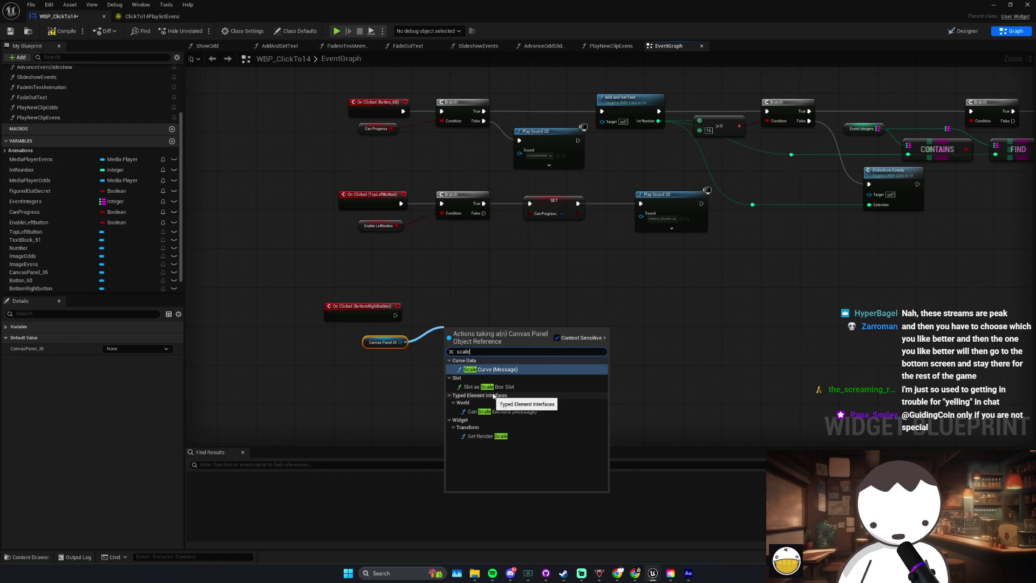
{"action": "left_click", "coordinate": [493, 437]}
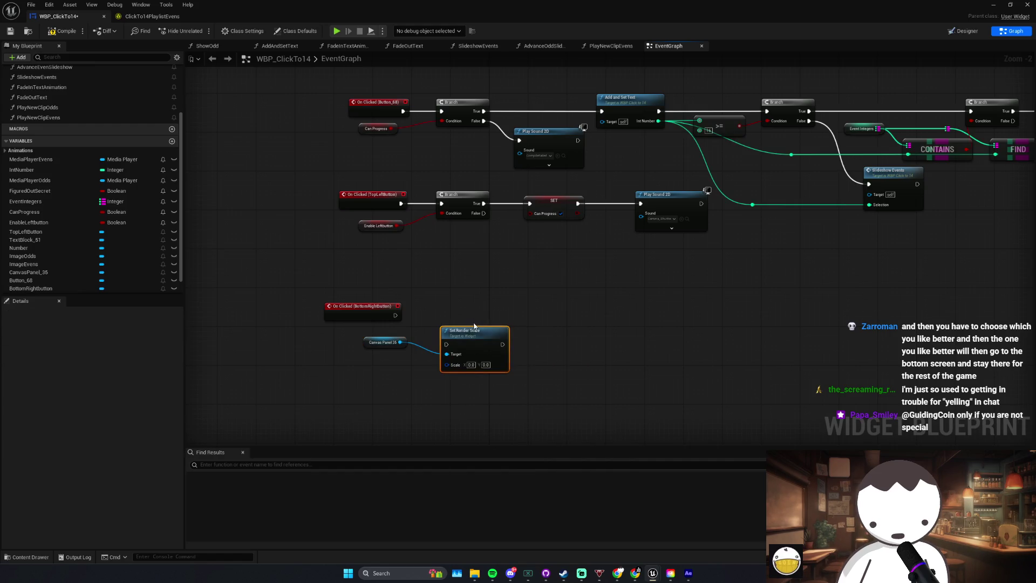
{"action": "left_click_drag", "start_coordinate": [486, 338], "coordinate": [486, 311]}
{"action": "left_click_drag", "start_coordinate": [396, 316], "coordinate": [495, 311]}
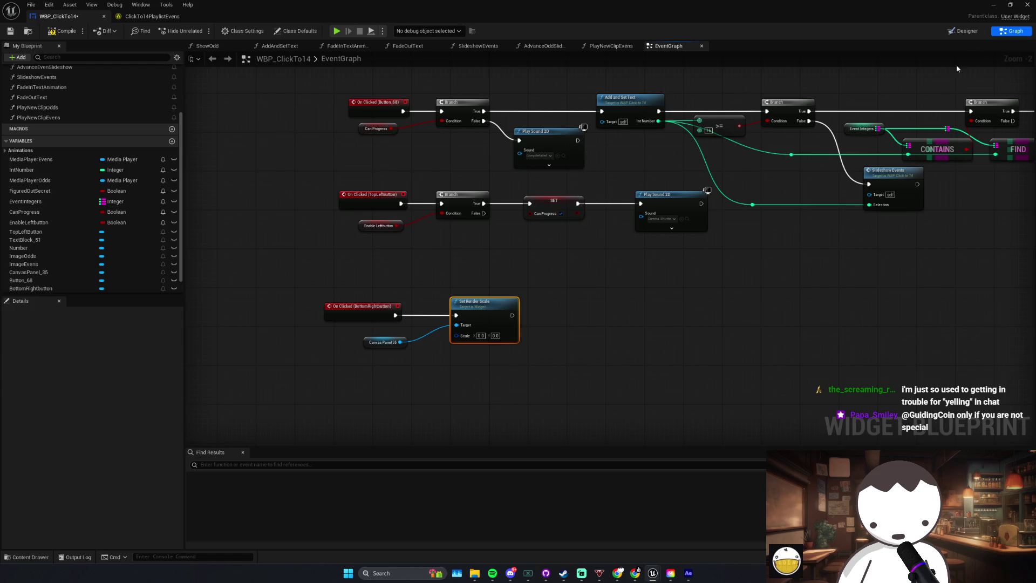
{"action": "left_click", "coordinate": [970, 35]}
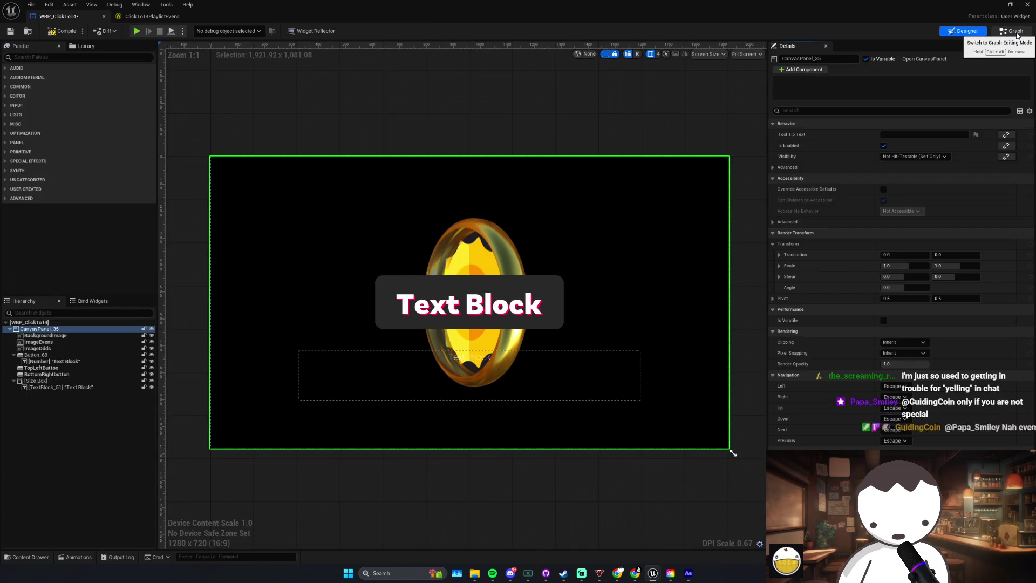
{"action": "left_click", "coordinate": [1013, 31]}
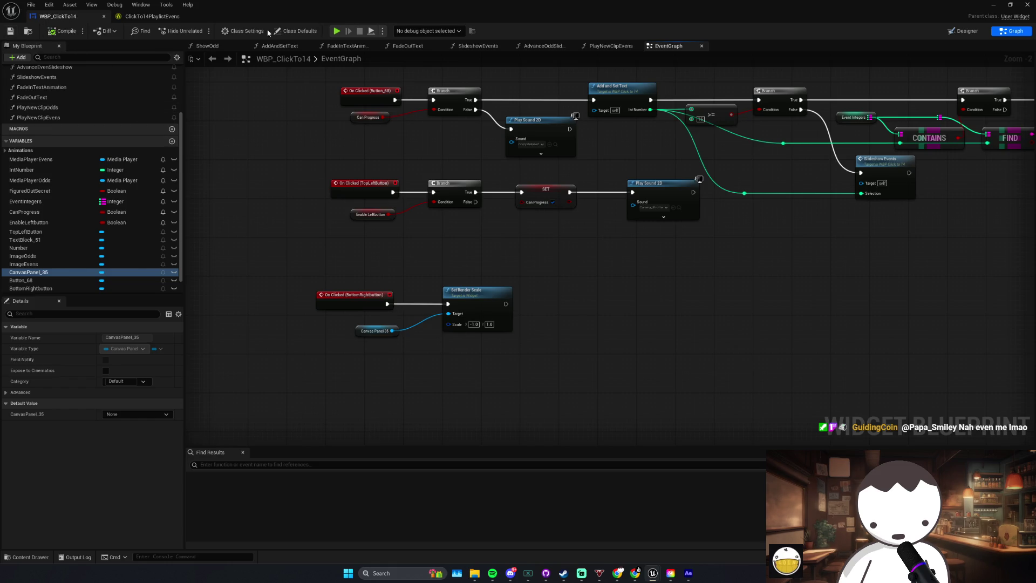
Step: Play-test the level in the editor, then stop the session
{"action": "key", "text": "alt+Tab"}
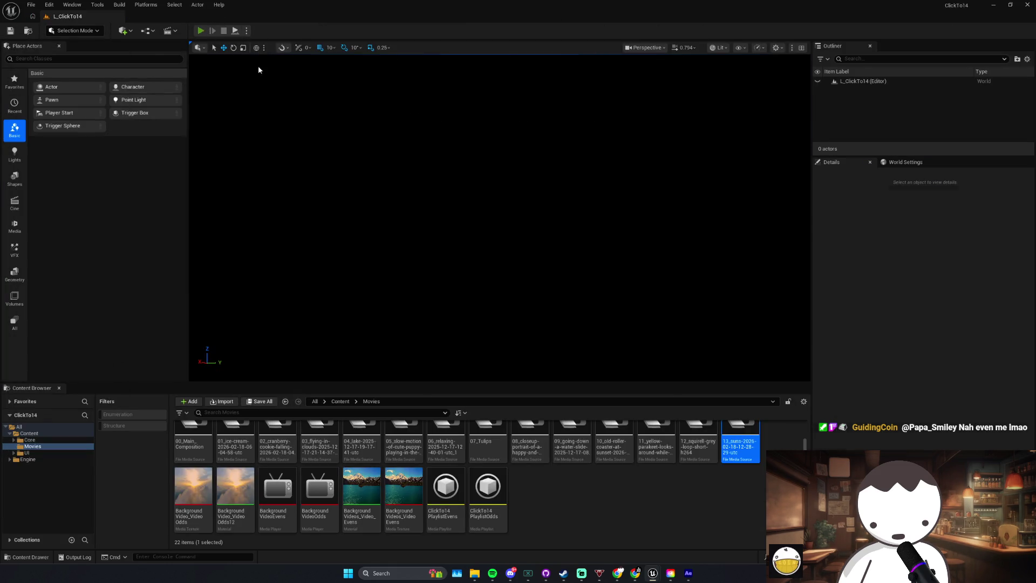
{"action": "key", "text": "alt+p"}
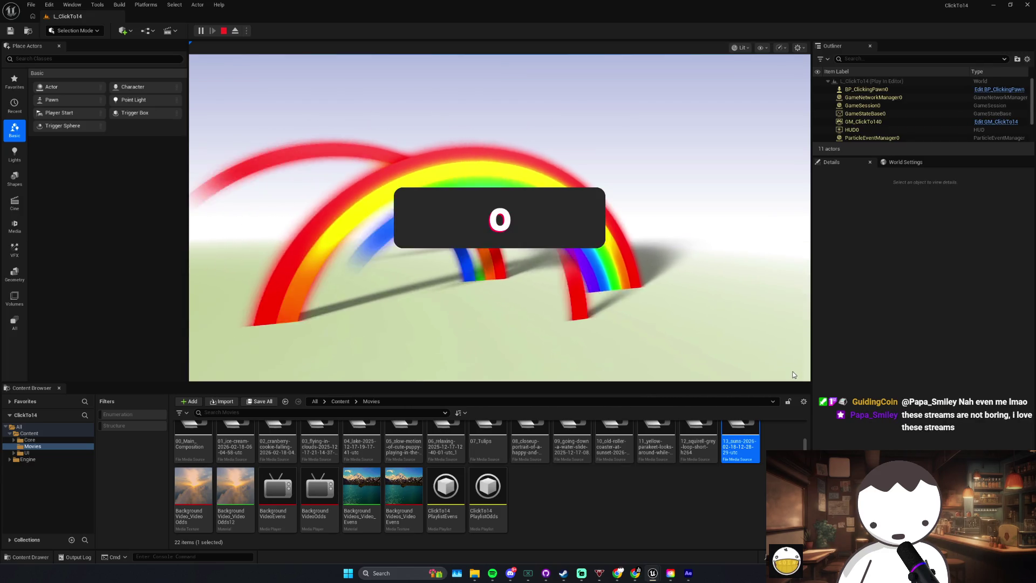
{"action": "key", "text": "Escape"}
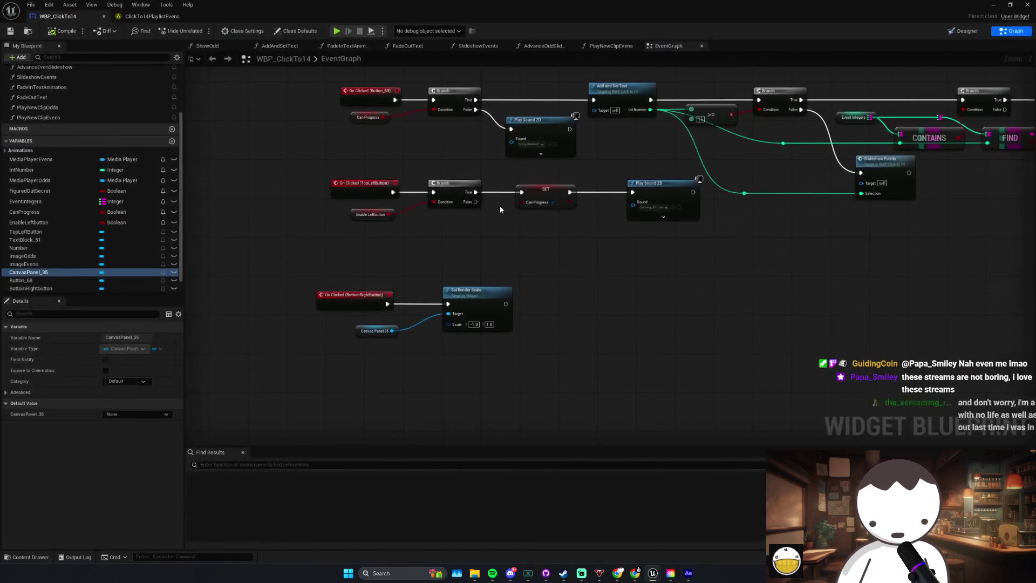
Step: Insert a Flip Flop between the BottomRightButton click and the Set Render Scale node
{"action": "left_click_drag", "start_coordinate": [424, 329], "coordinate": [537, 267]}
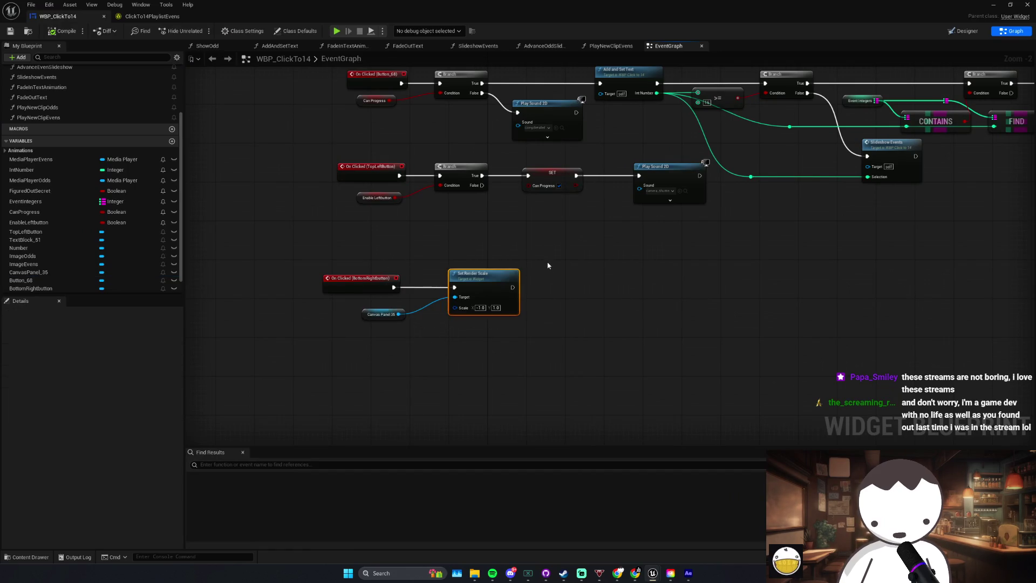
{"action": "left_click_drag", "start_coordinate": [467, 283], "coordinate": [549, 283]}
{"action": "left_click_drag", "start_coordinate": [418, 290], "coordinate": [435, 289]}
{"action": "type", "text": "flip flop"}
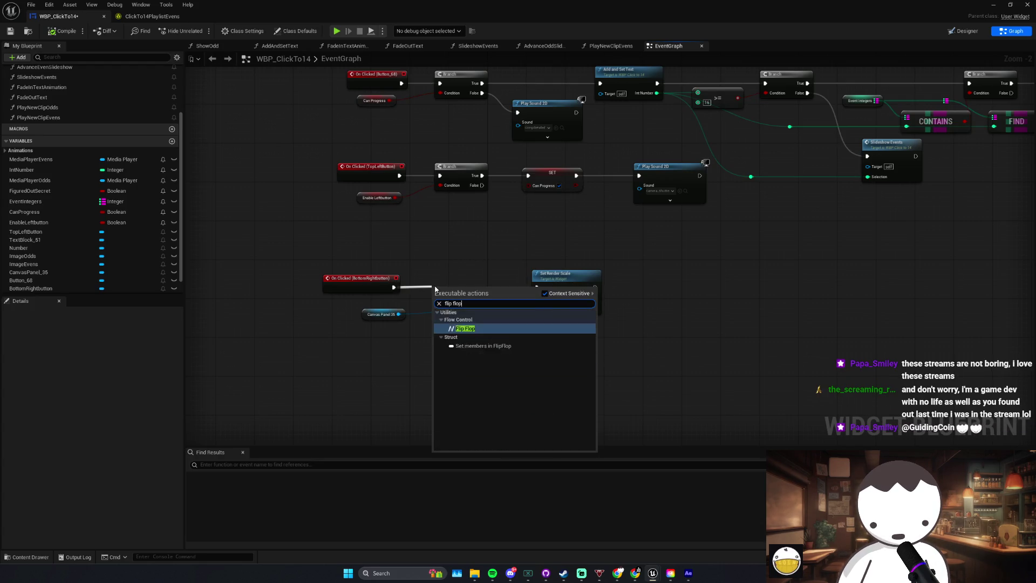
{"action": "key", "text": "Return"}
{"action": "left_click_drag", "start_coordinate": [567, 274], "coordinate": [547, 244]}
{"action": "mouse_move", "coordinate": [381, 314]}
{"action": "left_mouse_down"}
{"action": "mouse_move", "coordinate": [449, 260]}
{"action": "mouse_move", "coordinate": [518, 270]}
{"action": "left_mouse_up"}
Step: Duplicate Set Render Scale with Canvas Panel 35, wire it to Flip Flop B, and set scale 1.0, 1.0
{"action": "key", "text": "ctrl+c"}
{"action": "key", "text": "ctrl+v"}
{"action": "mouse_move", "coordinate": [594, 281]}
{"action": "left_mouse_down"}
{"action": "mouse_move", "coordinate": [551, 316]}
{"action": "mouse_move", "coordinate": [465, 297]}
{"action": "left_mouse_up"}
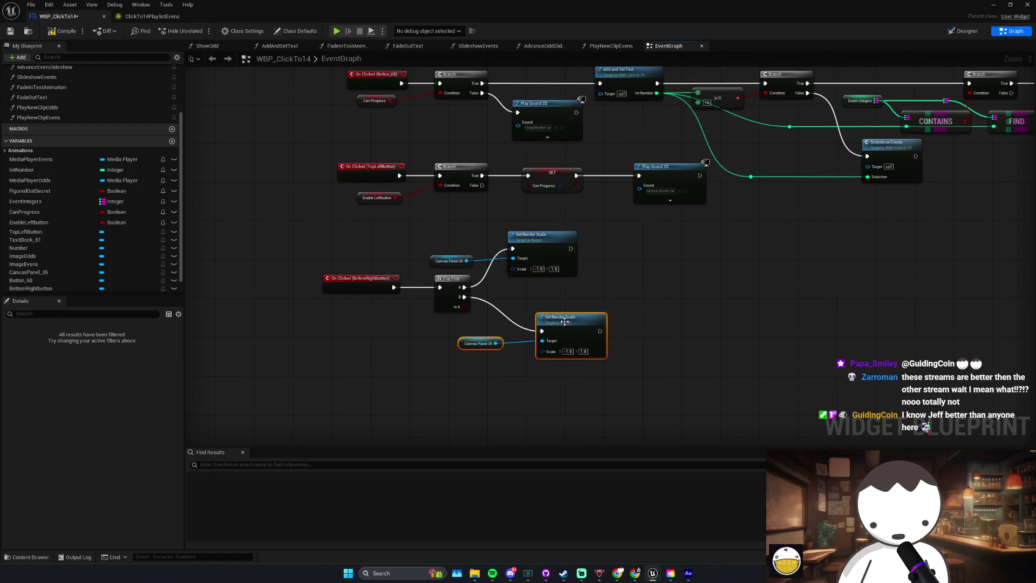
{"action": "left_click_drag", "start_coordinate": [567, 352], "coordinate": [542, 342]}
{"action": "type", "text": "10"}
{"action": "left_click", "coordinate": [547, 352]}
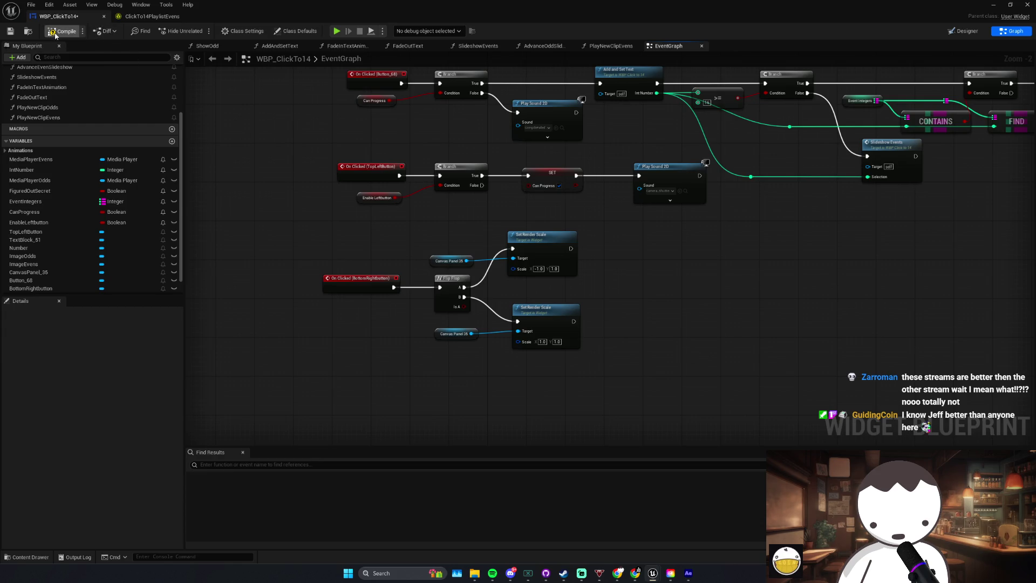
{"action": "key", "text": "alt+Tab"}
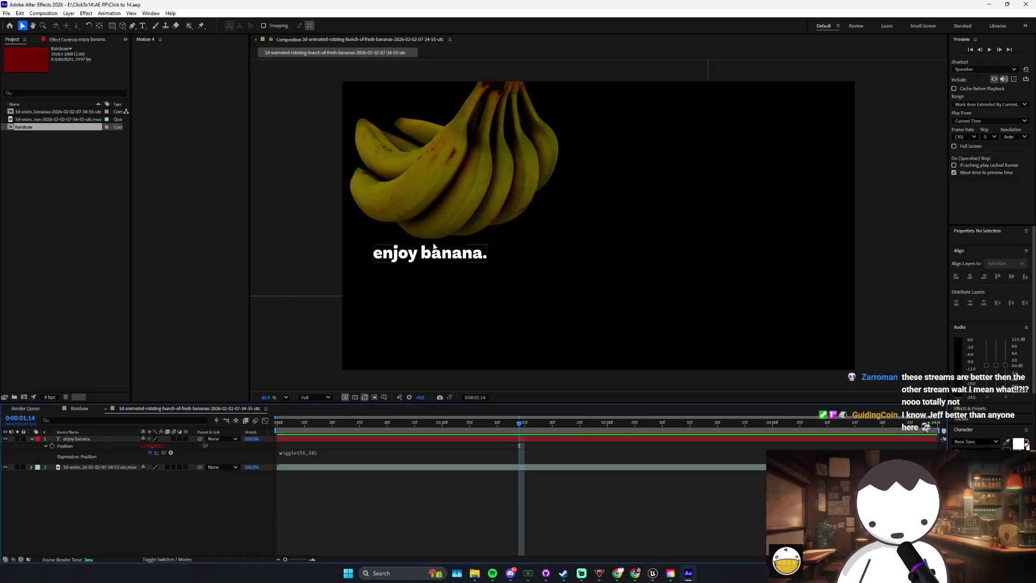
Step: Change the caption to 'BANANA MODE!', lower the bananas slightly, and preview from the start
{"action": "double_click", "coordinate": [413, 438]}
{"action": "type", "text": "BANANA MODE!"}
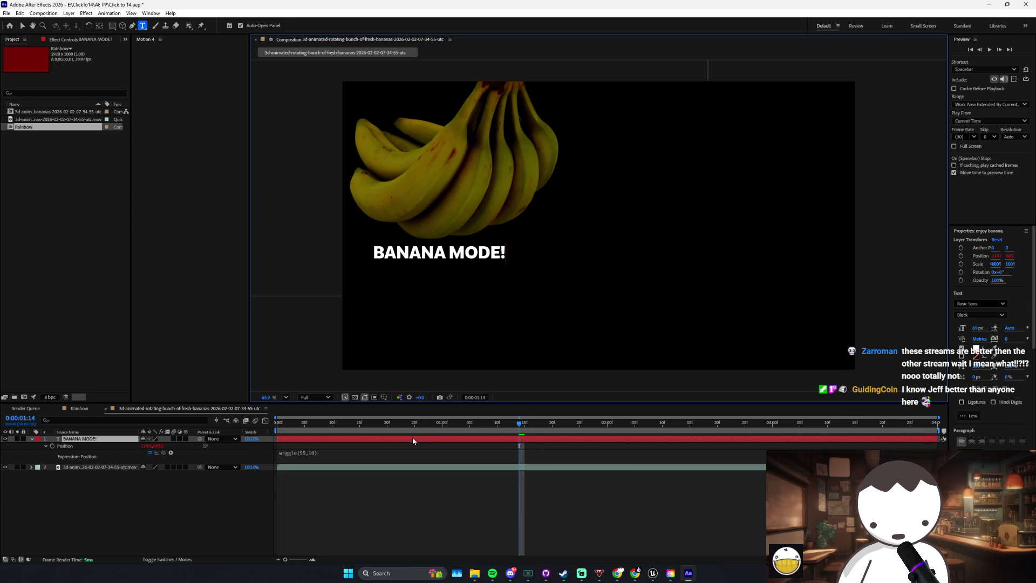
{"action": "key", "text": "Escape"}
{"action": "key", "text": "v"}
{"action": "left_click", "coordinate": [489, 213]}
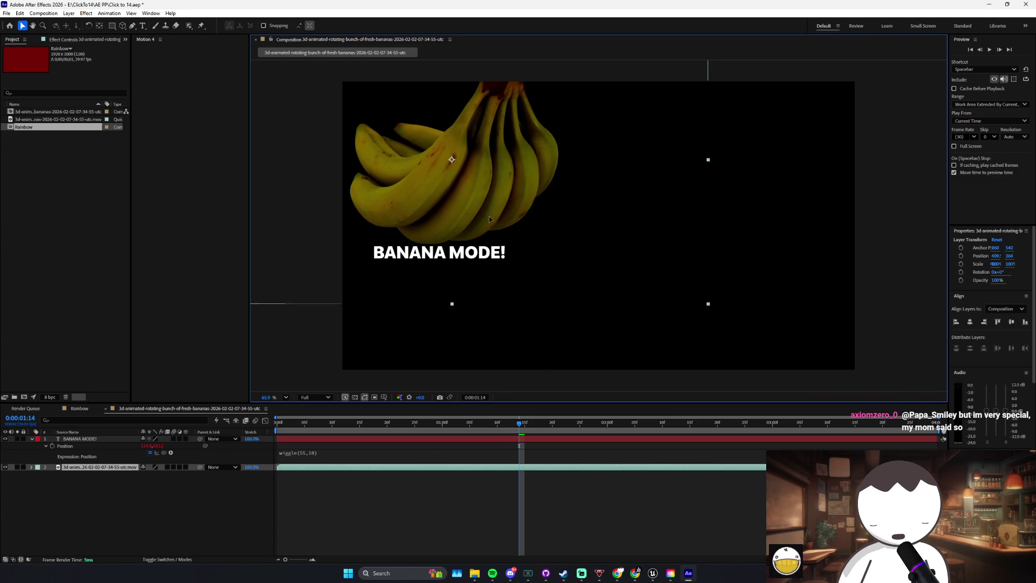
{"action": "left_click_drag", "start_coordinate": [490, 216], "coordinate": [492, 226]}
{"action": "key", "text": "Home"}
{"action": "key", "text": "space"}
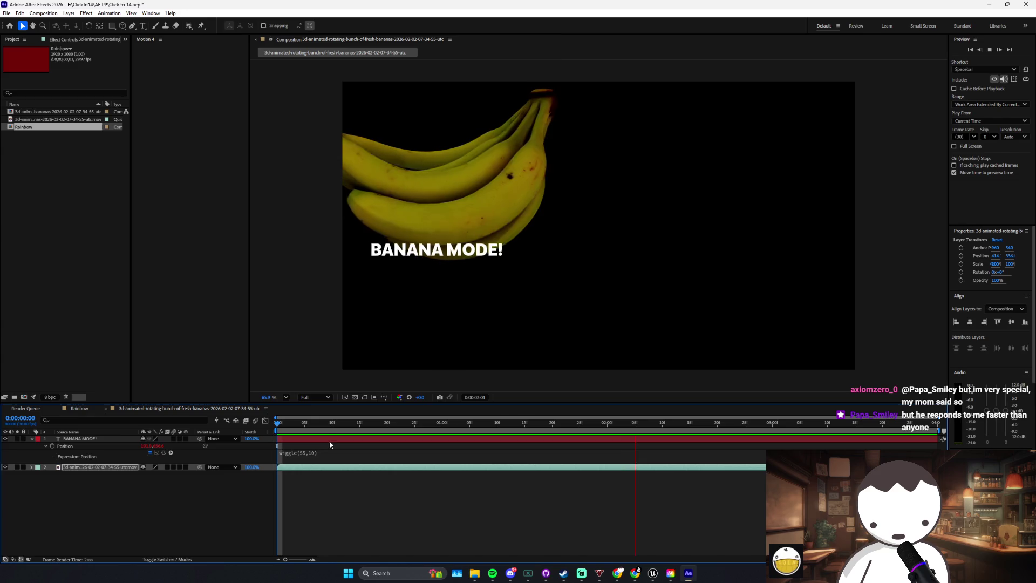
Step: Mirror the BANANA MODE! text with -100,100% scale and reposition it in the frame
{"action": "left_click", "coordinate": [371, 440]}
{"action": "key", "text": "s"}
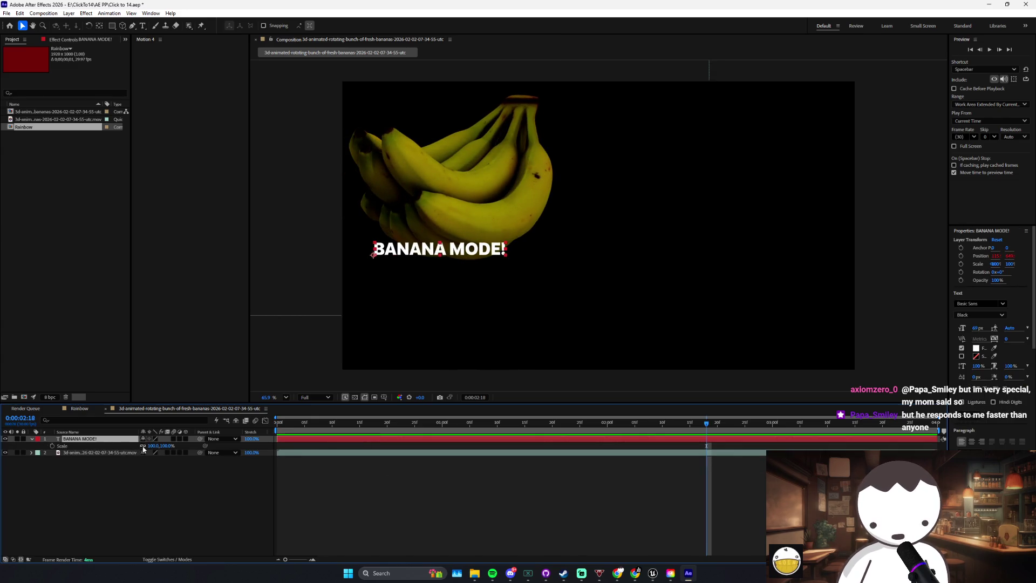
{"action": "type", "text": "-"}
{"action": "key", "text": "Return"}
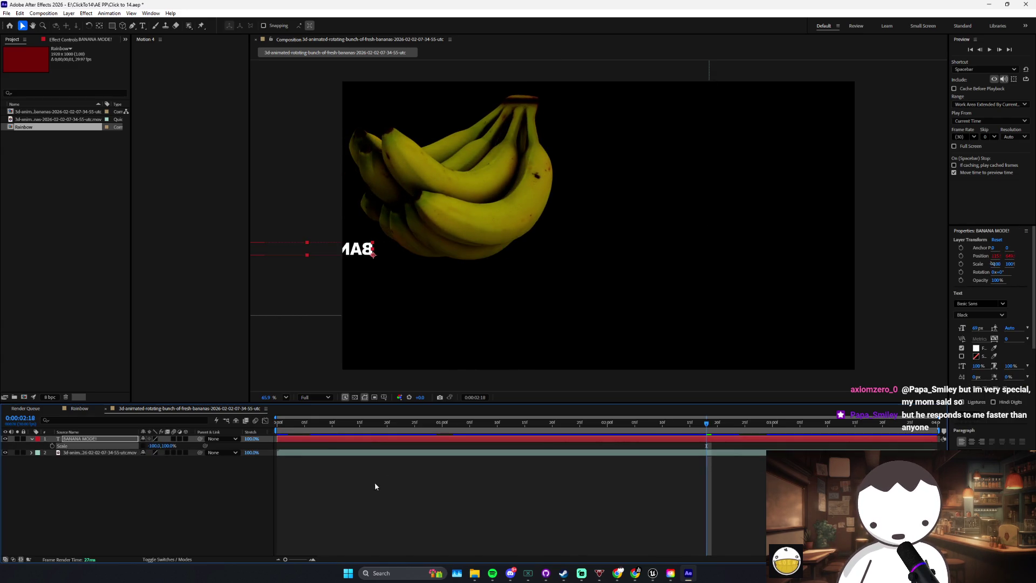
{"action": "left_click", "coordinate": [328, 320]}
{"action": "mouse_move", "coordinate": [322, 254]}
{"action": "left_mouse_down"}
{"action": "mouse_move", "coordinate": [482, 255]}
{"action": "mouse_move", "coordinate": [450, 258]}
{"action": "left_mouse_up"}
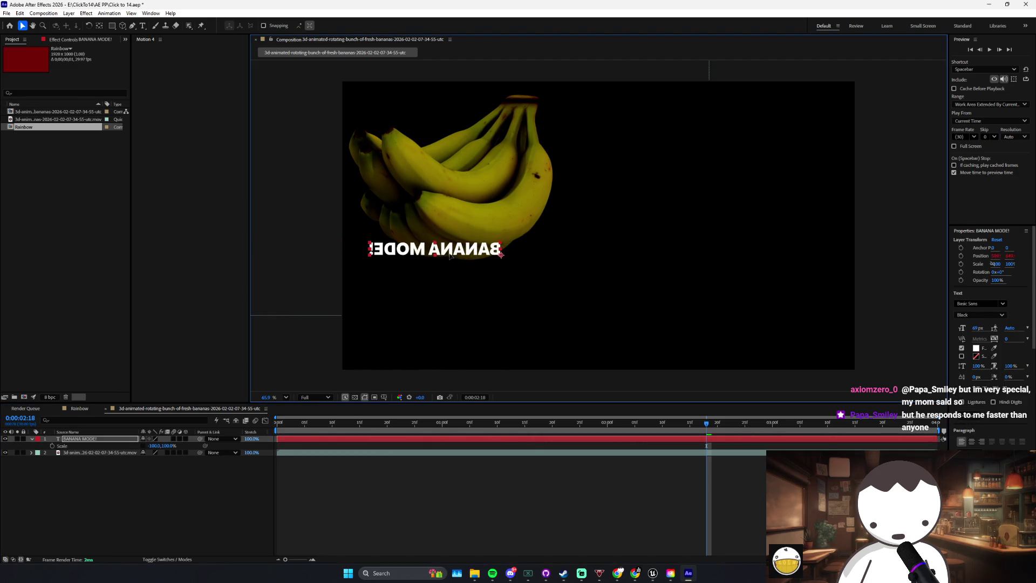
{"action": "key", "text": "shift+Right"}
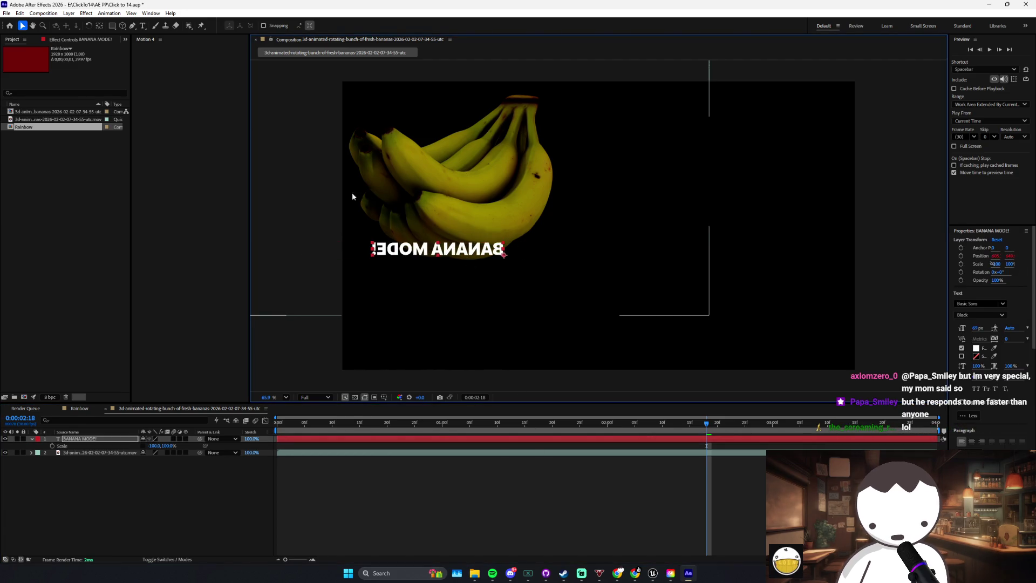
Step: Move the banana layer over to the upper right of the frame
{"action": "left_click_drag", "start_coordinate": [508, 204], "coordinate": [773, 192]}
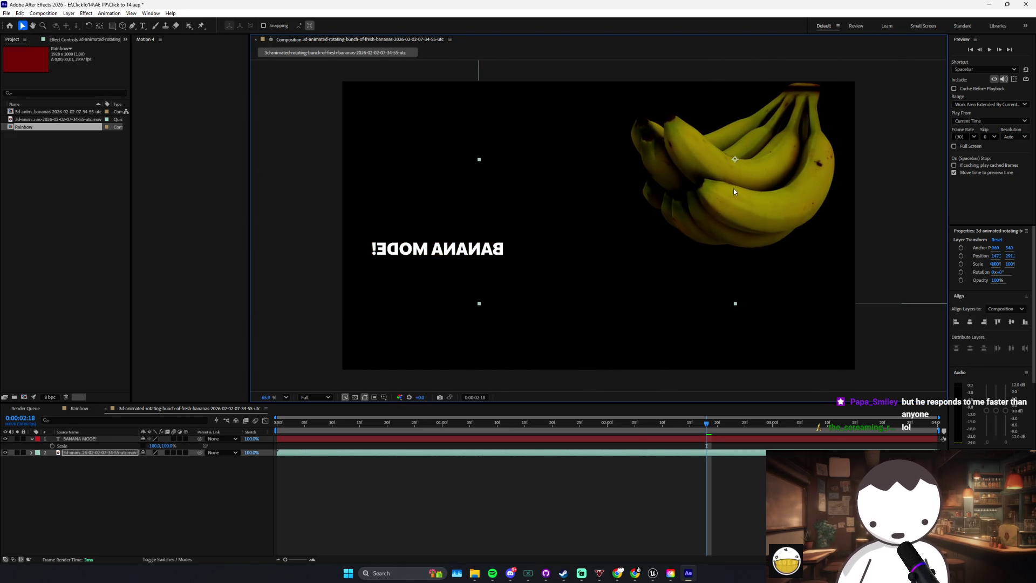
{"action": "mouse_move", "coordinate": [719, 195]}
{"action": "left_mouse_down"}
{"action": "mouse_move", "coordinate": [706, 196]}
{"action": "mouse_move", "coordinate": [718, 192]}
{"action": "left_mouse_up"}
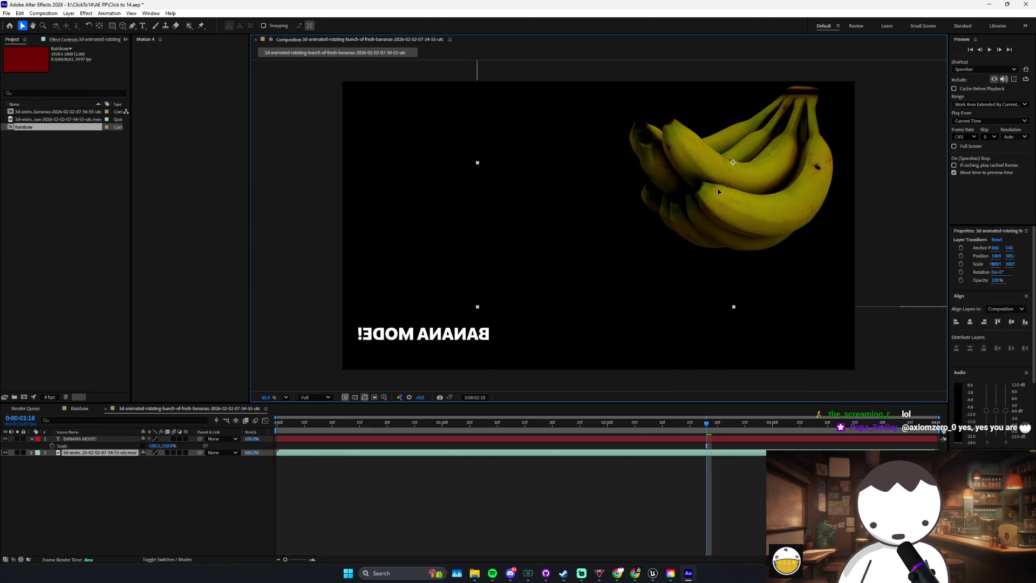
{"action": "left_click", "coordinate": [590, 494]}
{"action": "left_click", "coordinate": [7, 13]}
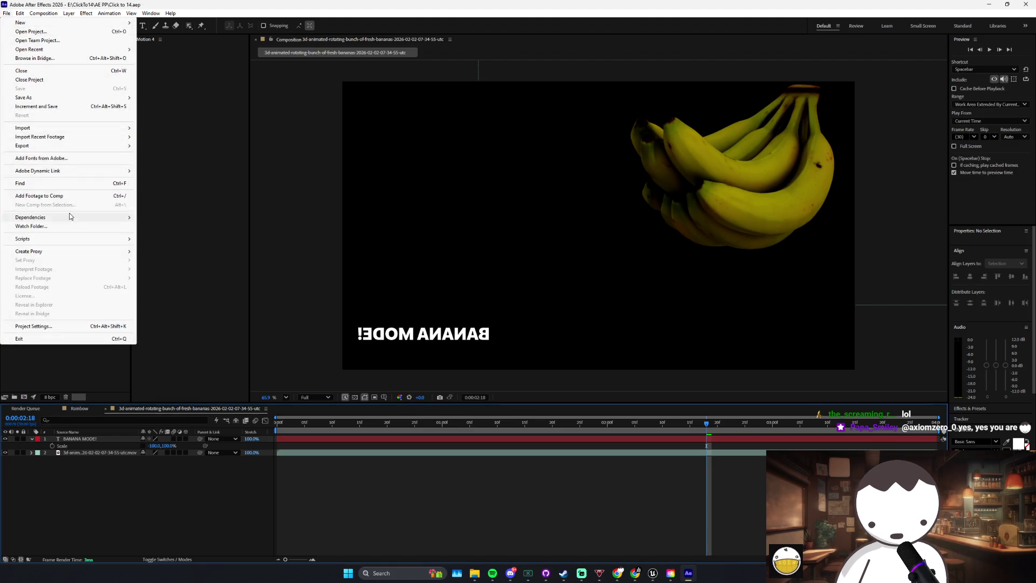
Step: Add the banana composition to the Adobe Media Encoder queue through File > Export
{"action": "mouse_move", "coordinate": [81, 145]}
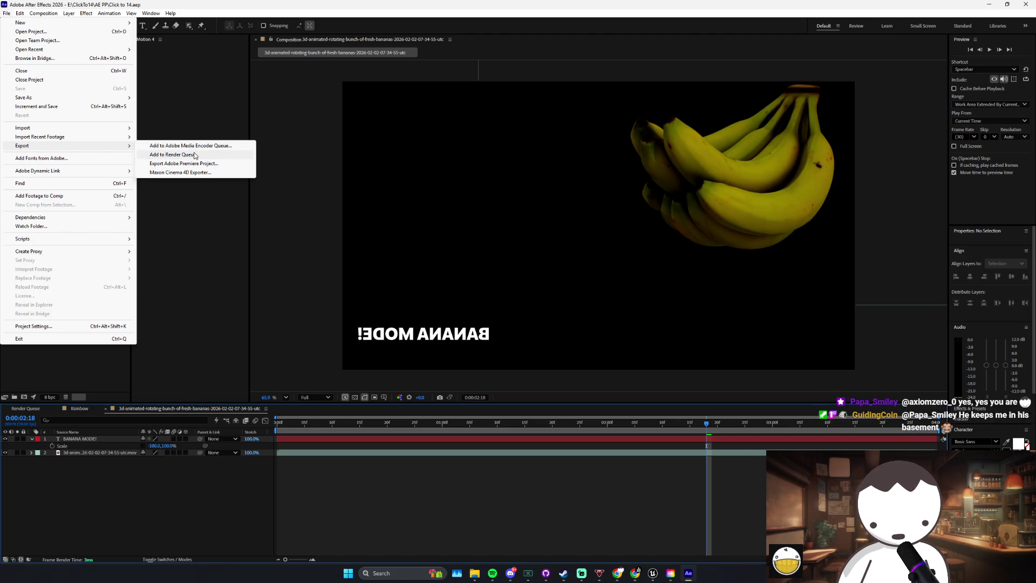
{"action": "left_click", "coordinate": [195, 156]}
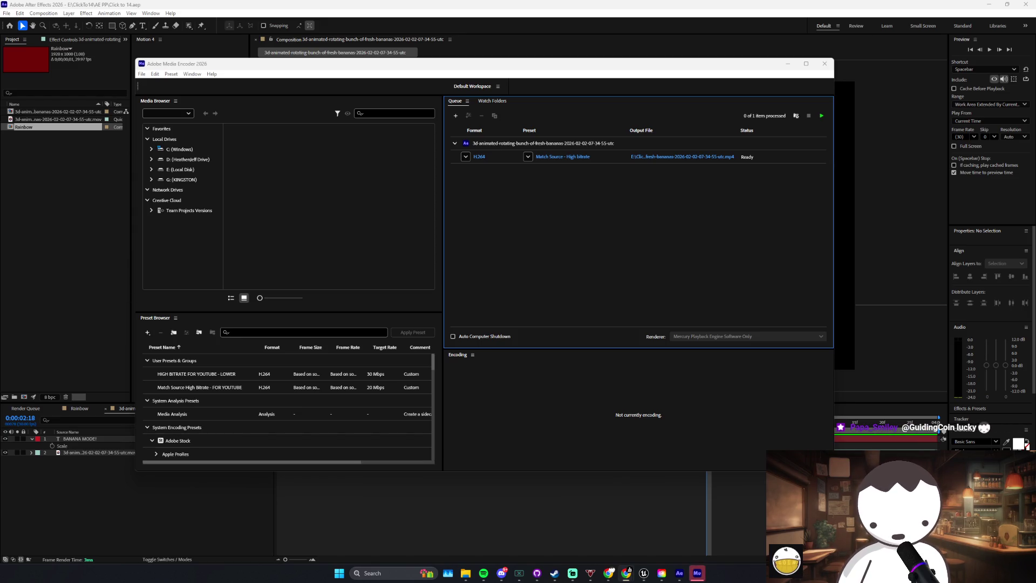
Step: Save the output into a new Finals folder in ClickTo14 and encode the H.264 MP4
{"action": "left_click", "coordinate": [656, 157]}
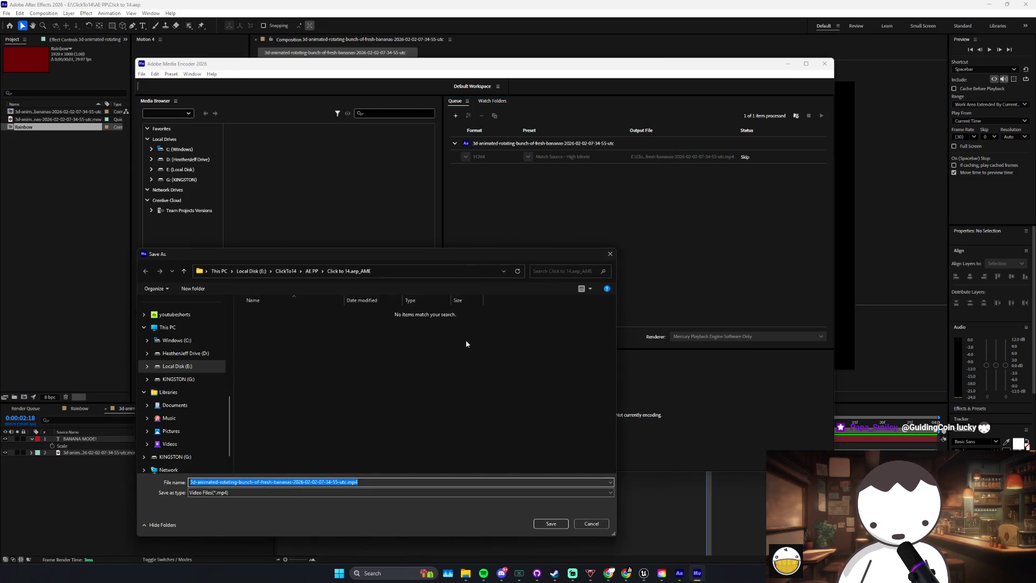
{"action": "left_click", "coordinate": [309, 272]}
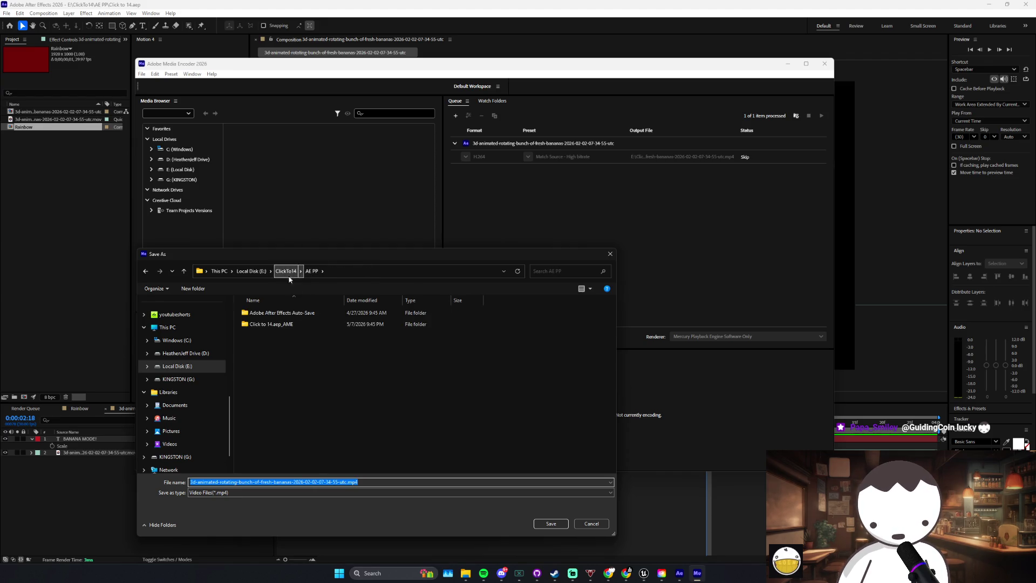
{"action": "right_click", "coordinate": [314, 359]}
{"action": "left_click", "coordinate": [419, 455]}
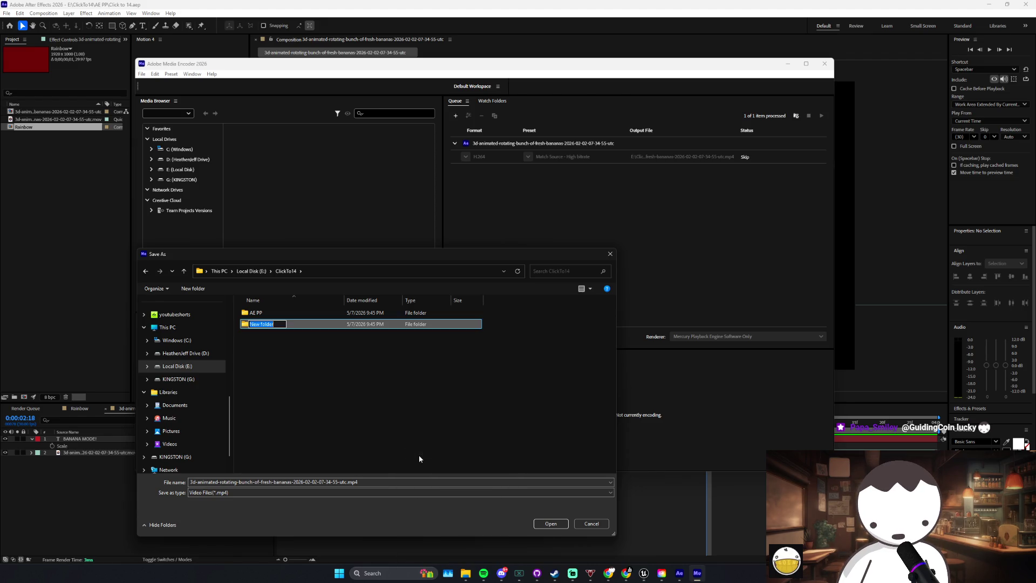
{"action": "type", "text": "Finals"}
{"action": "key", "text": "Return"}
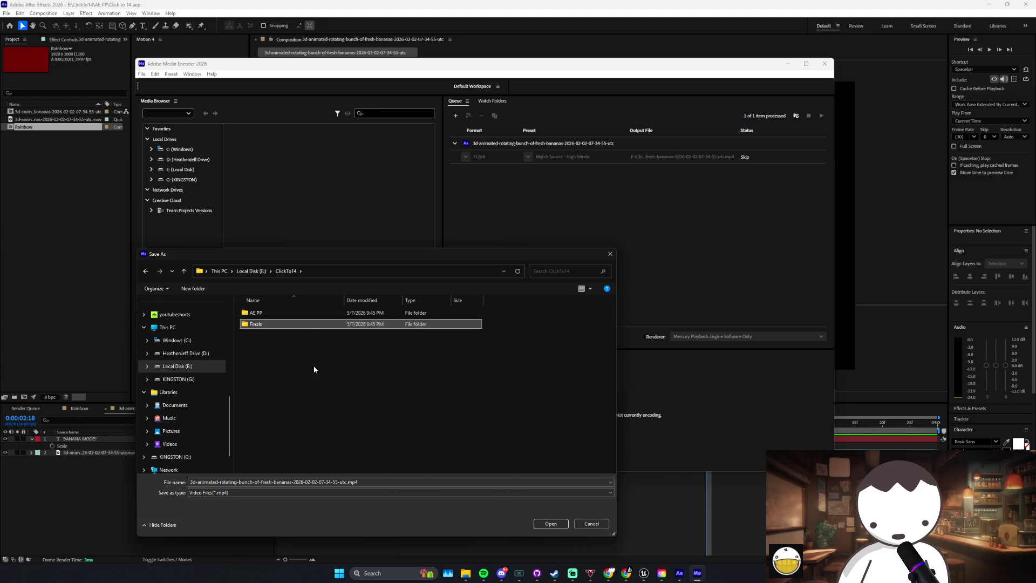
{"action": "double_click", "coordinate": [305, 324]}
{"action": "left_click", "coordinate": [551, 523]}
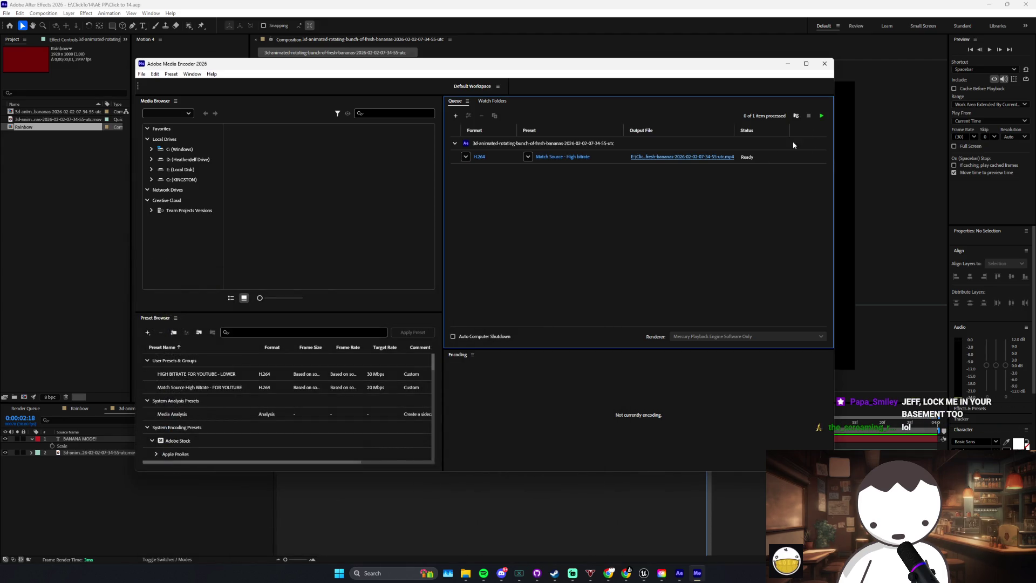
{"action": "left_click", "coordinate": [822, 114]}
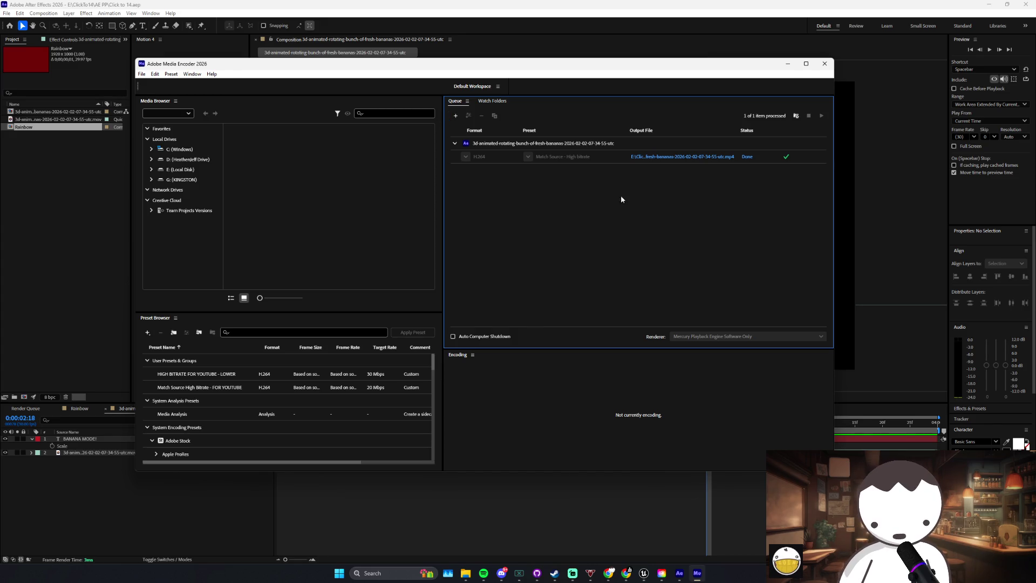
{"action": "left_click", "coordinate": [673, 160]}
Step: Place BananaMode.mp4 in ClickTo14\Content\Movies and return to the WBP_ClickTo14 blueprint
{"action": "left_click_drag", "start_coordinate": [391, 243], "coordinate": [298, 206]}
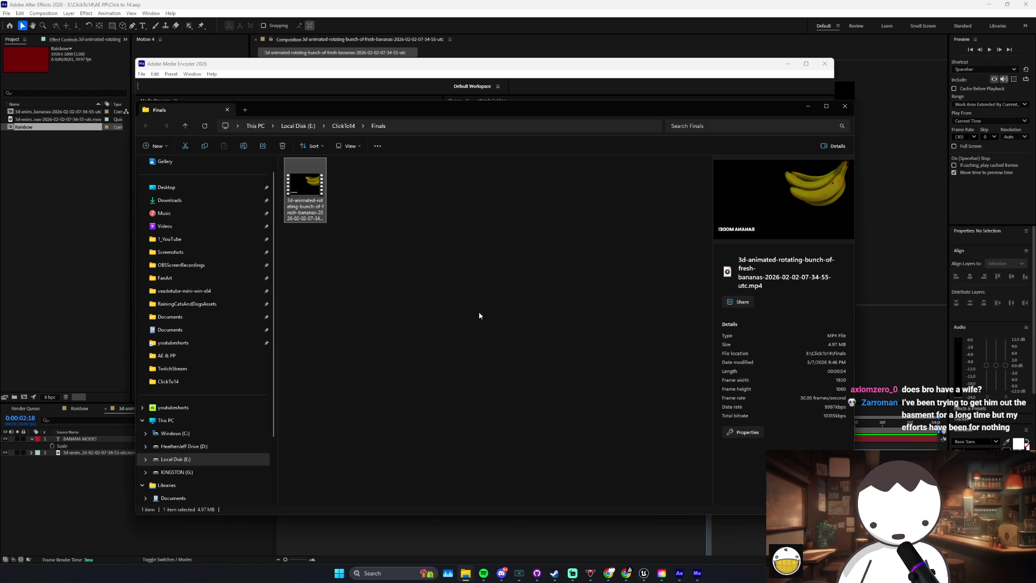
{"action": "left_click", "coordinate": [194, 381]}
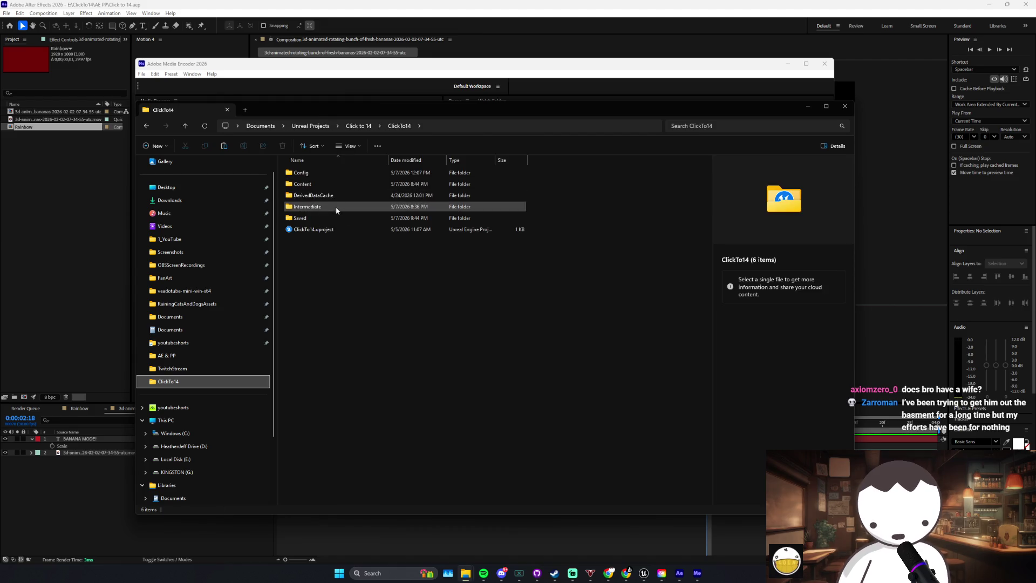
{"action": "double_click", "coordinate": [322, 184]}
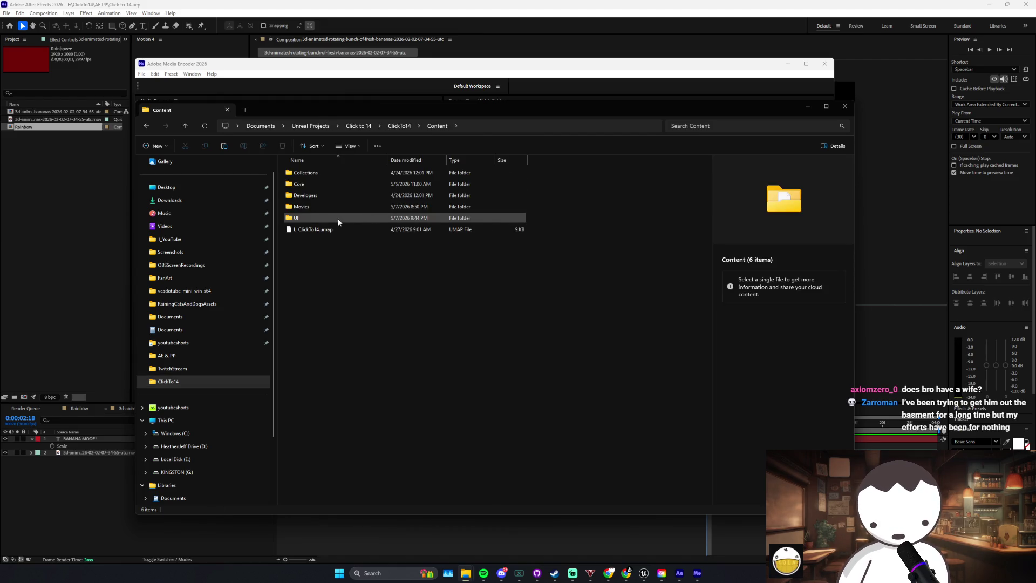
{"action": "double_click", "coordinate": [326, 207]}
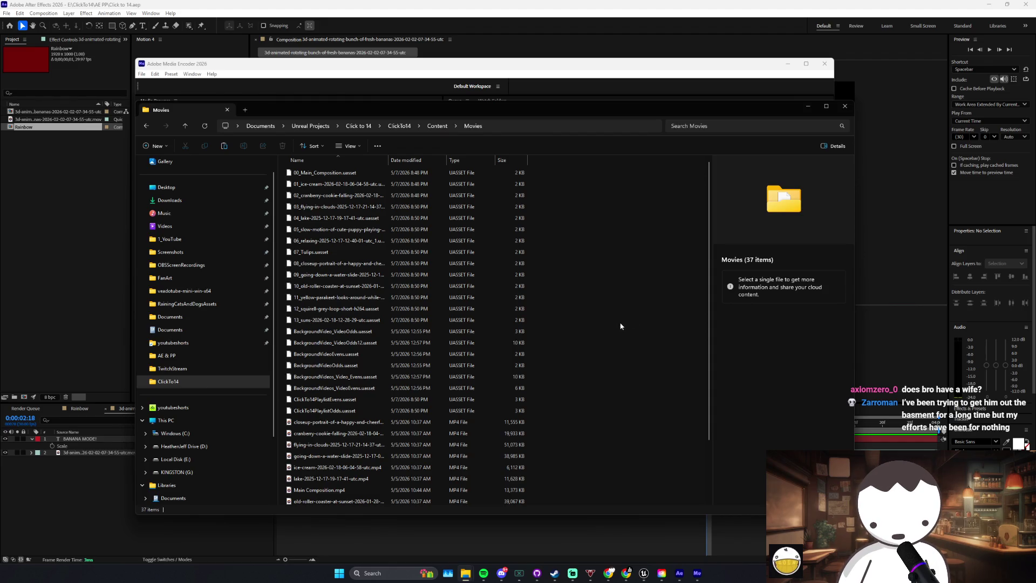
{"action": "mouse_move", "coordinate": [644, 574]}
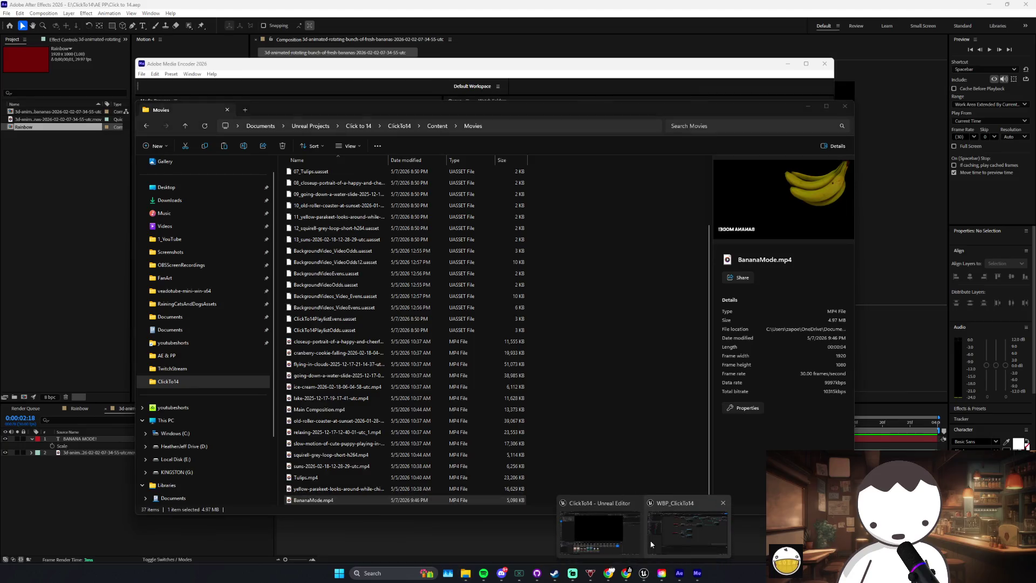
{"action": "left_click", "coordinate": [696, 531]}
{"action": "scroll", "coordinate": [617, 368], "scroll_direction": "down", "scroll_amount": 1}
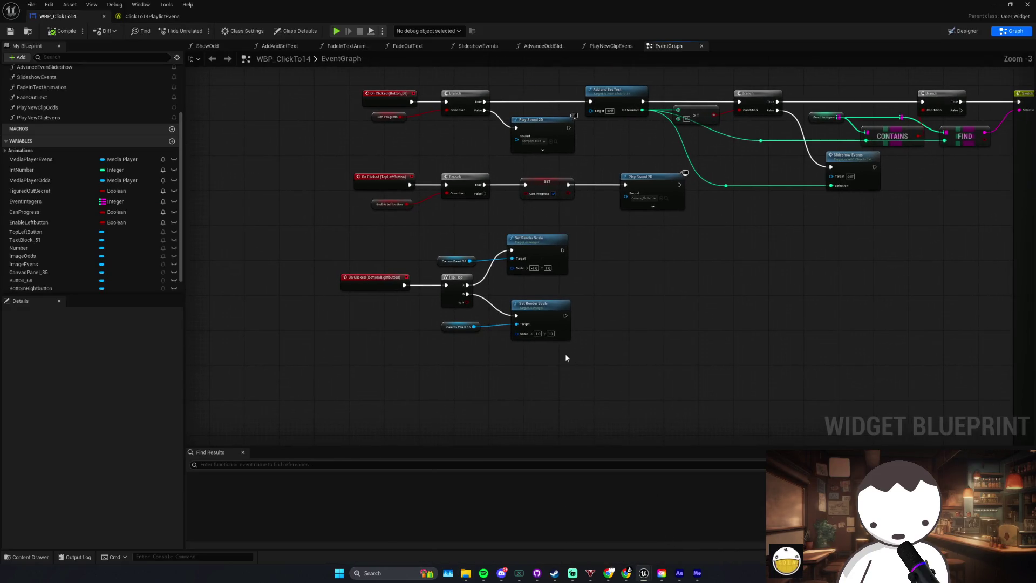
Step: Drag BananaMode.mp4 into the Content Browser's Movies folder, then maximize the blueprint editor
{"action": "left_click_drag", "start_coordinate": [388, 277], "coordinate": [318, 266]}
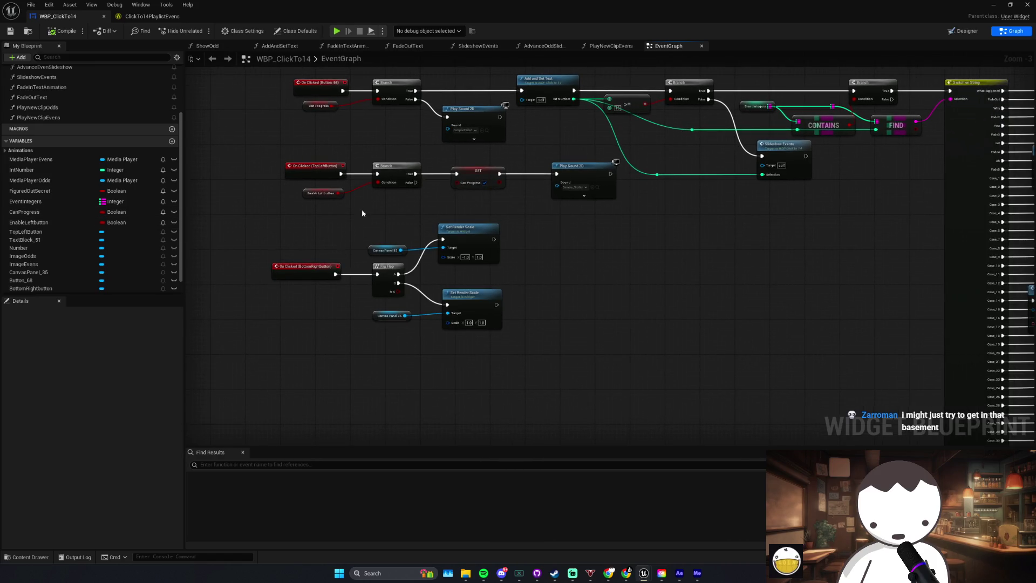
{"action": "key", "text": "super+Down"}
{"action": "mouse_move", "coordinate": [466, 573]}
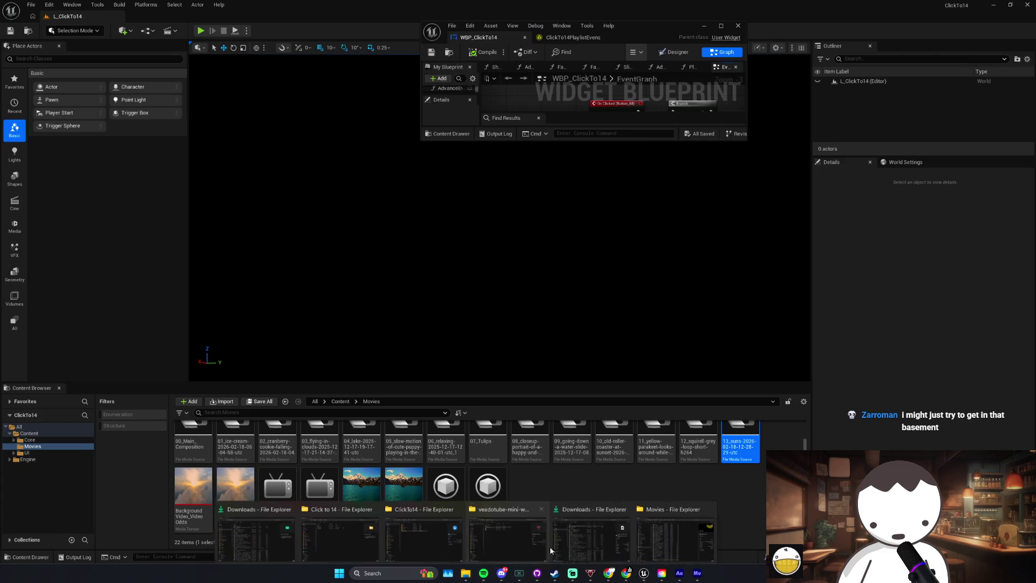
{"action": "left_click", "coordinate": [693, 533]}
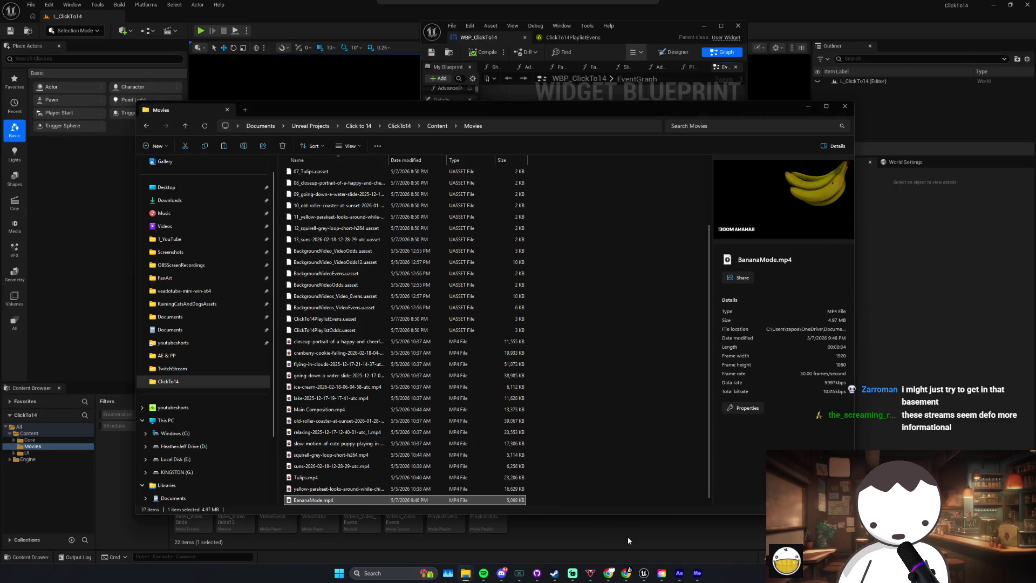
{"action": "left_click_drag", "start_coordinate": [532, 109], "coordinate": [446, 30]}
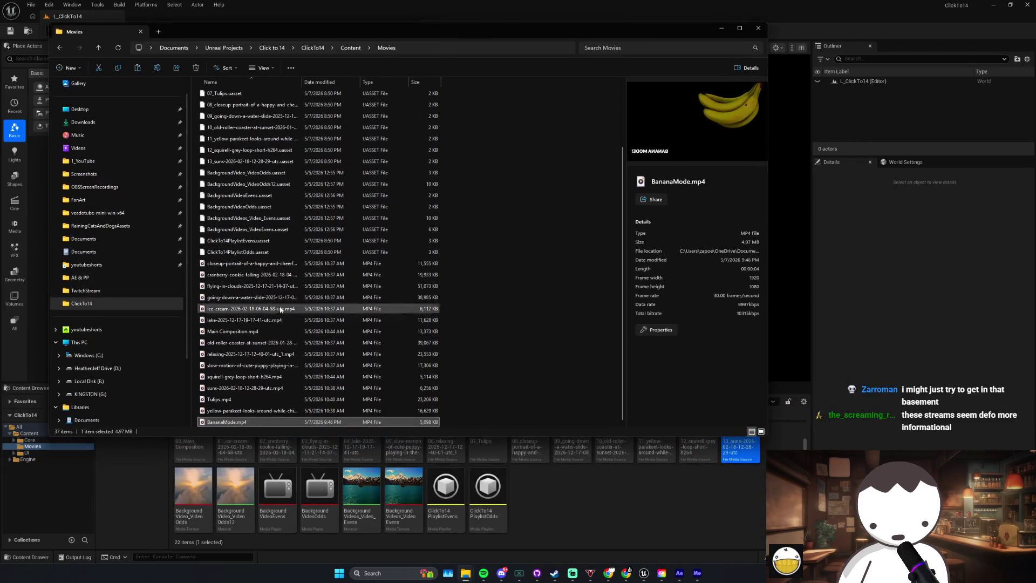
{"action": "left_click_drag", "start_coordinate": [232, 421], "coordinate": [613, 504]}
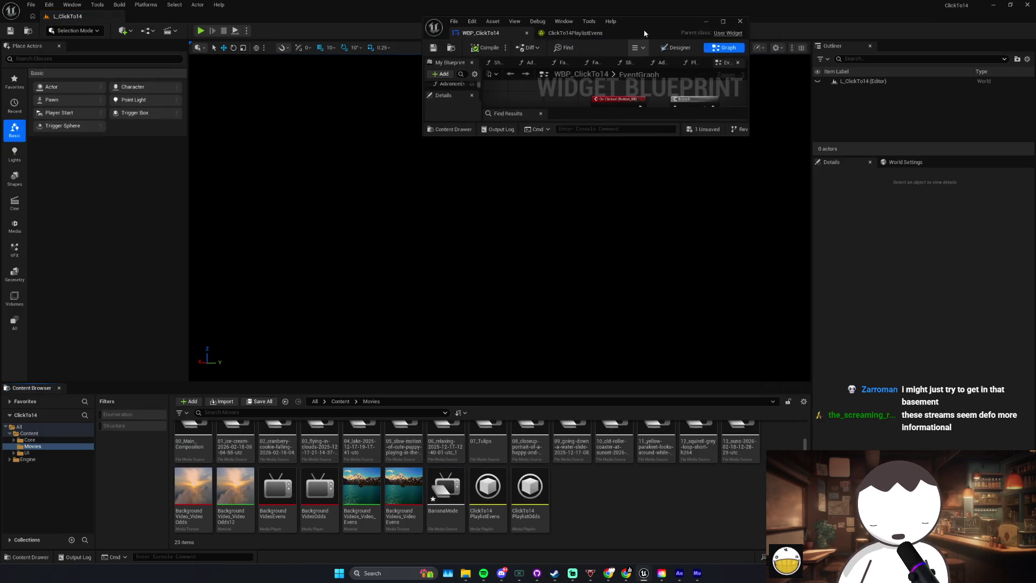
{"action": "double_click", "coordinate": [643, 34]}
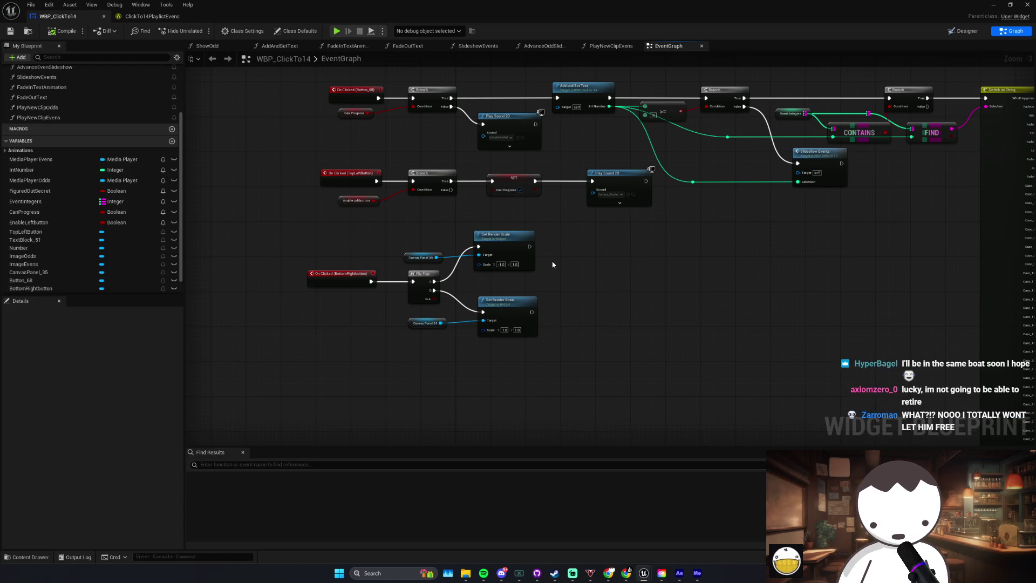
{"action": "left_click_drag", "start_coordinate": [416, 319], "coordinate": [529, 333]}
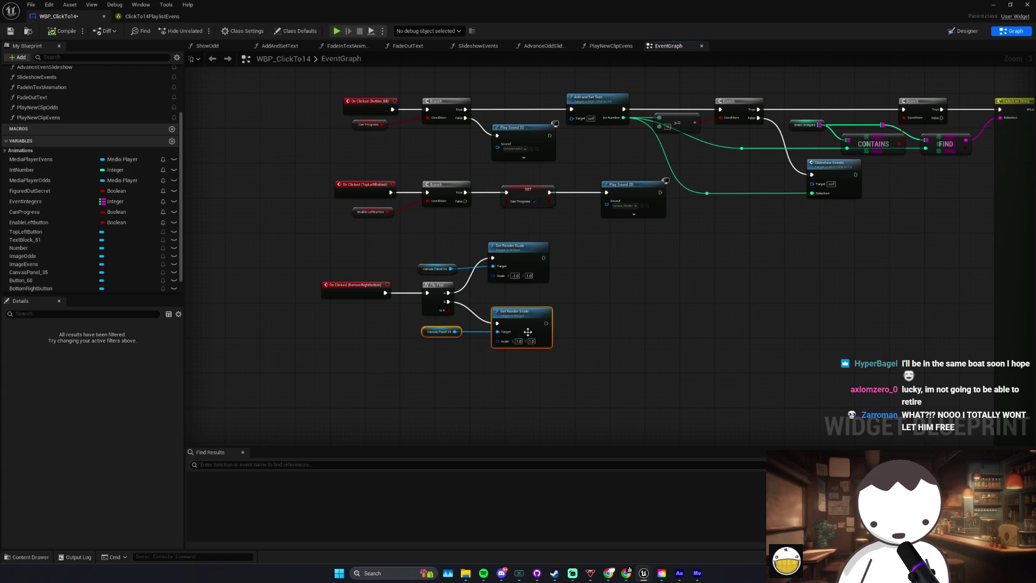
{"action": "left_click_drag", "start_coordinate": [437, 285], "coordinate": [438, 249]}
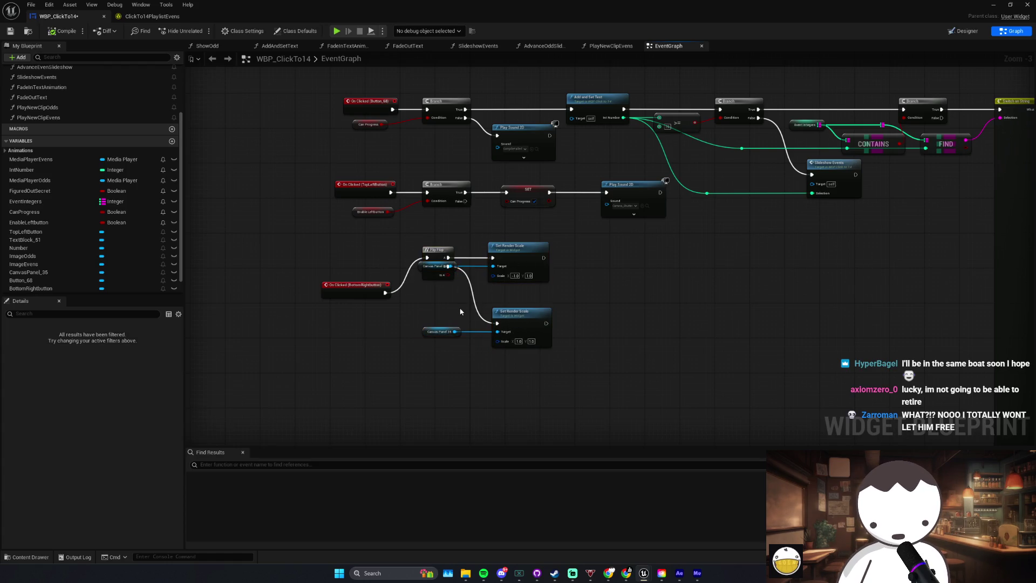
{"action": "key", "text": "ctrl+z"}
{"action": "left_click", "coordinate": [495, 312]}
{"action": "left_click_drag", "start_coordinate": [431, 349], "coordinate": [503, 323]}
{"action": "left_click", "coordinate": [594, 377]}
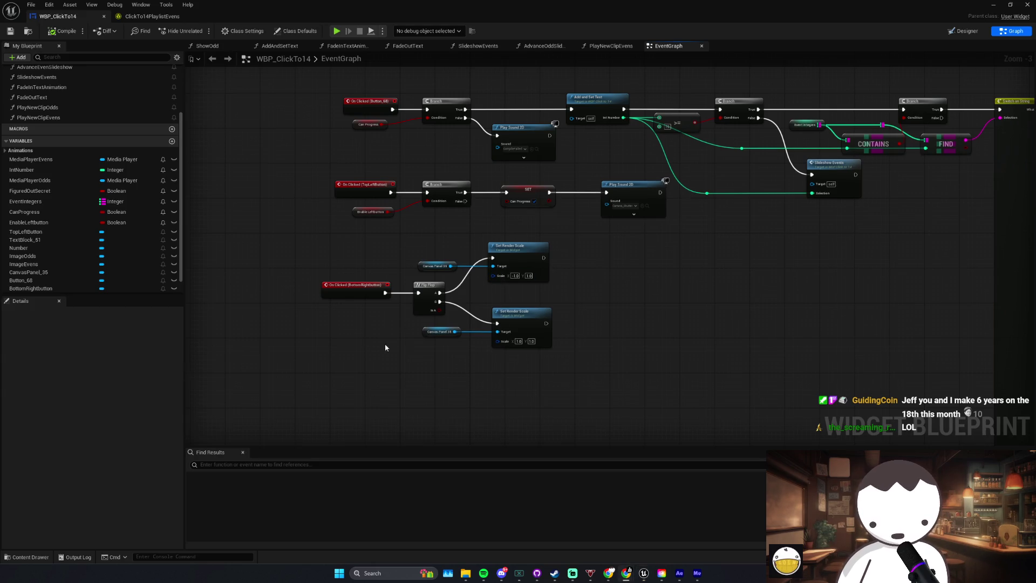
{"action": "left_click_drag", "start_coordinate": [319, 355], "coordinate": [289, 346]}
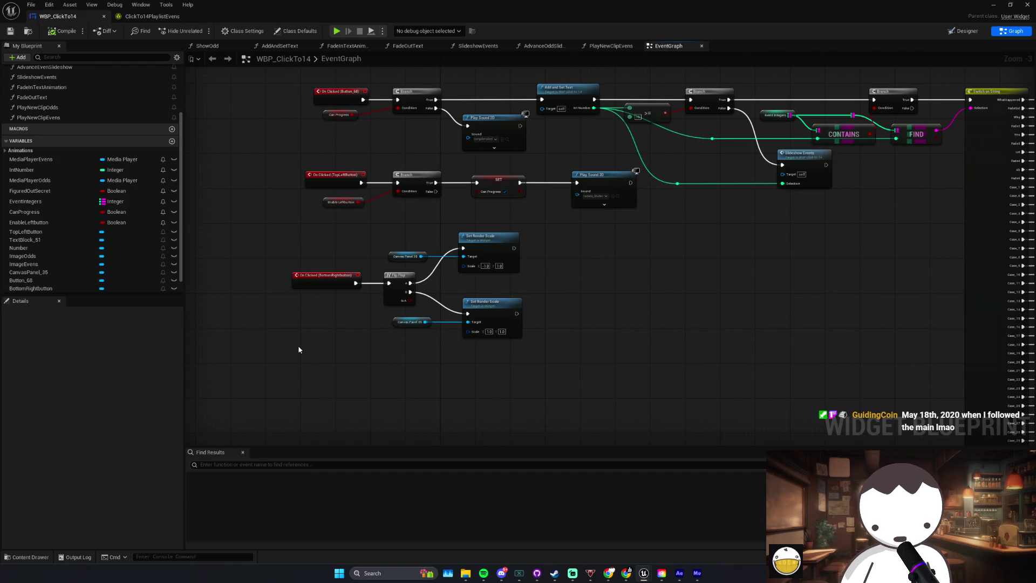
Step: Drag the lower Set Render Scale node and its Canvas Panel 35 getter further down
{"action": "mouse_move", "coordinate": [516, 334]}
{"action": "left_mouse_down"}
{"action": "mouse_move", "coordinate": [398, 361]}
{"action": "mouse_move", "coordinate": [464, 318]}
{"action": "mouse_move", "coordinate": [402, 348]}
{"action": "left_mouse_up"}
{"action": "left_click_drag", "start_coordinate": [360, 238], "coordinate": [571, 279]}
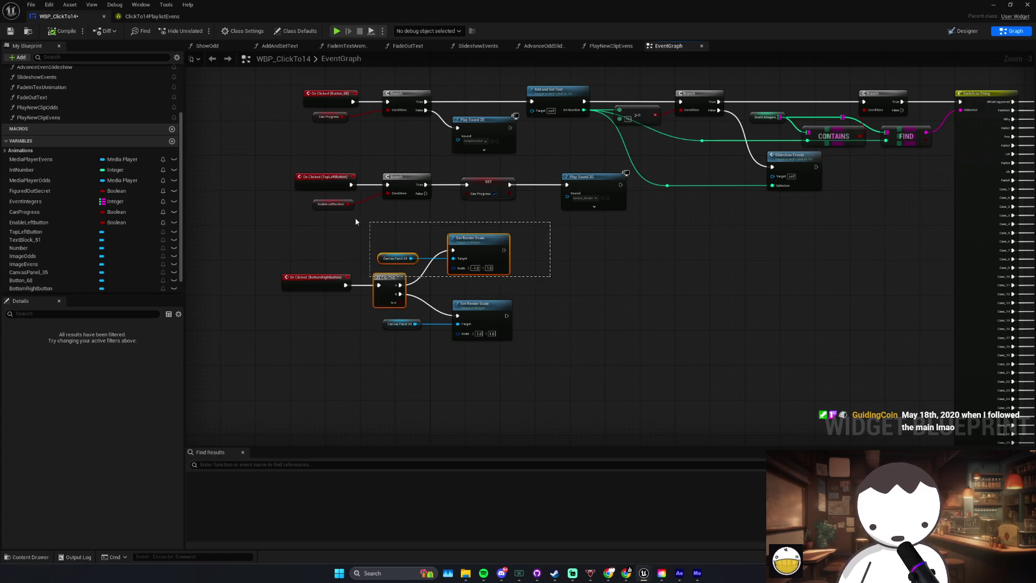
{"action": "mouse_move", "coordinate": [291, 234]}
{"action": "left_mouse_down"}
{"action": "mouse_move", "coordinate": [551, 296]}
{"action": "mouse_move", "coordinate": [354, 314]}
{"action": "left_mouse_up"}
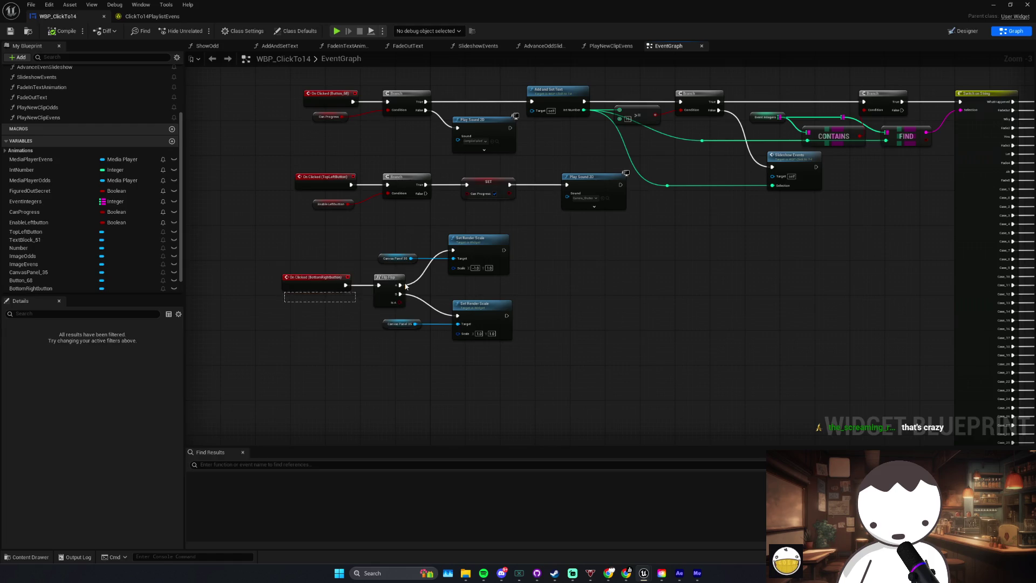
{"action": "left_click", "coordinate": [440, 296]}
{"action": "left_click_drag", "start_coordinate": [442, 340], "coordinate": [407, 337]}
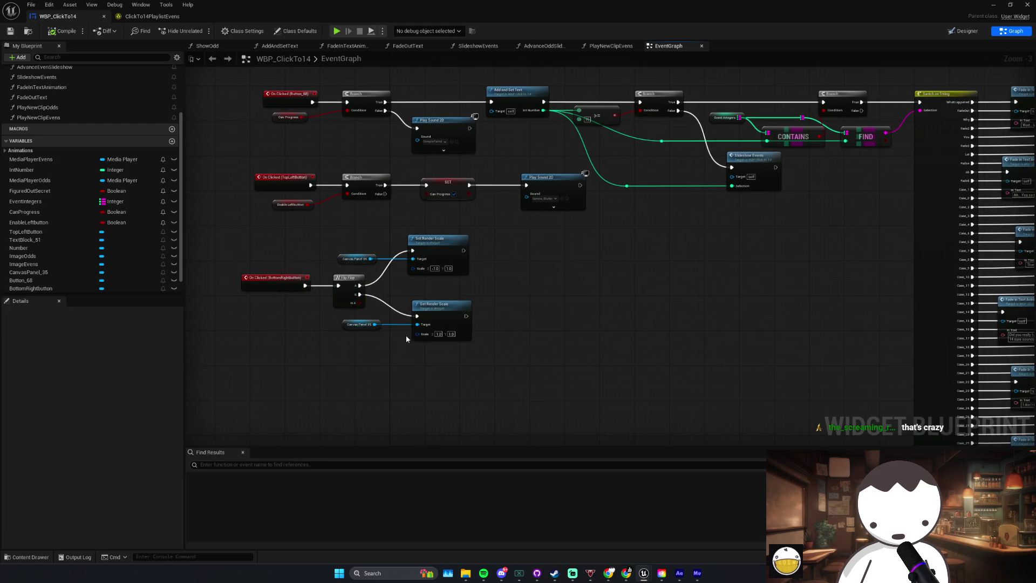
{"action": "mouse_move", "coordinate": [487, 316]}
{"action": "left_mouse_down"}
{"action": "mouse_move", "coordinate": [449, 332]}
{"action": "mouse_move", "coordinate": [446, 346]}
{"action": "left_mouse_up"}
{"action": "mouse_move", "coordinate": [368, 283]}
{"action": "left_mouse_down"}
{"action": "mouse_move", "coordinate": [453, 232]}
{"action": "mouse_move", "coordinate": [446, 240]}
{"action": "left_mouse_up"}
{"action": "scroll", "coordinate": [492, 278], "scroll_direction": "up", "scroll_amount": 1}
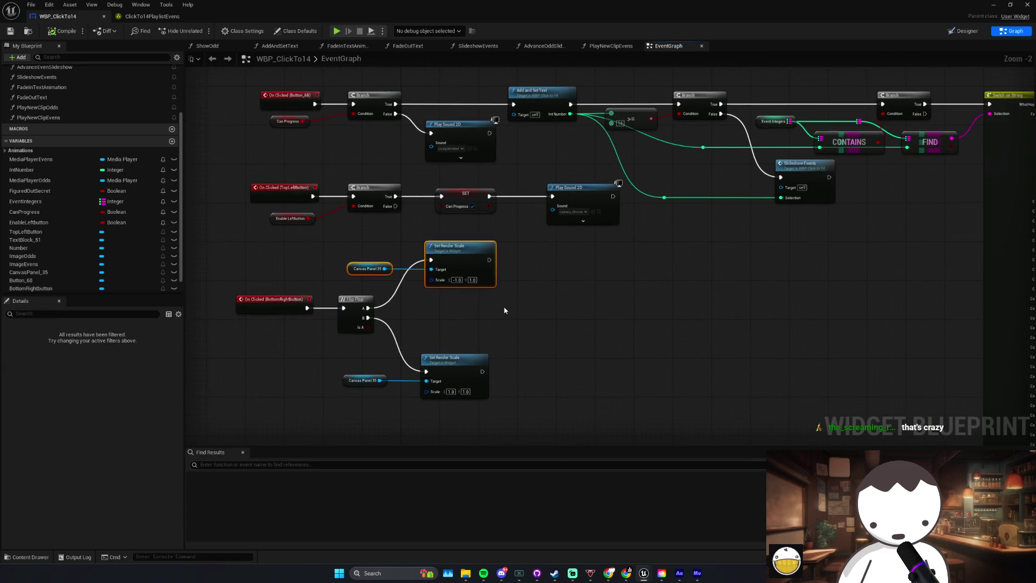
{"action": "left_click_drag", "start_coordinate": [517, 258], "coordinate": [397, 282]}
{"action": "left_click", "coordinate": [422, 299]}
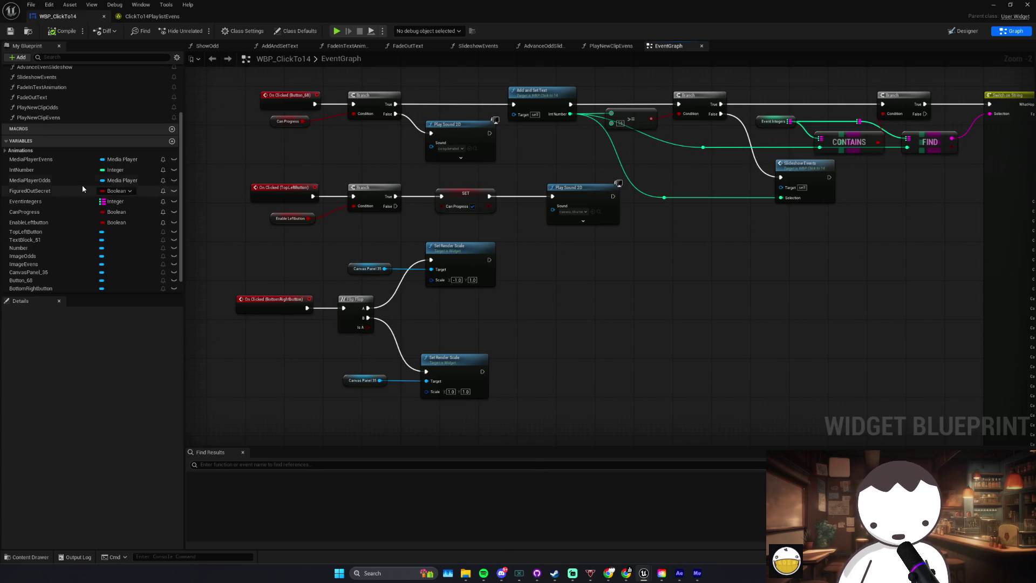
{"action": "left_click", "coordinate": [47, 161]}
Step: Add an Open Source node on Media Player Evens with BananaMode as the media source
{"action": "mouse_move", "coordinate": [65, 160]}
{"action": "left_mouse_down"}
{"action": "mouse_move", "coordinate": [503, 326]}
{"action": "mouse_move", "coordinate": [560, 266]}
{"action": "left_mouse_up"}
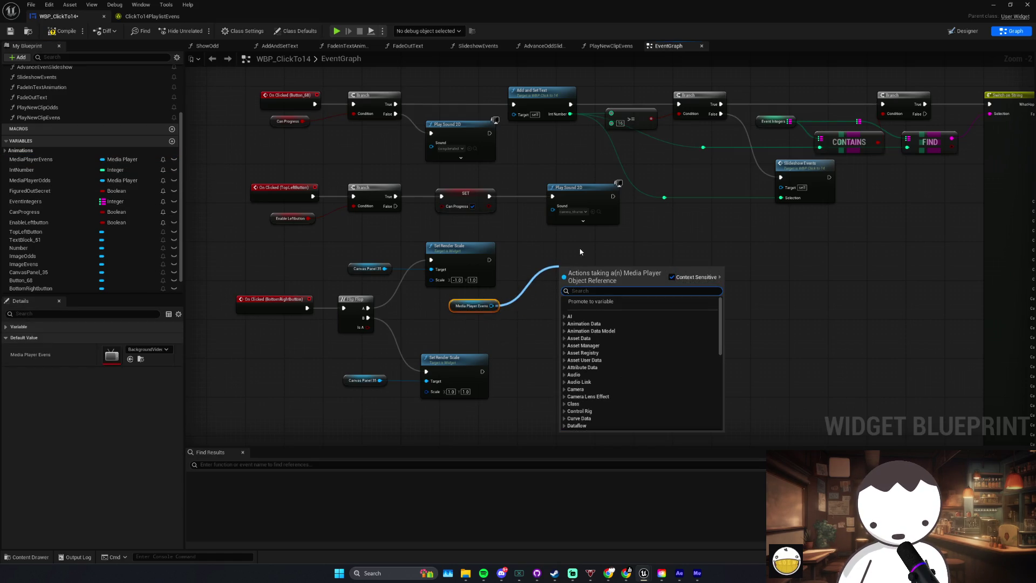
{"action": "type", "text": "open source"}
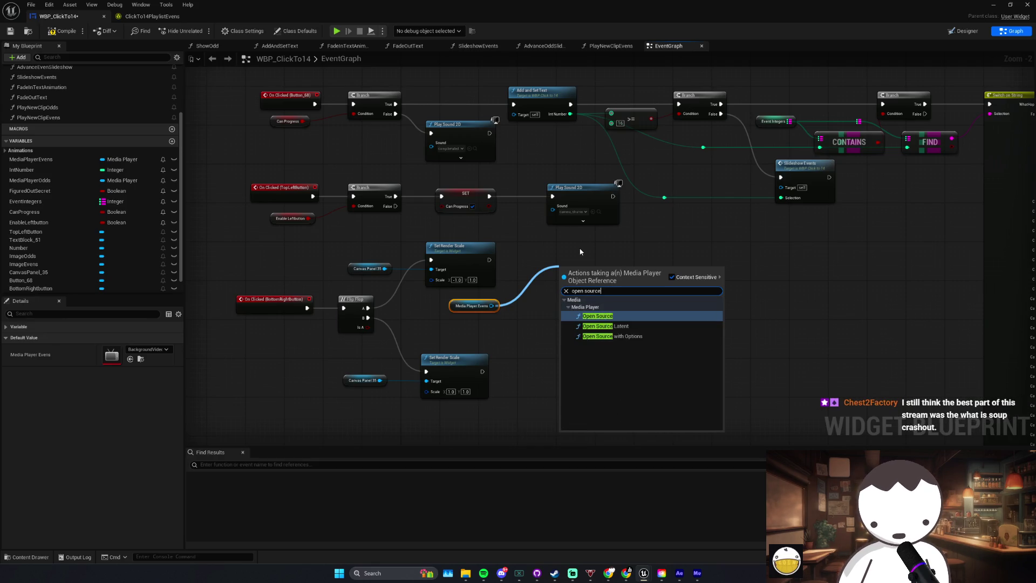
{"action": "key", "text": "Return"}
{"action": "left_click_drag", "start_coordinate": [583, 272], "coordinate": [573, 248]}
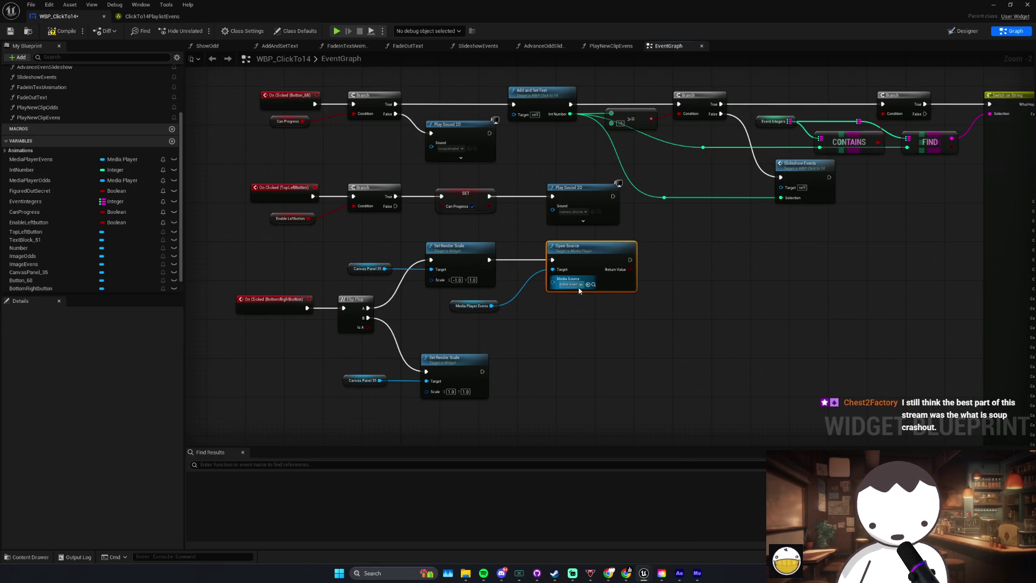
{"action": "left_click", "coordinate": [571, 284]}
{"action": "type", "text": "ba"}
{"action": "left_click", "coordinate": [615, 337]}
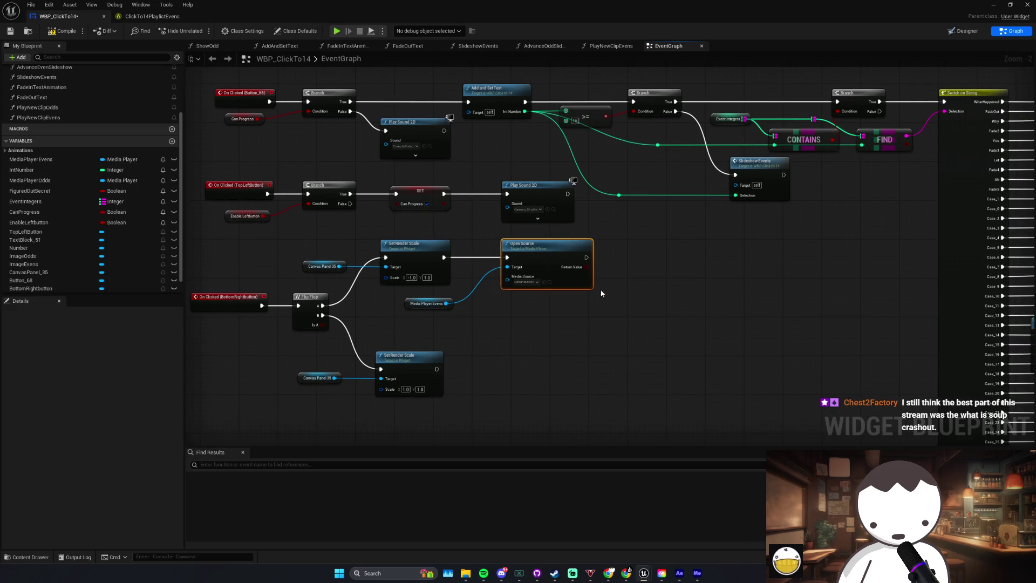
{"action": "left_click", "coordinate": [616, 268]}
Step: Add a Set Visibility node targeting Image Evens that runs after Open Source
{"action": "left_click_drag", "start_coordinate": [515, 283], "coordinate": [479, 280]}
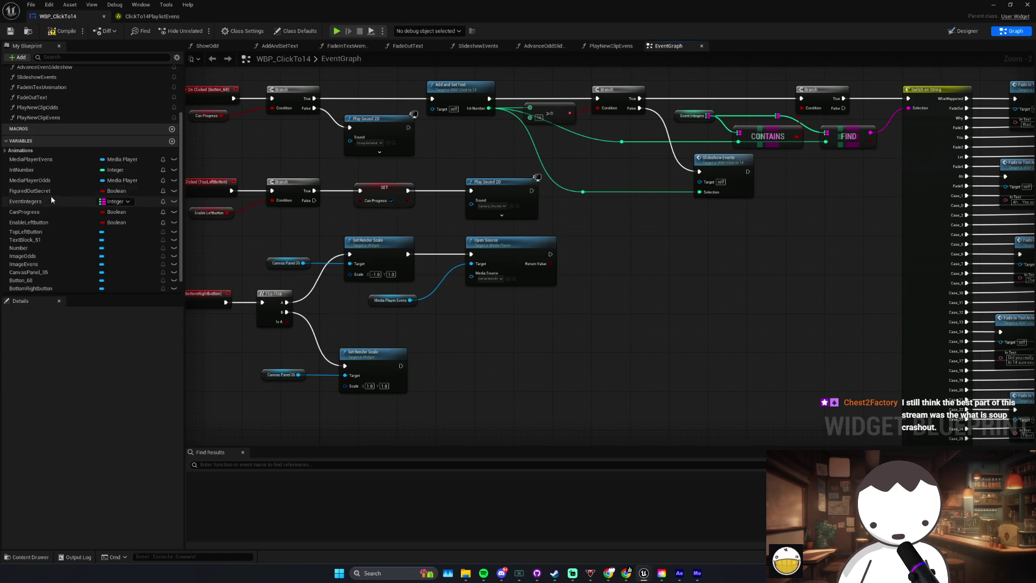
{"action": "left_click", "coordinate": [37, 264]}
{"action": "mouse_move", "coordinate": [38, 264]}
{"action": "left_mouse_down"}
{"action": "mouse_move", "coordinate": [449, 309]}
{"action": "mouse_move", "coordinate": [583, 301]}
{"action": "mouse_move", "coordinate": [571, 292]}
{"action": "left_mouse_up"}
{"action": "type", "text": "set v"}
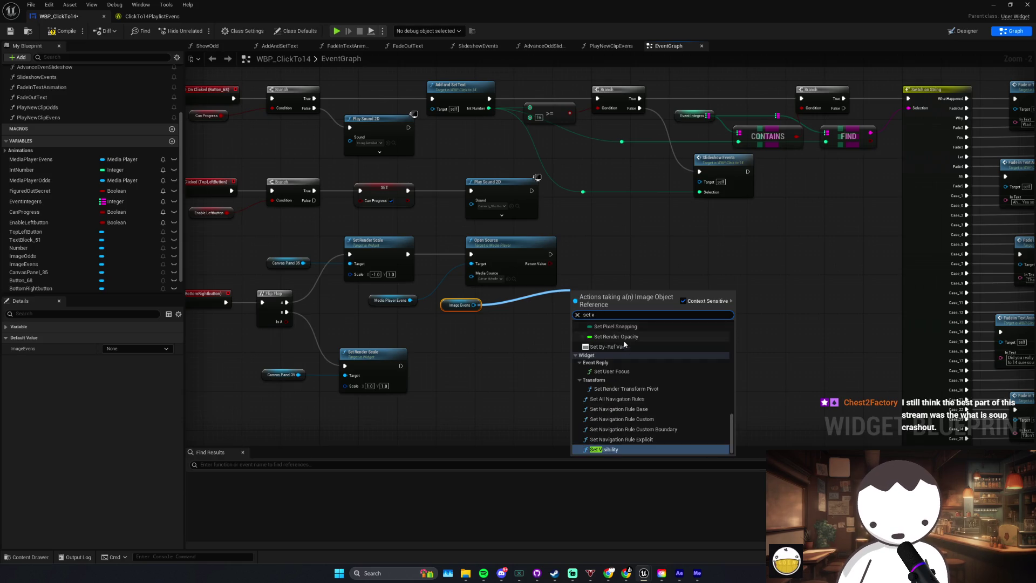
{"action": "key", "text": "Return"}
{"action": "left_click_drag", "start_coordinate": [616, 269], "coordinate": [551, 255]}
{"action": "mouse_move", "coordinate": [648, 255]}
{"action": "left_mouse_down"}
{"action": "mouse_move", "coordinate": [648, 240]}
{"action": "mouse_move", "coordinate": [619, 241]}
{"action": "left_mouse_up"}
{"action": "left_click", "coordinate": [497, 297]}
{"action": "left_click_drag", "start_coordinate": [528, 241], "coordinate": [509, 243]}
{"action": "left_click_drag", "start_coordinate": [444, 305], "coordinate": [464, 306]}
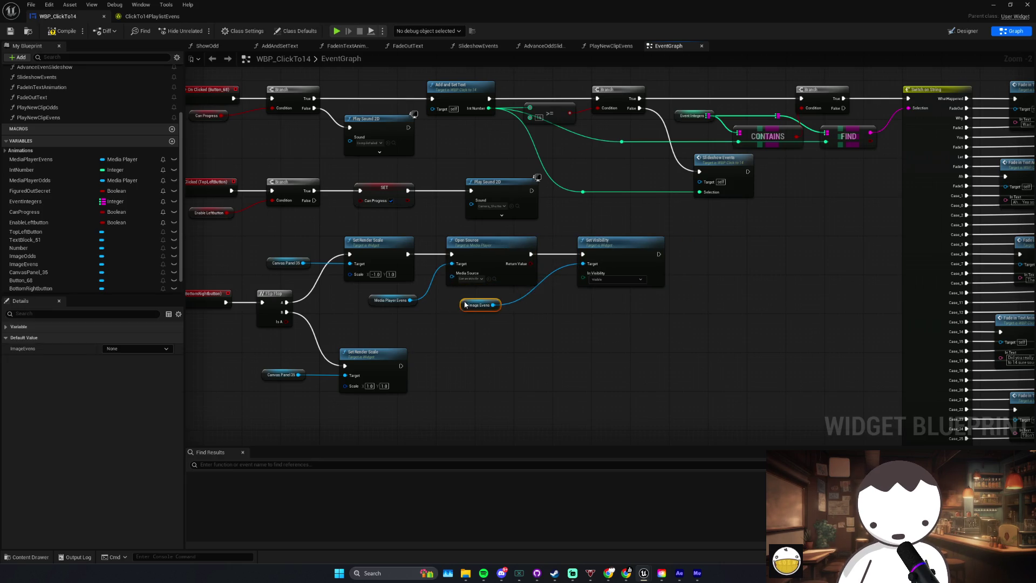
{"action": "left_click", "coordinate": [534, 314]}
Step: Add Rewind and Play nodes on Media Player Evens, making room before Set Visibility
{"action": "left_click", "coordinate": [328, 302]}
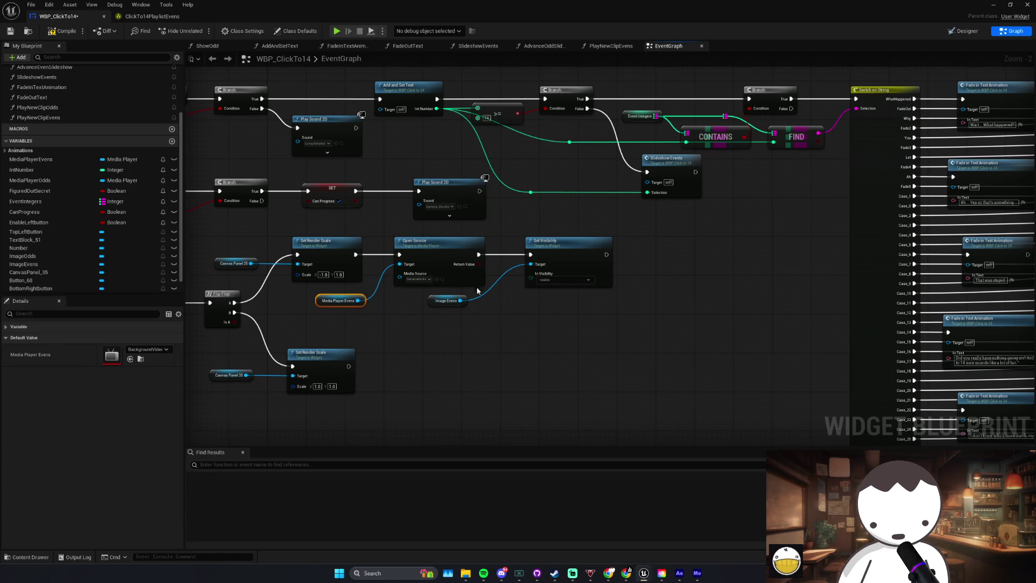
{"action": "left_click", "coordinate": [562, 261]}
{"action": "left_click", "coordinate": [447, 300], "text": "ctrl"}
{"action": "left_click_drag", "start_coordinate": [572, 261], "coordinate": [767, 260]}
{"action": "mouse_move", "coordinate": [358, 300]}
{"action": "left_mouse_down"}
{"action": "mouse_move", "coordinate": [470, 296]}
{"action": "mouse_move", "coordinate": [538, 243]}
{"action": "mouse_move", "coordinate": [581, 254]}
{"action": "mouse_move", "coordinate": [659, 244]}
{"action": "left_mouse_up"}
{"action": "type", "text": "rewin"}
{"action": "key", "text": "Return"}
{"action": "type", "text": "play"}
{"action": "key", "text": "Return"}
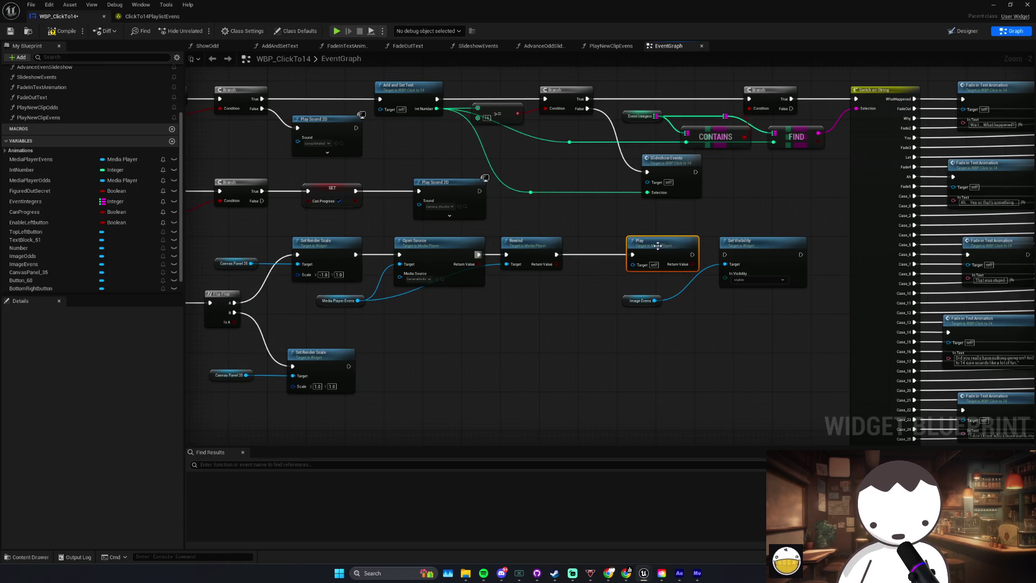
{"action": "mouse_move", "coordinate": [358, 301]}
{"action": "left_mouse_down"}
{"action": "mouse_move", "coordinate": [597, 289]}
{"action": "mouse_move", "coordinate": [632, 264]}
{"action": "left_mouse_up"}
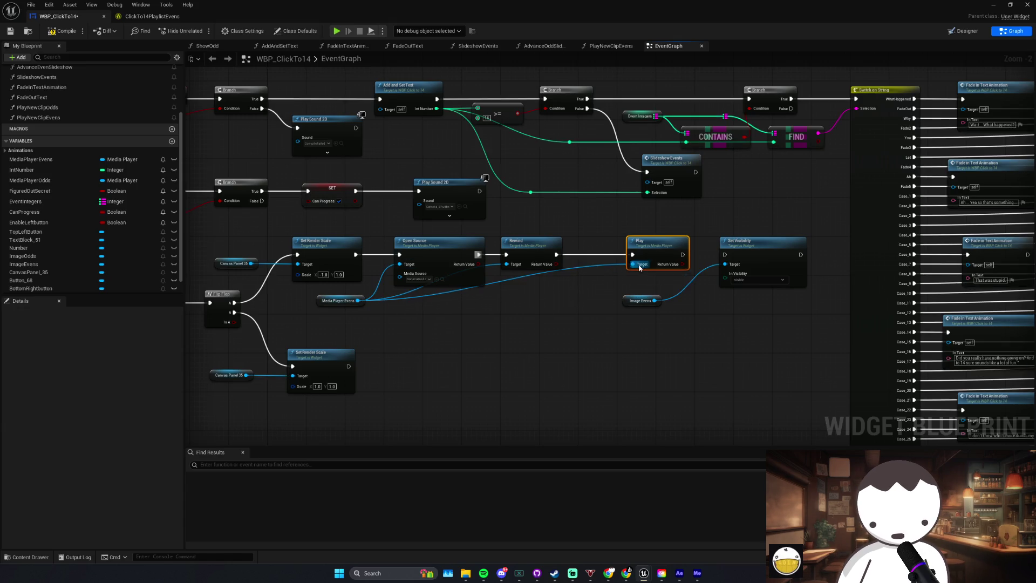
Step: Insert a Set Looping node between Open Source and Rewind and align the chain
{"action": "left_click_drag", "start_coordinate": [337, 301], "coordinate": [402, 315]}
{"action": "left_click_drag", "start_coordinate": [344, 301], "coordinate": [457, 296]}
{"action": "key", "text": "Escape"}
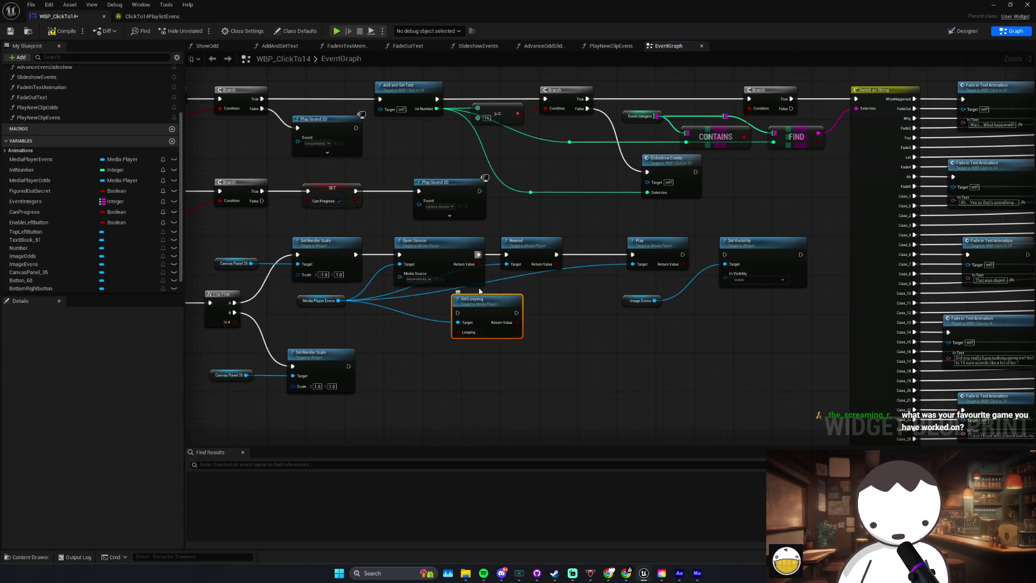
{"action": "left_click", "coordinate": [486, 317]}
{"action": "left_click_drag", "start_coordinate": [534, 253], "coordinate": [581, 252]}
{"action": "left_click_drag", "start_coordinate": [486, 319], "coordinate": [528, 270]}
{"action": "left_click_drag", "start_coordinate": [648, 242], "coordinate": [673, 241]}
{"action": "left_click_drag", "start_coordinate": [572, 241], "coordinate": [607, 241]}
{"action": "left_click", "coordinate": [536, 249]}
{"action": "mouse_move", "coordinate": [536, 249]}
{"action": "left_mouse_down"}
{"action": "mouse_move", "coordinate": [541, 240]}
{"action": "mouse_move", "coordinate": [513, 269]}
{"action": "left_mouse_up"}
{"action": "left_click_drag", "start_coordinate": [634, 254], "coordinate": [619, 254]}
Step: Run Set Visibility after Play, compile, and paste a copy of the media playback nodes
{"action": "left_click_drag", "start_coordinate": [725, 255], "coordinate": [707, 254]}
{"action": "left_click_drag", "start_coordinate": [634, 298], "coordinate": [669, 283]}
{"action": "left_click", "coordinate": [695, 298]}
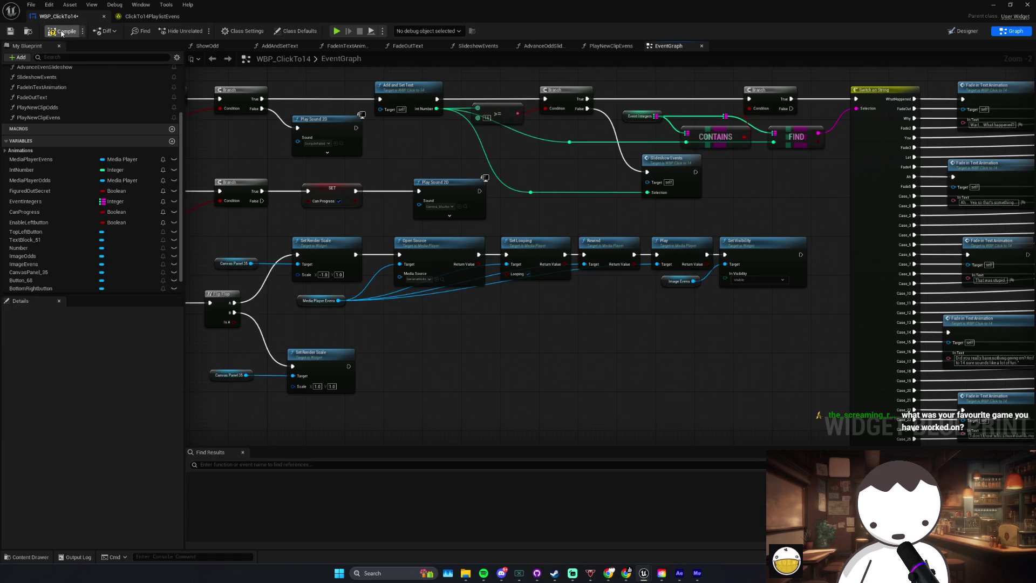
{"action": "left_click", "coordinate": [12, 33]}
{"action": "mouse_move", "coordinate": [414, 291]}
{"action": "left_mouse_down"}
{"action": "mouse_move", "coordinate": [594, 232]}
{"action": "mouse_move", "coordinate": [713, 226]}
{"action": "left_mouse_up"}
{"action": "key", "text": "ctrl+c"}
{"action": "key", "text": "ctrl+v"}
Step: Wire the copied Open Source after the lower Set Render Scale and delete the unneeded copied nodes
{"action": "left_click_drag", "start_coordinate": [451, 332], "coordinate": [365, 328]}
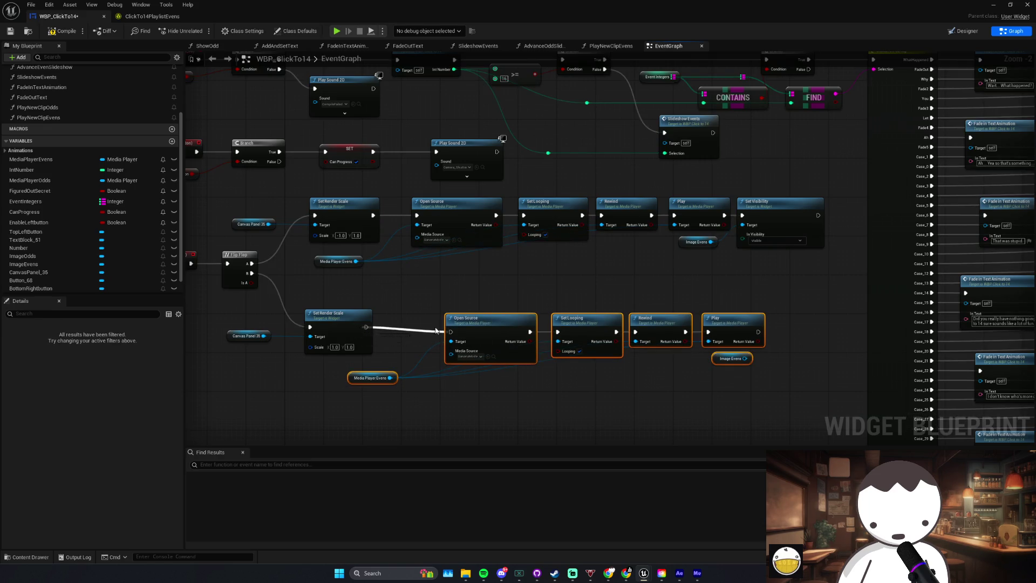
{"action": "left_click_drag", "start_coordinate": [494, 316], "coordinate": [490, 311]}
{"action": "left_click", "coordinate": [448, 316]}
{"action": "key", "text": "Delete"}
{"action": "left_click", "coordinate": [545, 323]}
{"action": "key", "text": "Delete"}
{"action": "left_click", "coordinate": [639, 316]}
{"action": "key", "text": "Delete"}
{"action": "key", "text": "Delete"}
{"action": "left_click", "coordinate": [722, 355]}
{"action": "mouse_move", "coordinate": [724, 356]}
{"action": "left_mouse_down"}
{"action": "mouse_move", "coordinate": [414, 378]}
{"action": "mouse_move", "coordinate": [395, 313]}
{"action": "mouse_move", "coordinate": [366, 327]}
{"action": "left_mouse_up"}
Step: Add a Pause node on Media Player Evens and duplicate the Set Visibility node
{"action": "type", "text": "pause"}
{"action": "key", "text": "Return"}
{"action": "left_click_drag", "start_coordinate": [458, 373], "coordinate": [497, 346]}
{"action": "left_click", "coordinate": [767, 230]}
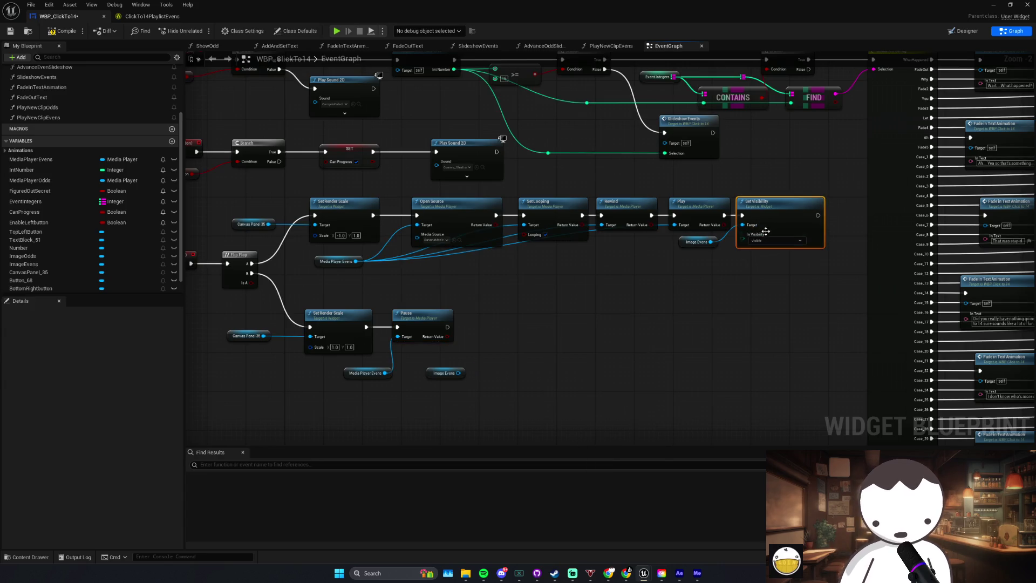
{"action": "key", "text": "ctrl+c"}
{"action": "key", "text": "ctrl+v"}
Step: Run the new Set Visibility after Pause with Image Evens set to Hidden, then start a play test
{"action": "mouse_move", "coordinate": [756, 286]}
{"action": "left_mouse_down"}
{"action": "mouse_move", "coordinate": [604, 296]}
{"action": "mouse_move", "coordinate": [456, 327]}
{"action": "left_mouse_up"}
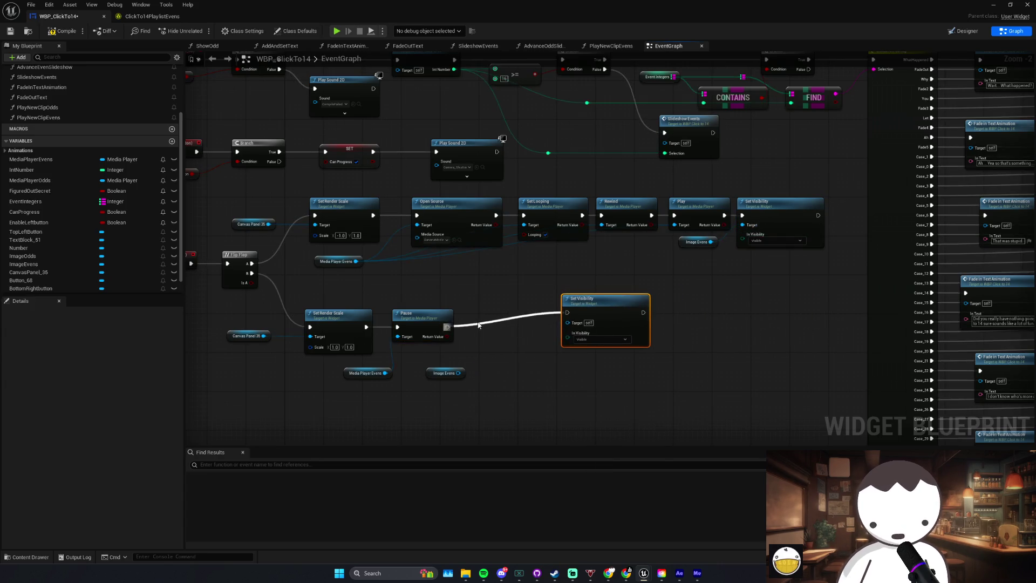
{"action": "left_click_drag", "start_coordinate": [599, 299], "coordinate": [511, 313]}
{"action": "left_click", "coordinate": [510, 354]}
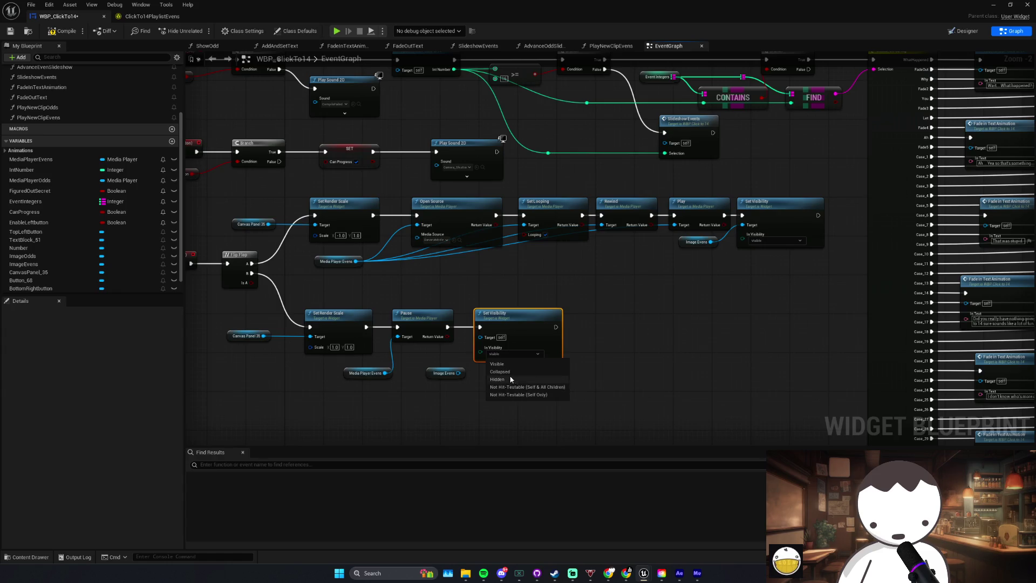
{"action": "left_click", "coordinate": [507, 380]}
{"action": "left_click_drag", "start_coordinate": [458, 373], "coordinate": [480, 337]}
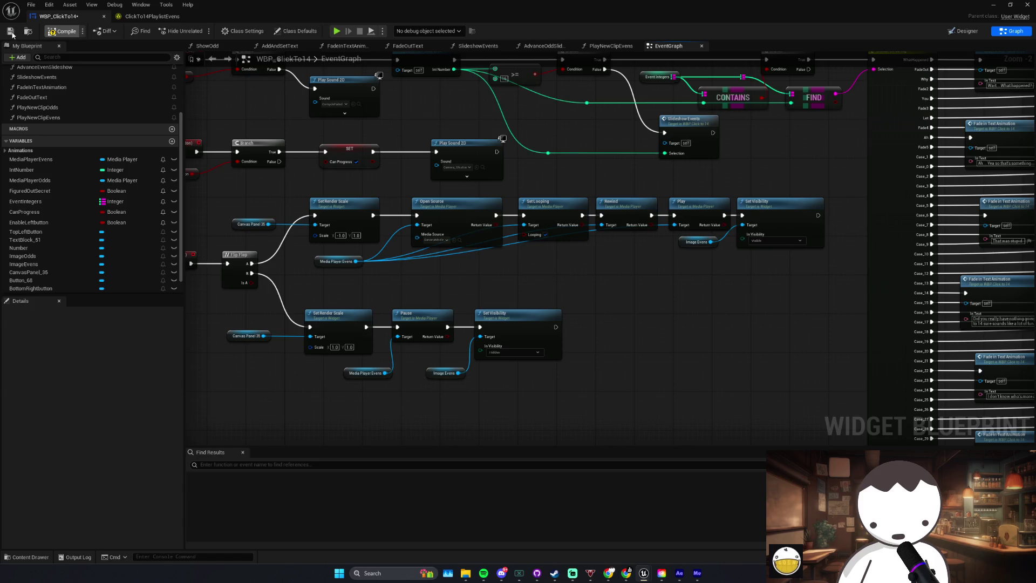
{"action": "left_click", "coordinate": [11, 31]}
{"action": "key", "text": "alt+p"}
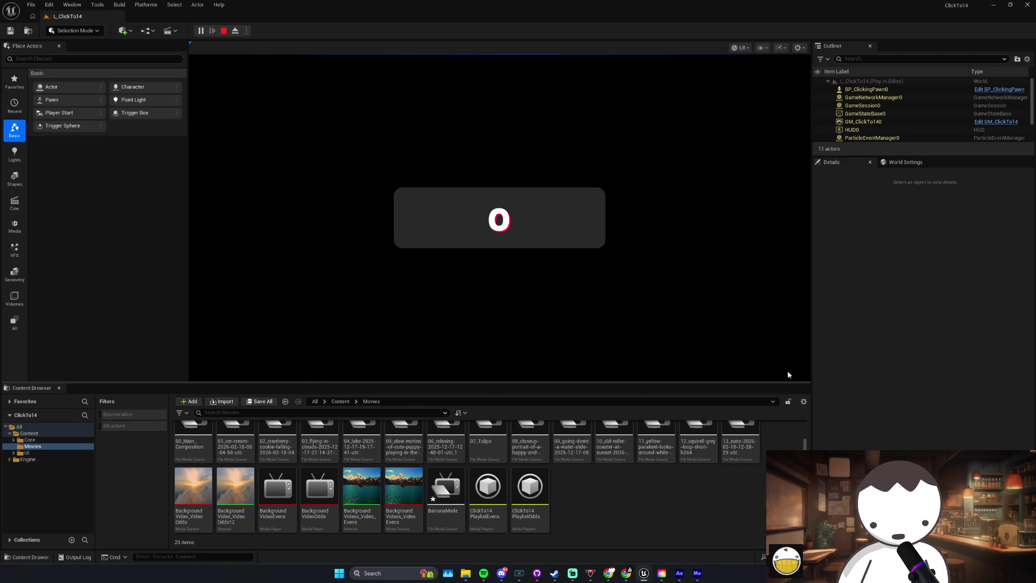
Step: Restart the play test, click the counter up to 17 to trigger BANANA MODE, then exit
{"action": "key", "text": "Escape"}
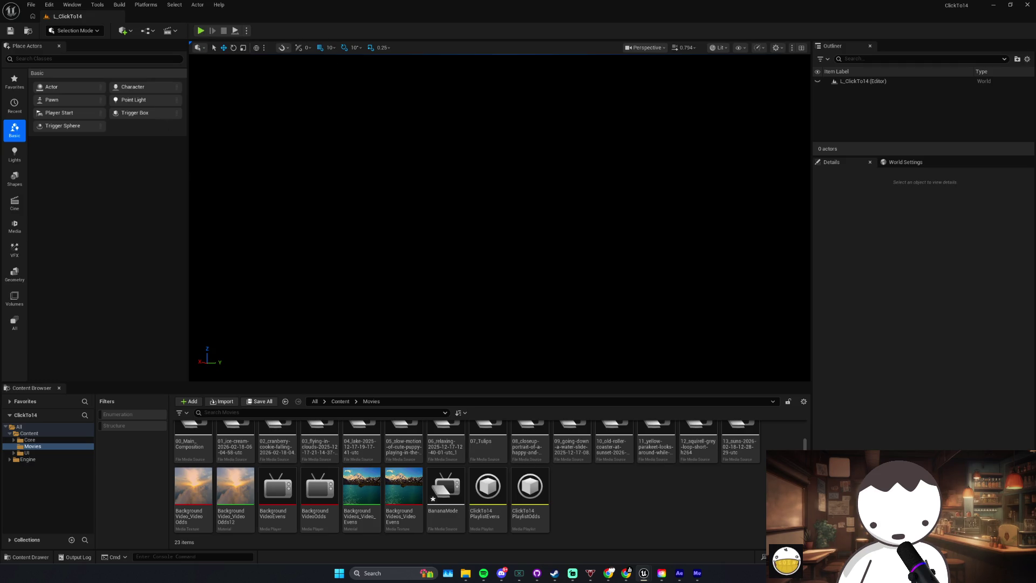
{"action": "left_click", "coordinate": [204, 32]}
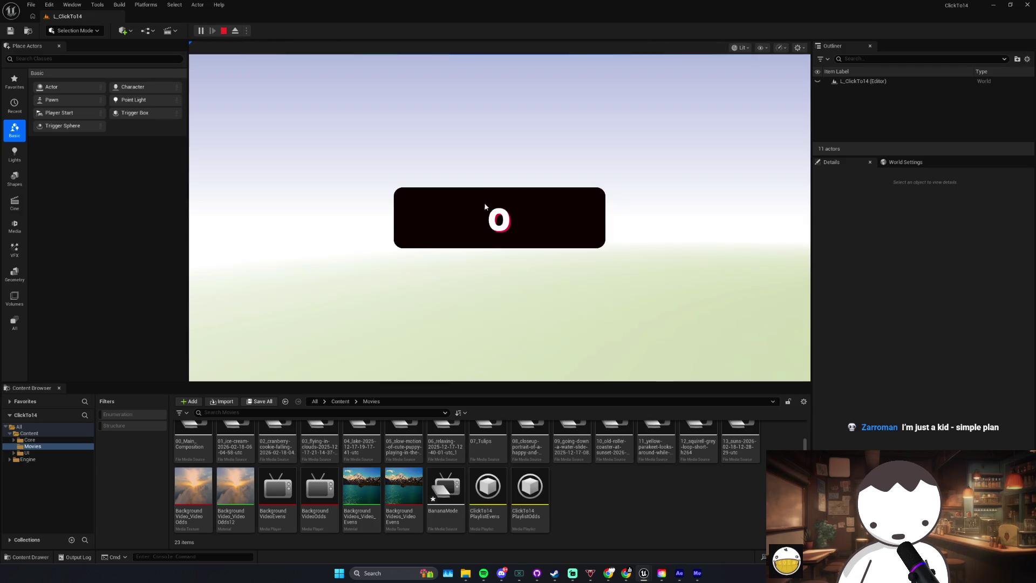
{"action": "left_click", "coordinate": [460, 219]}
{"action": "left_click", "coordinate": [460, 219]}
{"action": "left_click", "coordinate": [460, 219]}
{"action": "left_click", "coordinate": [460, 219]}
{"action": "left_click", "coordinate": [460, 219]}
{"action": "left_click", "coordinate": [461, 219]}
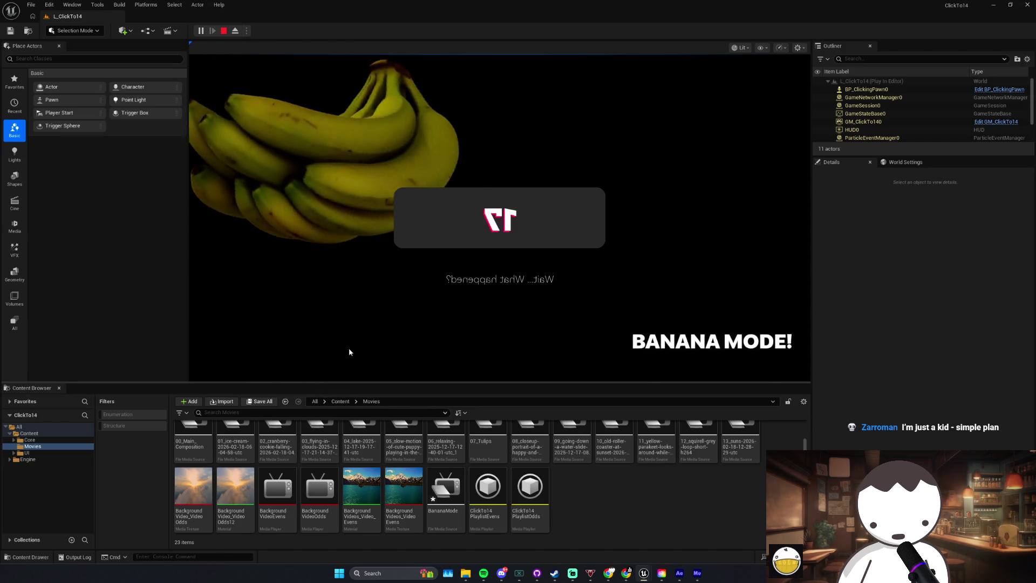
{"action": "key", "text": "Escape"}
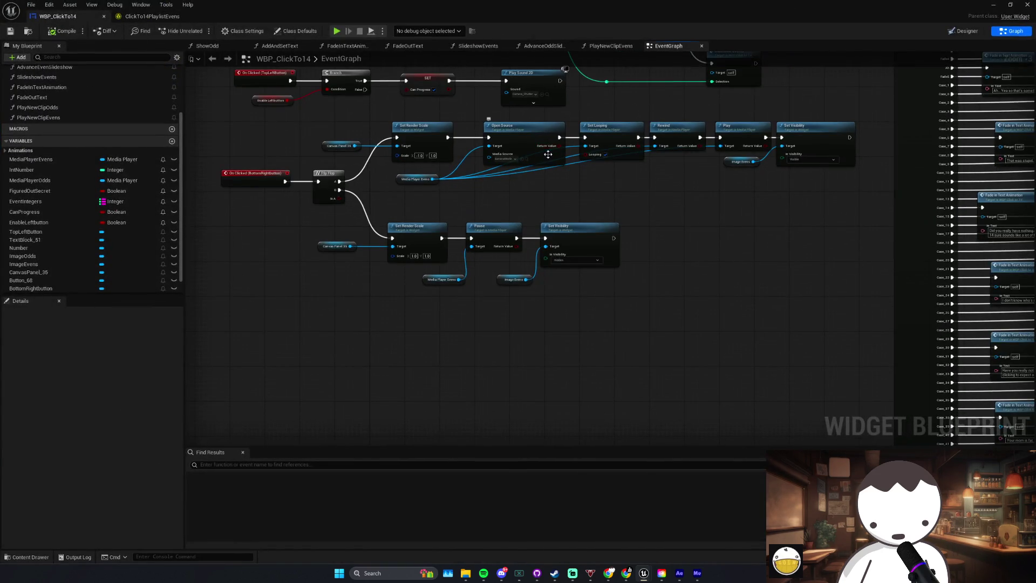
Step: Search Spotify for 'im just a kid', add the song to the queue, and go back to Unreal
{"action": "left_click", "coordinate": [483, 576]}
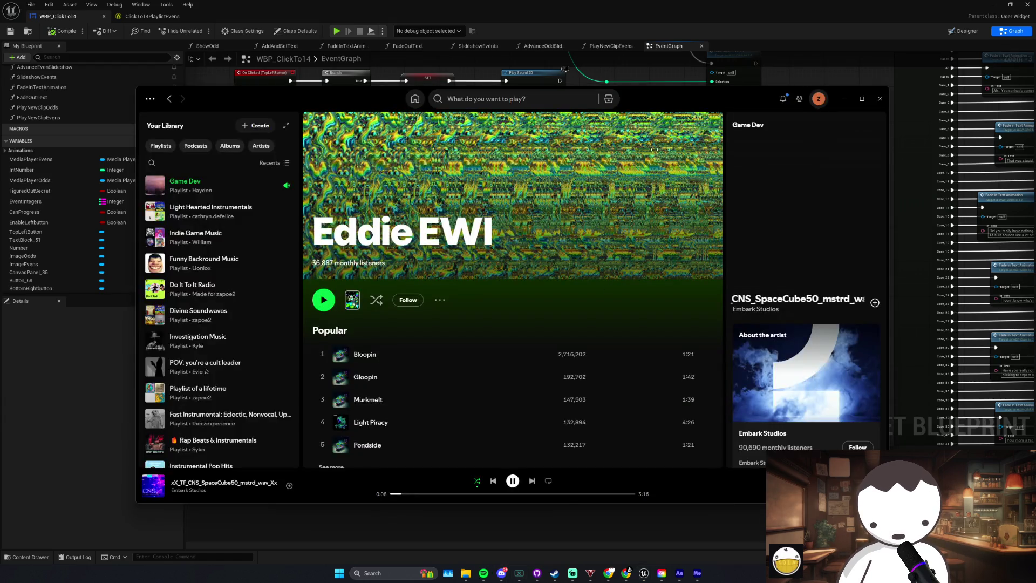
{"action": "left_click", "coordinate": [496, 99]}
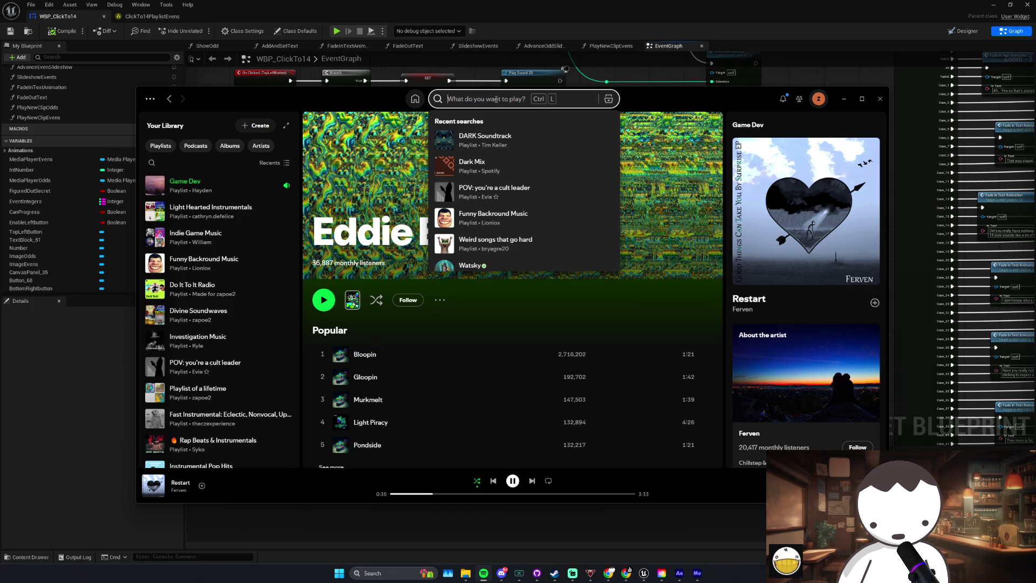
{"action": "type", "text": "im just a kid"}
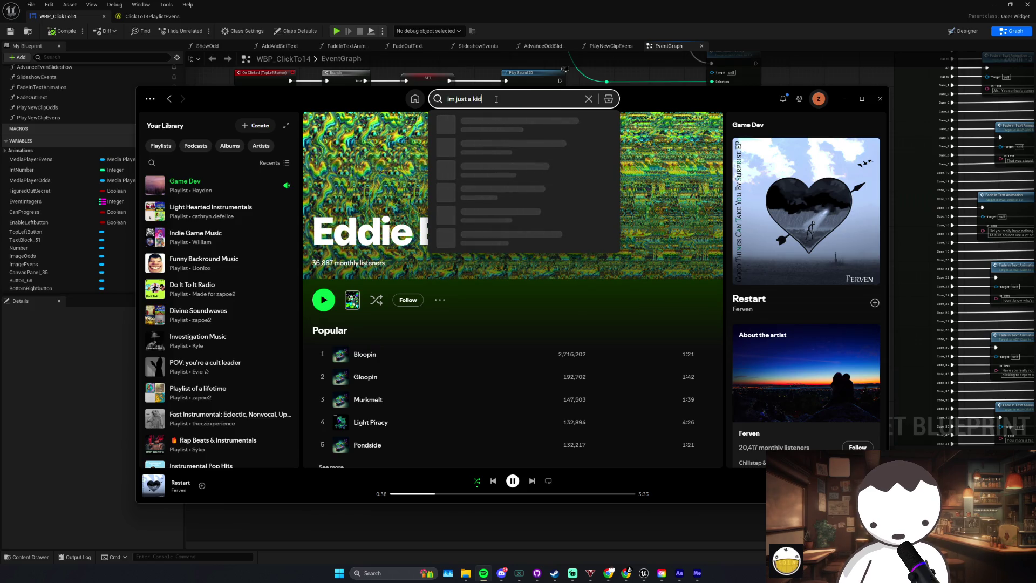
{"action": "right_click", "coordinate": [539, 232]}
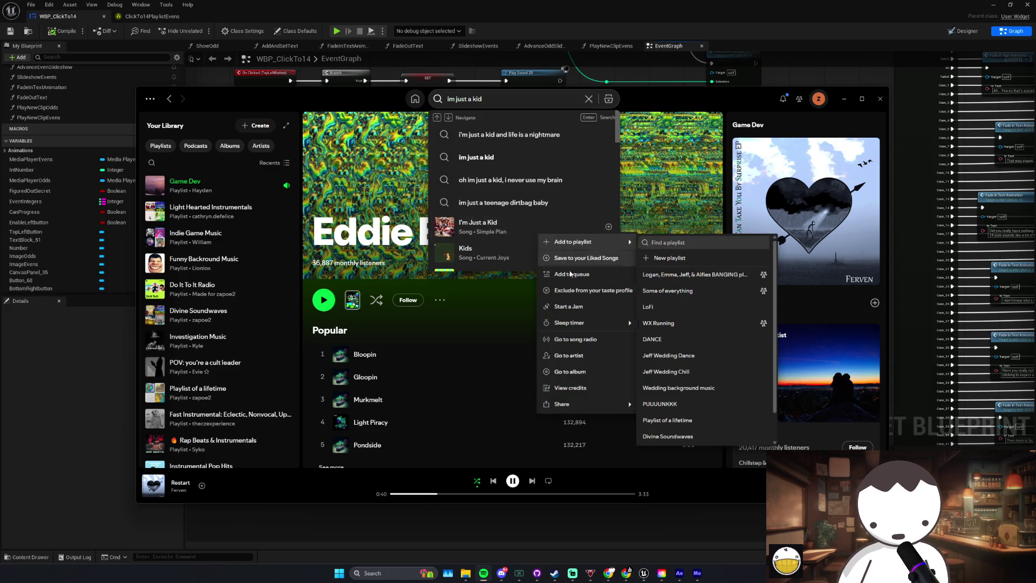
{"action": "left_click", "coordinate": [571, 274]}
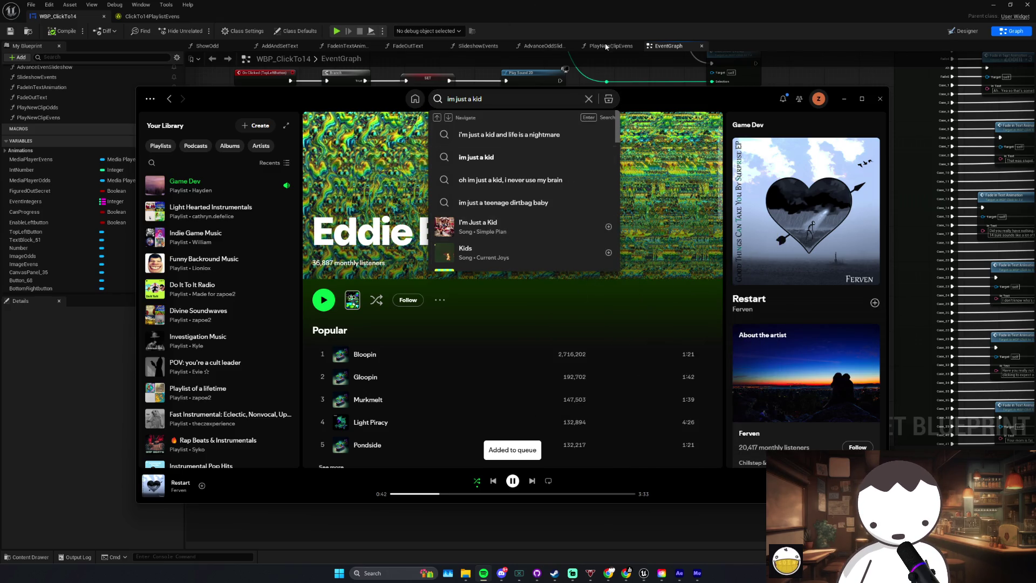
{"action": "left_click", "coordinate": [600, 85]}
{"action": "left_click_drag", "start_coordinate": [580, 178], "coordinate": [557, 181]}
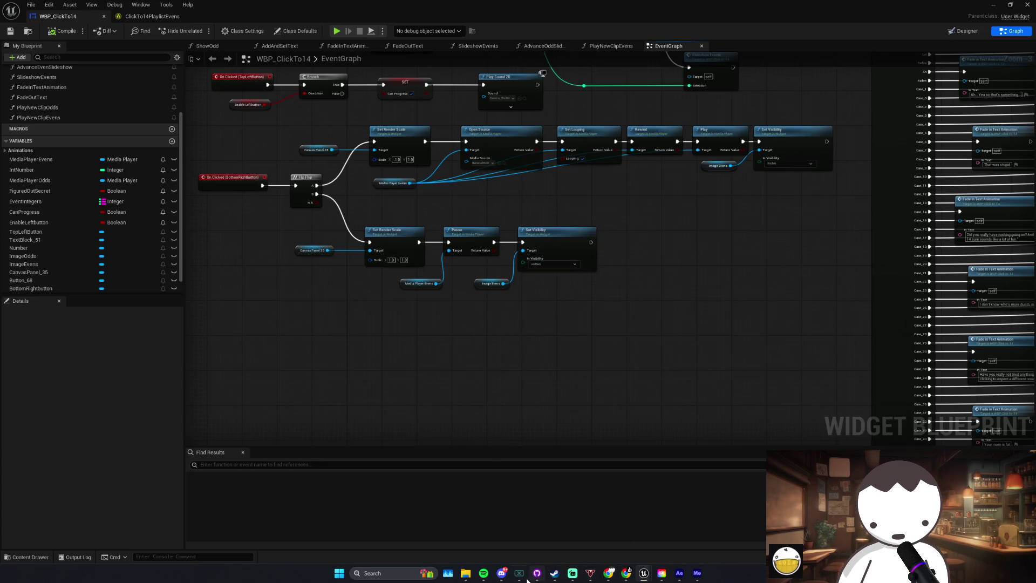
Step: Bring Steam forward and open the Raining Cats and Dogs store page from the developer's games
{"action": "mouse_move", "coordinate": [555, 573]}
{"action": "left_click", "coordinate": [548, 533]}
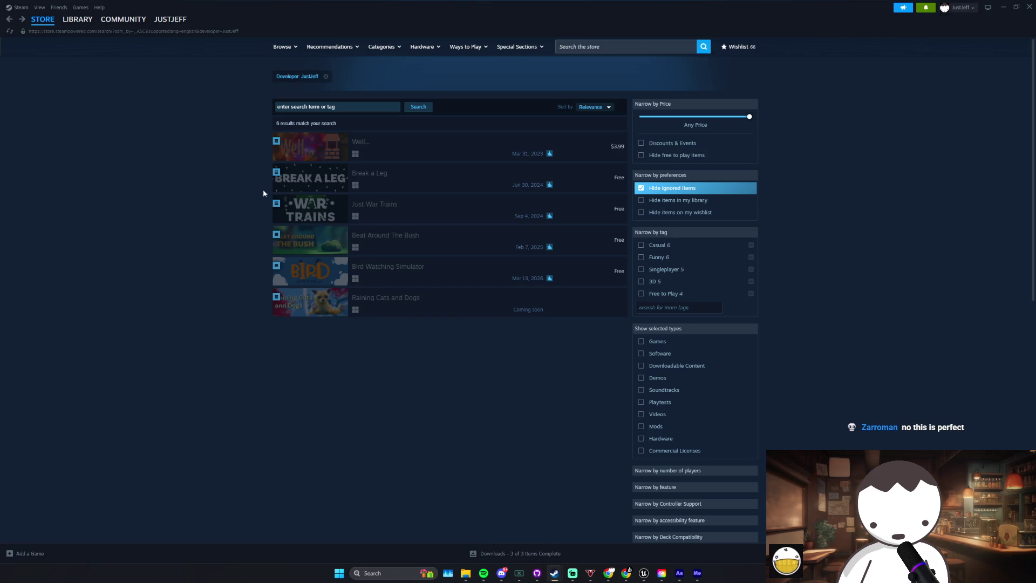
{"action": "mouse_move", "coordinate": [388, 308]}
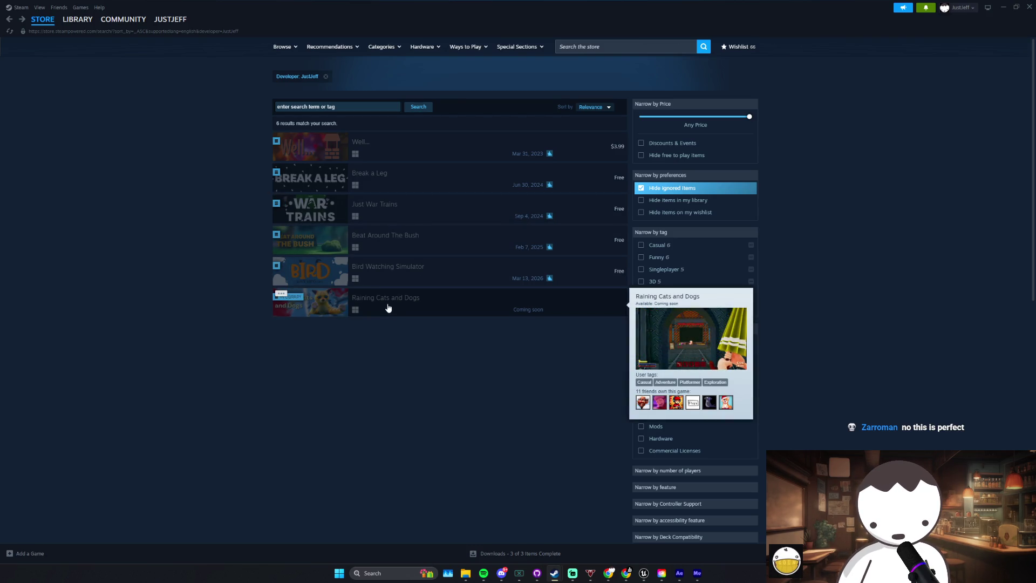
{"action": "left_click", "coordinate": [389, 308]}
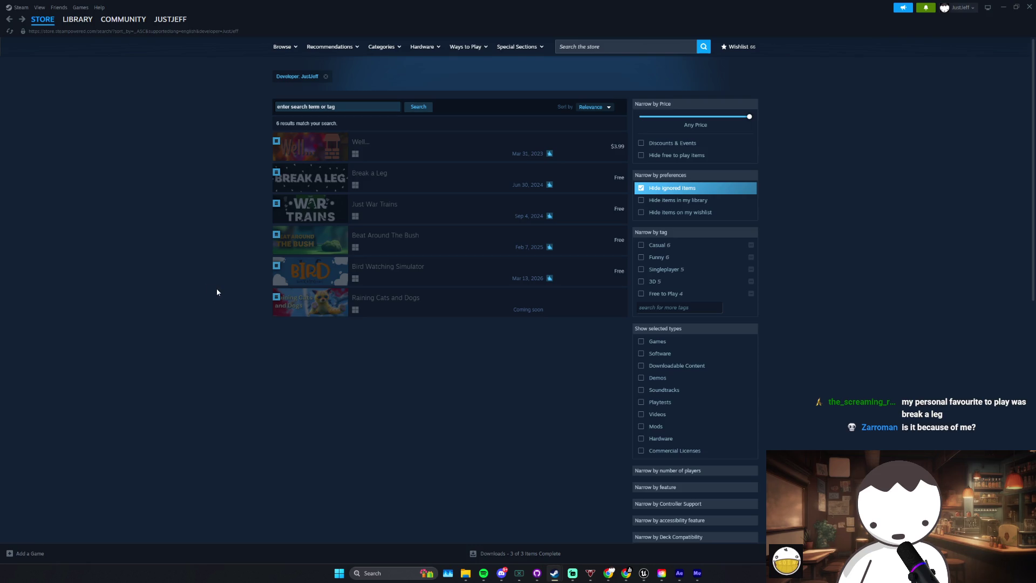
{"action": "mouse_move", "coordinate": [437, 186]}
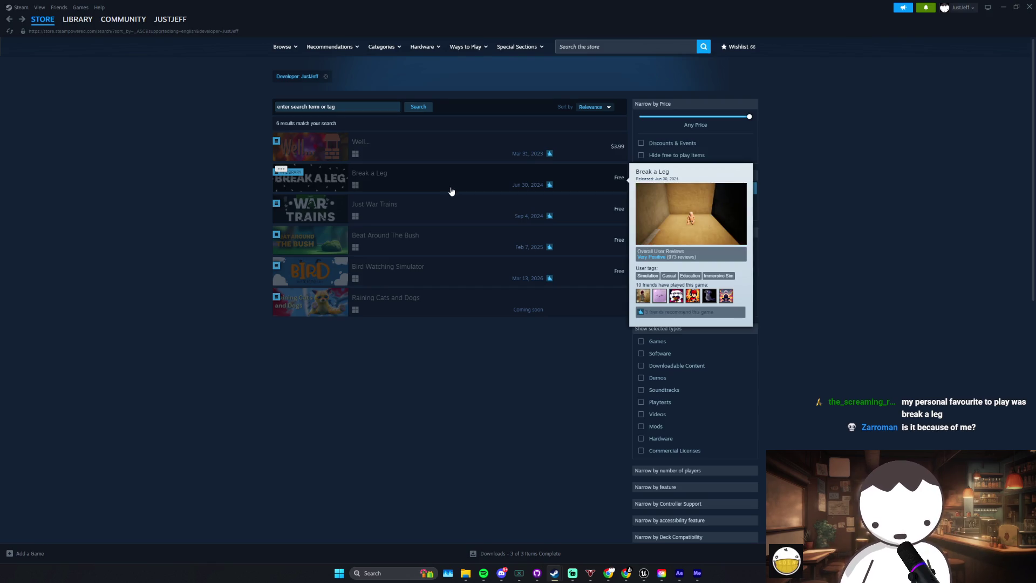
Step: Back in Unreal, reposition the Image Evens and Media Player Evens getters beside the Pause node
{"action": "key", "text": "alt+Tab"}
{"action": "left_click_drag", "start_coordinate": [511, 290], "coordinate": [502, 282]}
{"action": "mouse_move", "coordinate": [427, 292]}
{"action": "left_mouse_down"}
{"action": "mouse_move", "coordinate": [432, 300]}
{"action": "mouse_move", "coordinate": [409, 284]}
{"action": "left_mouse_up"}
{"action": "left_click", "coordinate": [455, 311]}
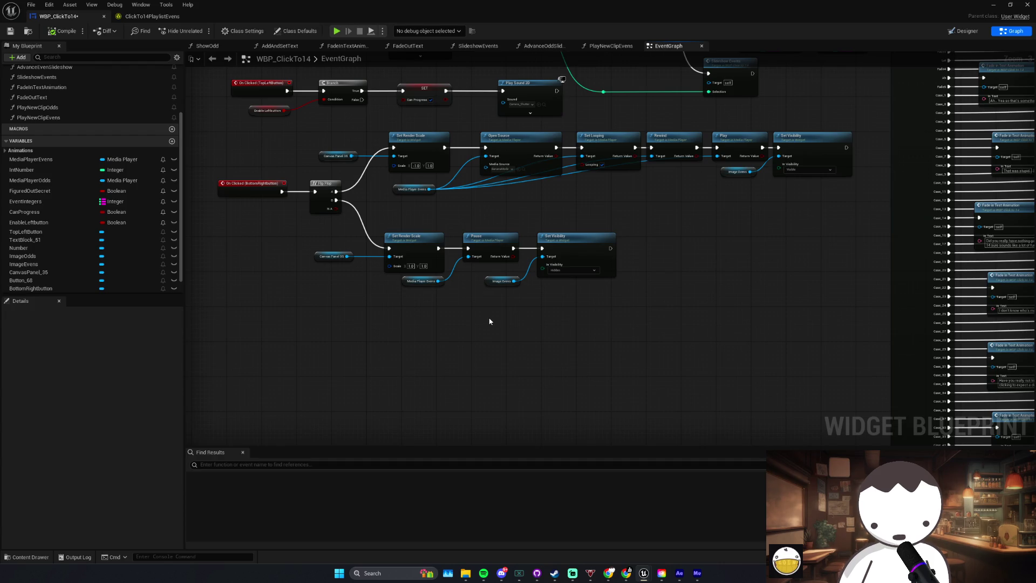
Step: In the Designer, select Button_68 and then BottomRightbutton in the Hierarchy to review their properties
{"action": "left_click", "coordinate": [964, 31]}
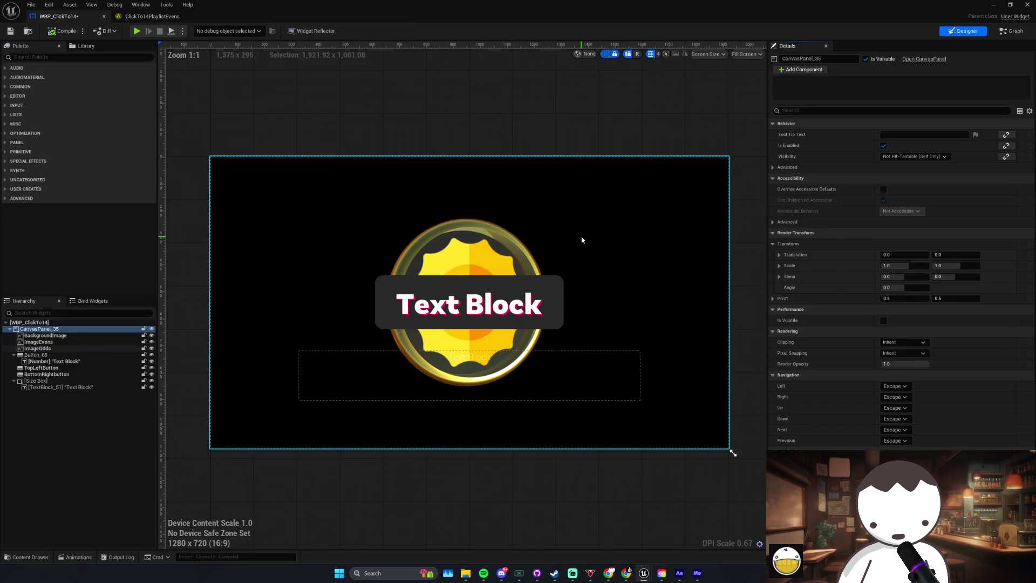
{"action": "left_click", "coordinate": [61, 355]}
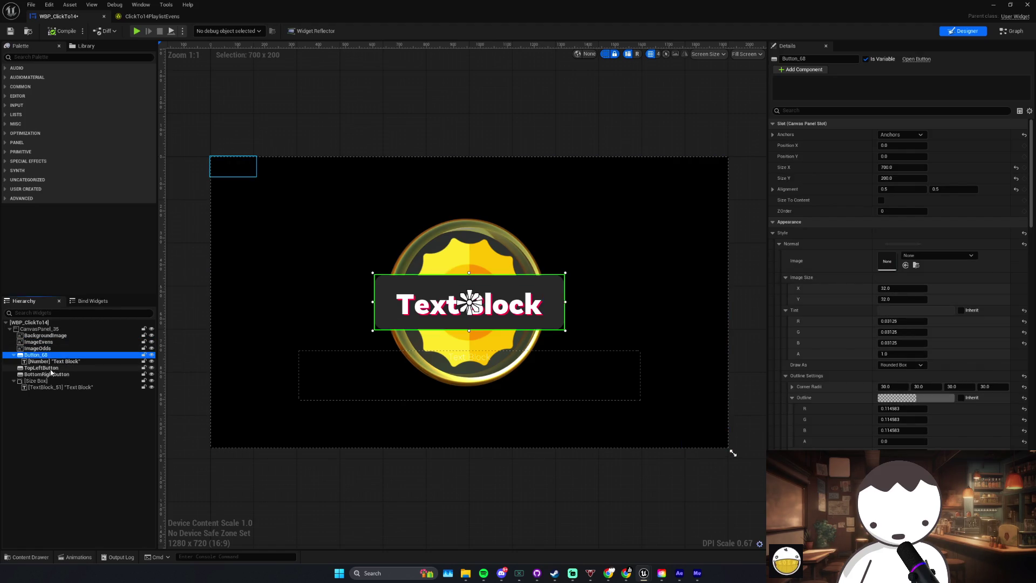
{"action": "left_click", "coordinate": [54, 374]}
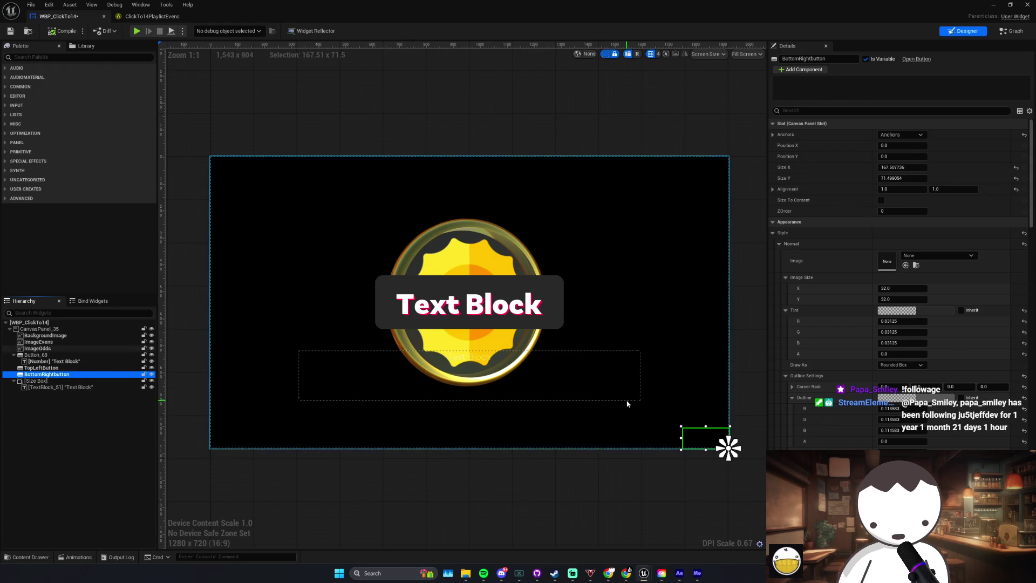
{"action": "mouse_move", "coordinate": [625, 575]}
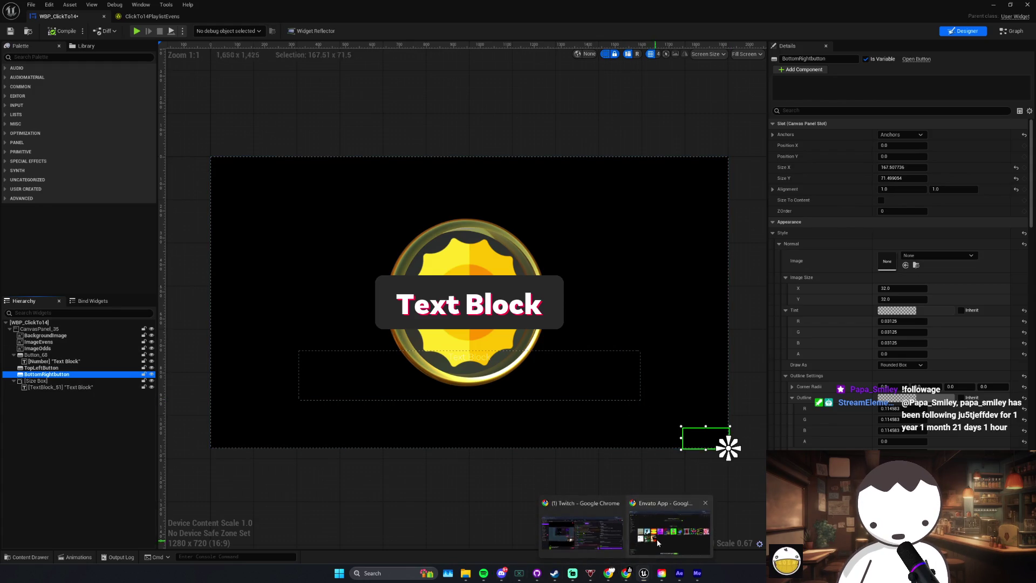
{"action": "left_click", "coordinate": [657, 539]}
Step: Search Google Images for 'banana png' in a new tab
{"action": "left_click", "coordinate": [108, 8]}
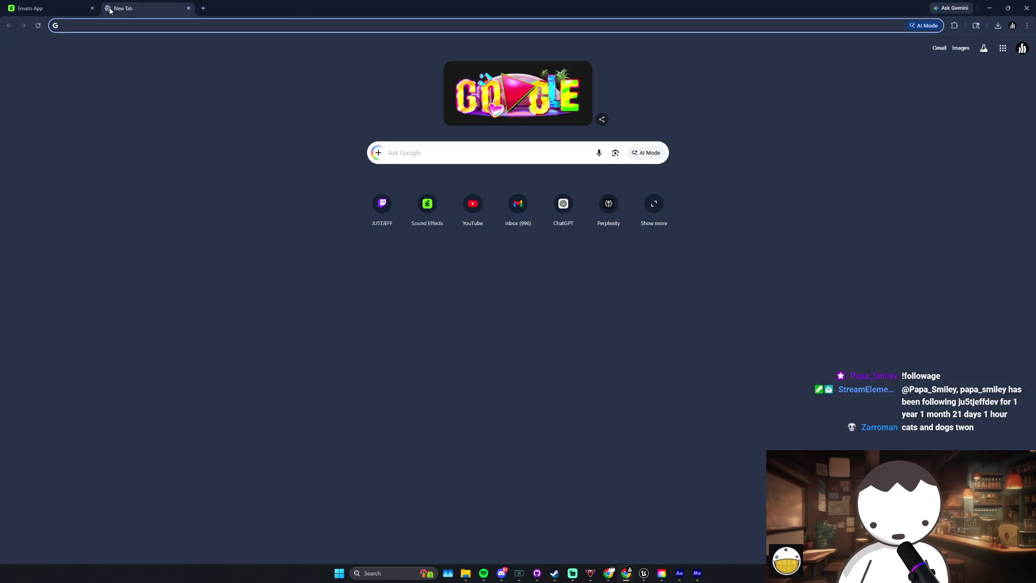
{"action": "type", "text": "banana"}
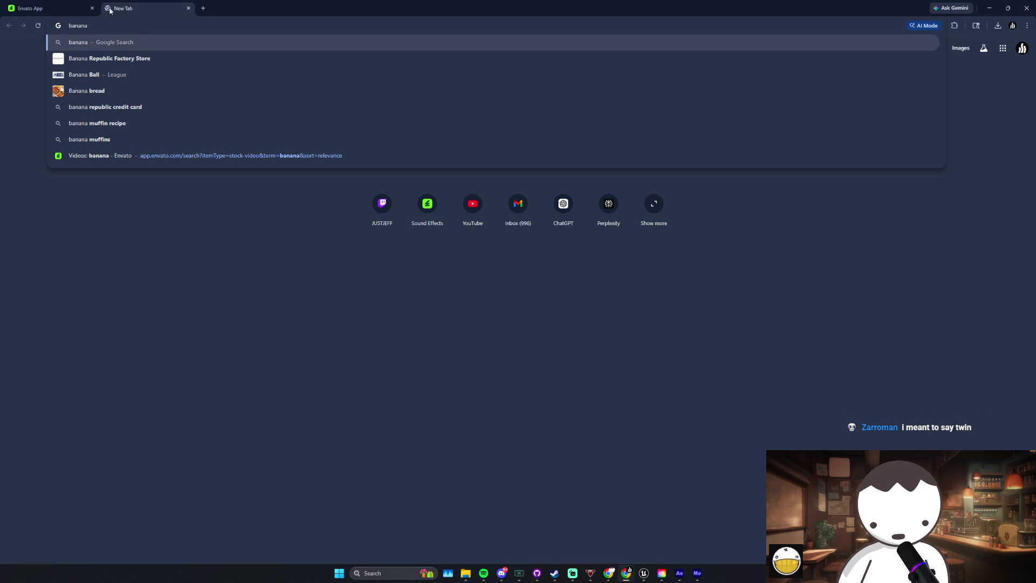
{"action": "type", "text": "png"}
{"action": "key", "text": "Return"}
{"action": "left_click", "coordinate": [161, 85]}
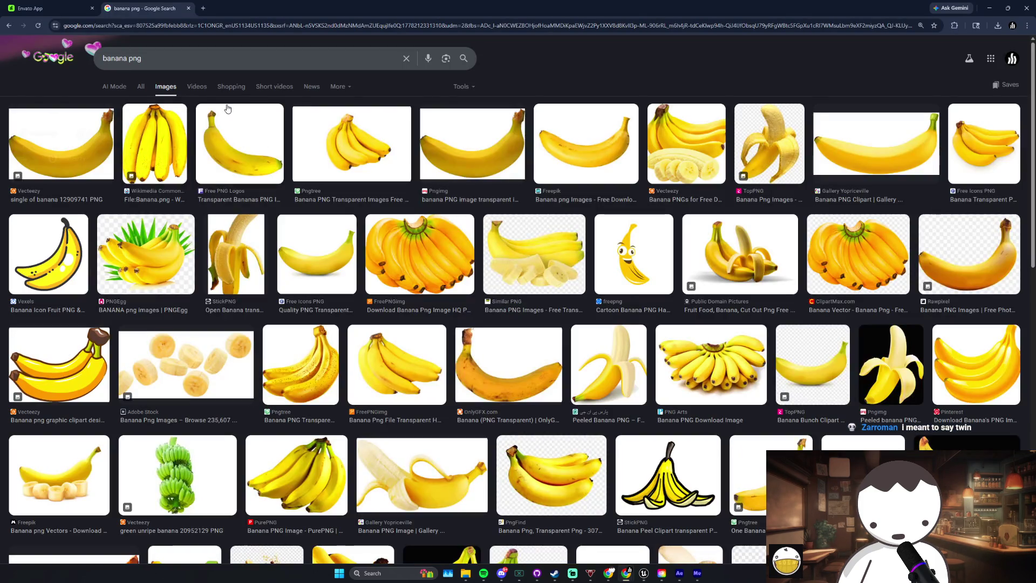
Step: Filter results to Creative Commons licenses and transparent colour, then preview a single banana
{"action": "left_click", "coordinate": [470, 89]}
{"action": "mouse_move", "coordinate": [489, 135]}
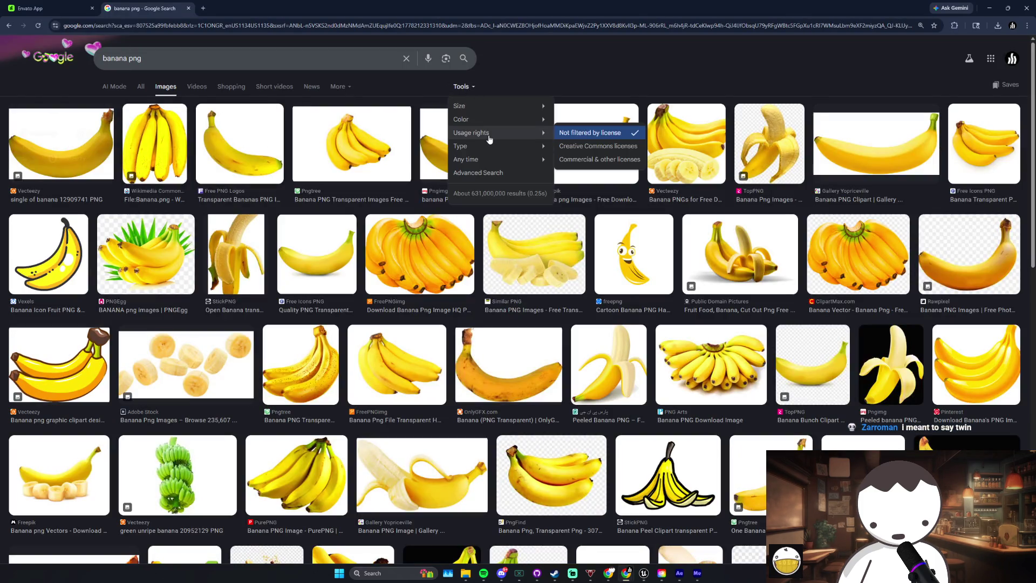
{"action": "left_click", "coordinate": [600, 149]}
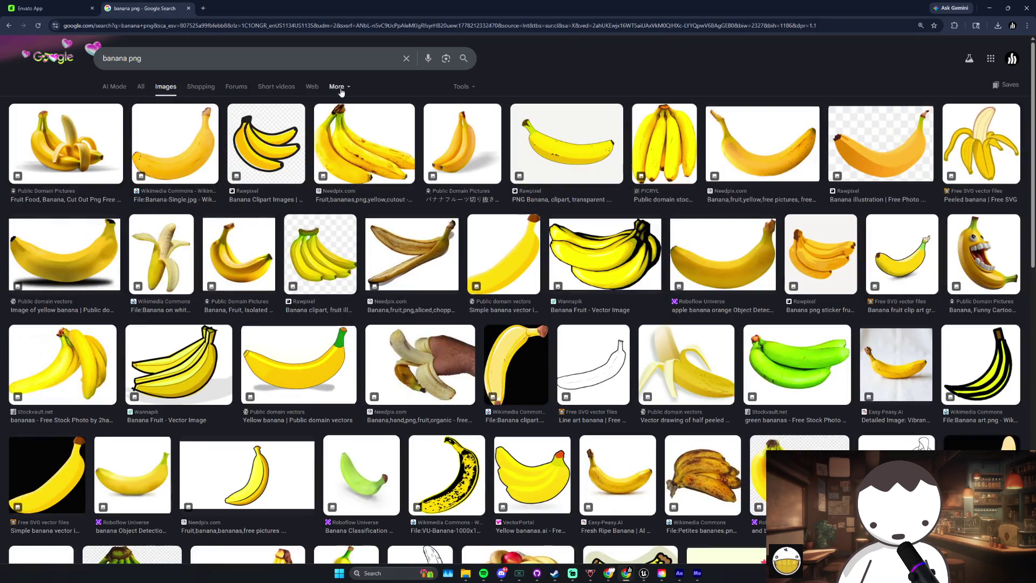
{"action": "left_click", "coordinate": [348, 87]}
{"action": "left_click", "coordinate": [461, 86]}
{"action": "mouse_move", "coordinate": [491, 162]}
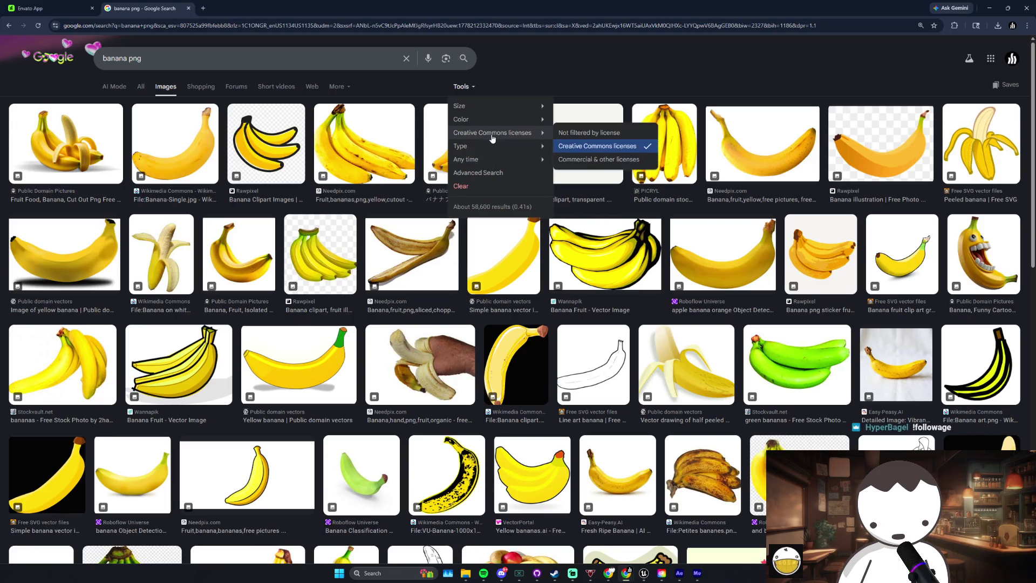
{"action": "mouse_move", "coordinate": [531, 124]}
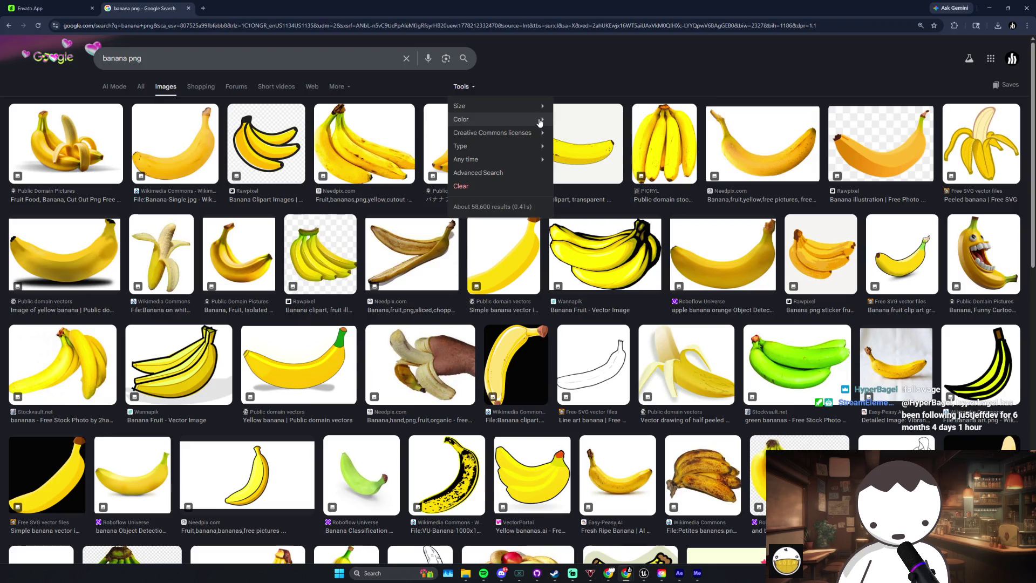
{"action": "left_click", "coordinate": [575, 146]}
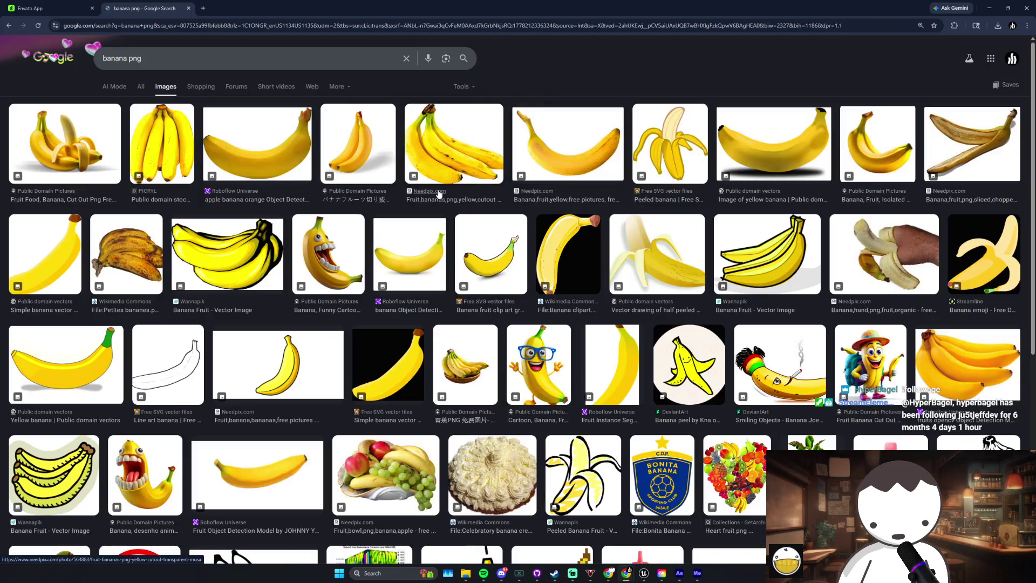
{"action": "left_click", "coordinate": [270, 143]}
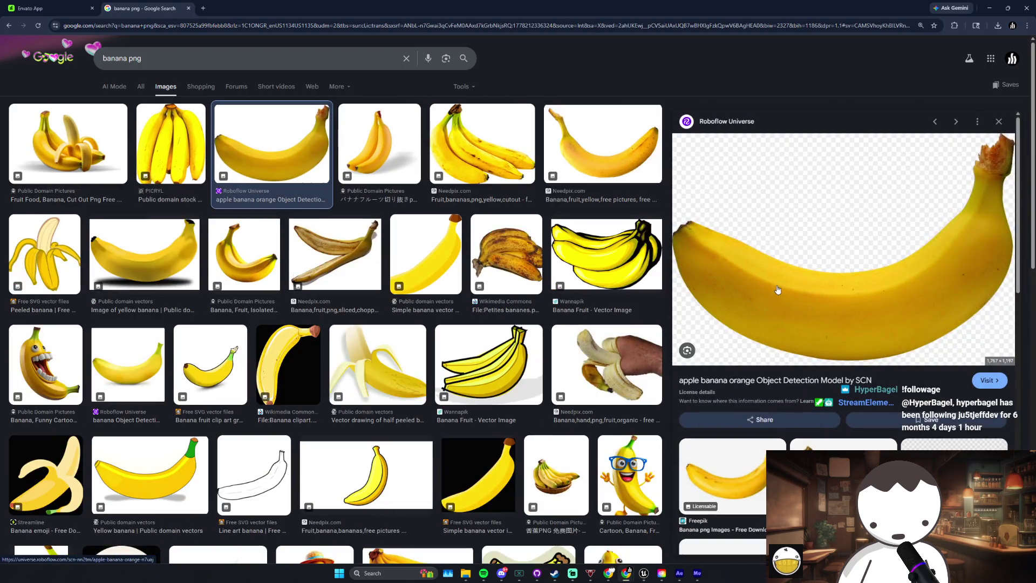
Step: Save the banana preview as original.jpg in E:\ClickTo14\Finals, then switch back to Unreal
{"action": "right_click", "coordinate": [774, 284]}
{"action": "left_click", "coordinate": [817, 426]}
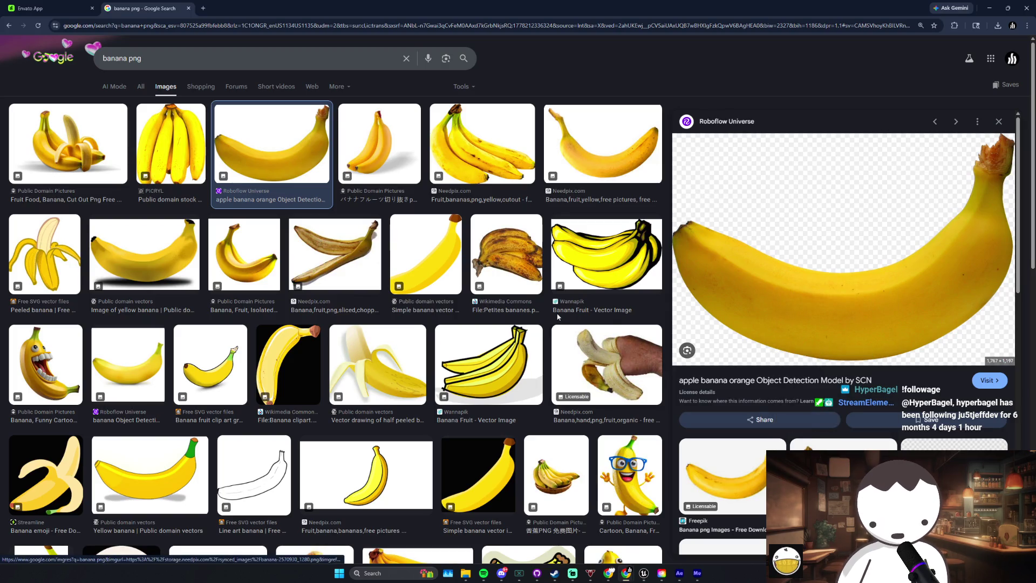
{"action": "scroll", "coordinate": [43, 227], "scroll_direction": "down", "scroll_amount": 3}
{"action": "left_click", "coordinate": [33, 235]}
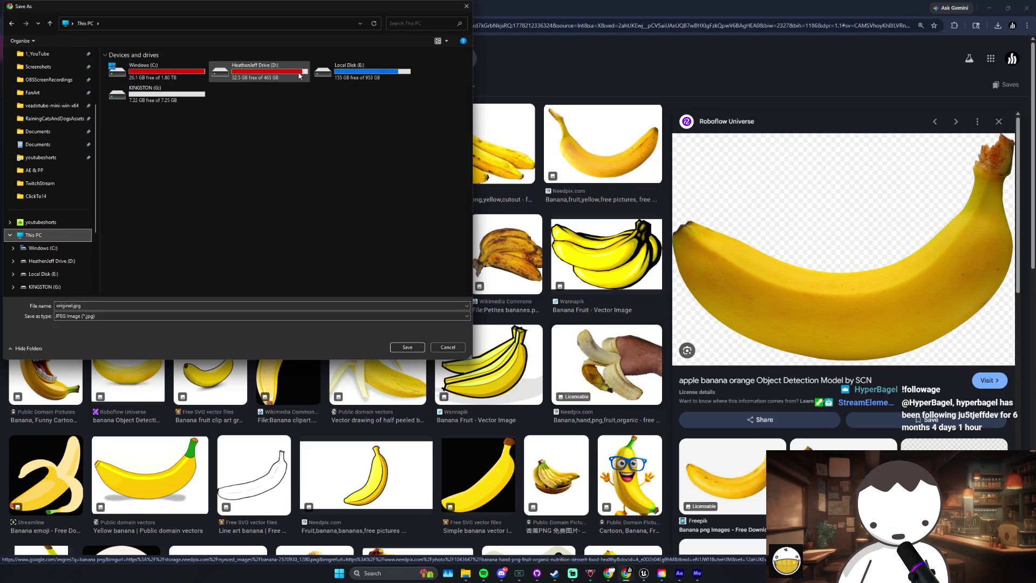
{"action": "double_click", "coordinate": [349, 71]}
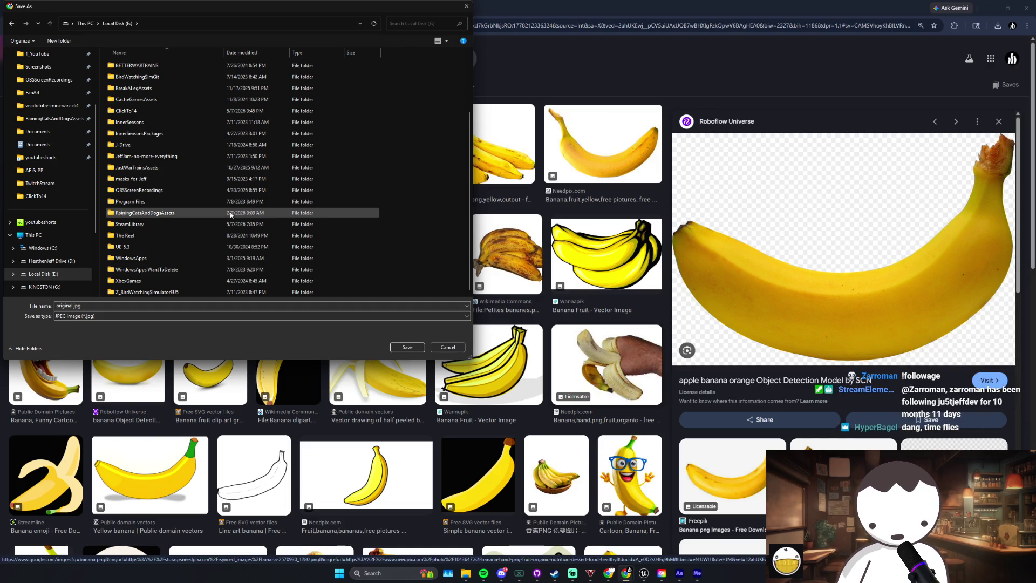
{"action": "scroll", "coordinate": [158, 228], "scroll_direction": "up", "scroll_amount": 3}
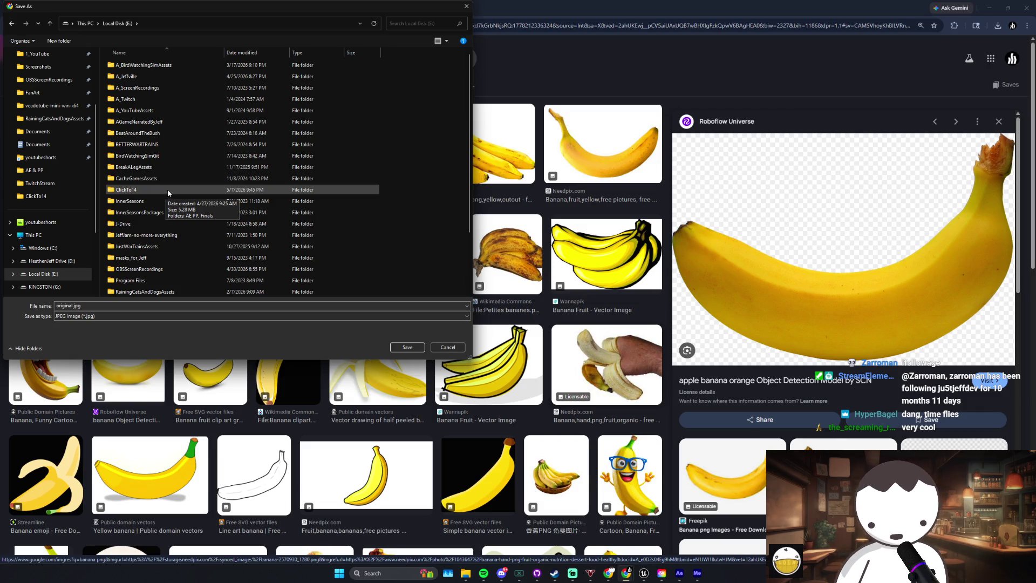
{"action": "double_click", "coordinate": [173, 192]}
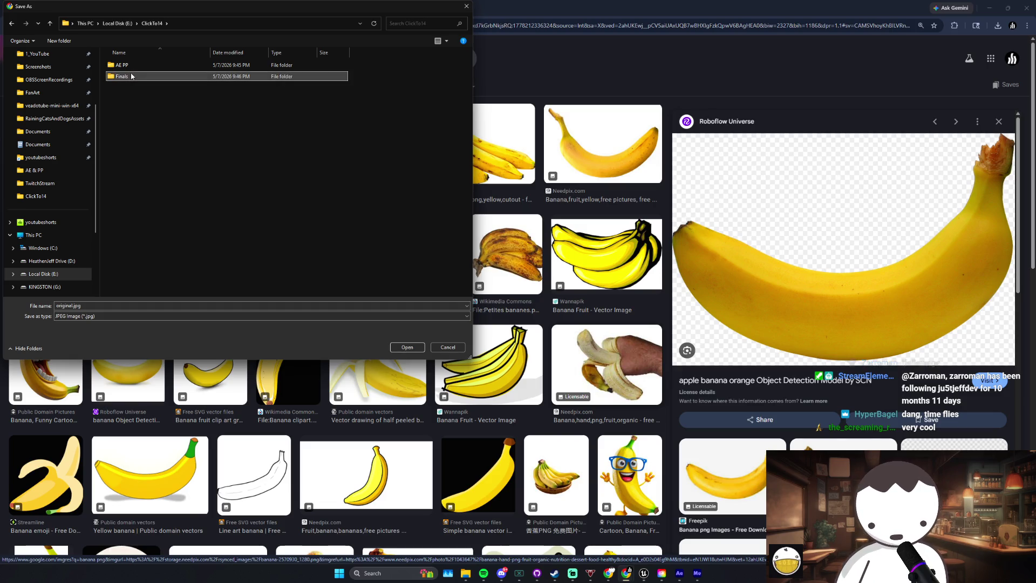
{"action": "double_click", "coordinate": [132, 77]}
{"action": "left_click", "coordinate": [406, 348]}
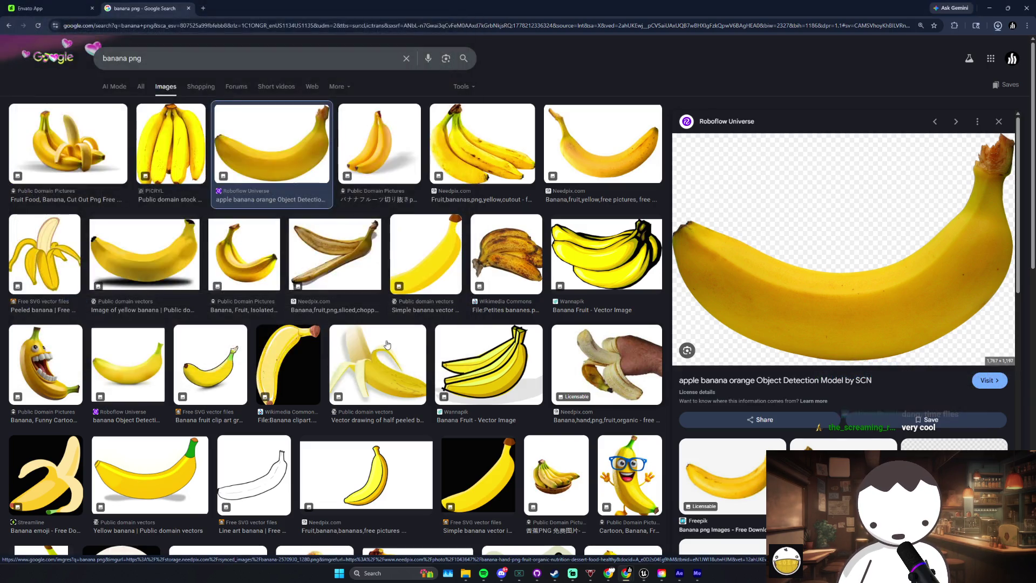
{"action": "left_click", "coordinate": [644, 573]}
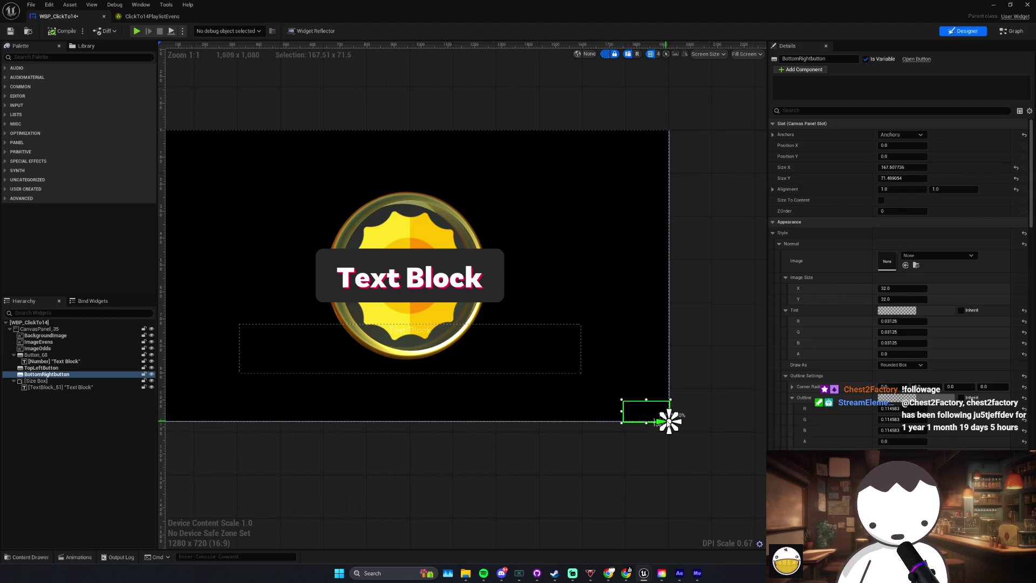
Step: Close the WBP_ClickTo14 editor, then create and open a new Images folder under Content/UI
{"action": "scroll", "coordinate": [426, 417], "scroll_direction": "up", "scroll_amount": 1}
{"action": "left_click_drag", "start_coordinate": [365, 6], "coordinate": [365, 118]}
{"action": "left_click", "coordinate": [388, 114]}
{"action": "left_click", "coordinate": [340, 402]}
{"action": "double_click", "coordinate": [278, 456]}
{"action": "right_click", "coordinate": [322, 498]}
{"action": "left_click", "coordinate": [371, 270]}
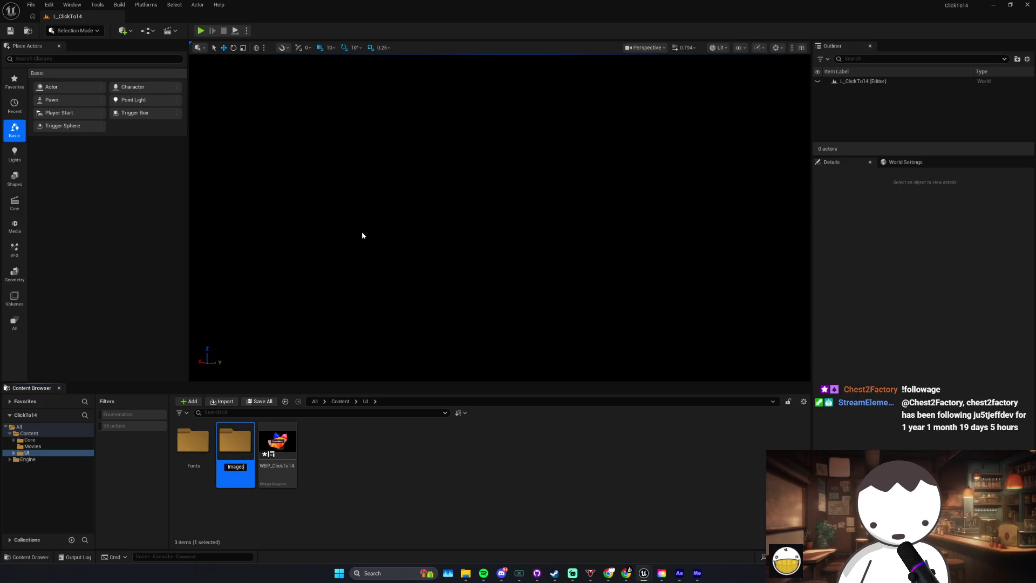
{"action": "double_click", "coordinate": [239, 465]}
Step: Navigate File Explorer to This PC > Local Disk (E:) > ClickTo14 > Finals
{"action": "mouse_move", "coordinate": [466, 573]}
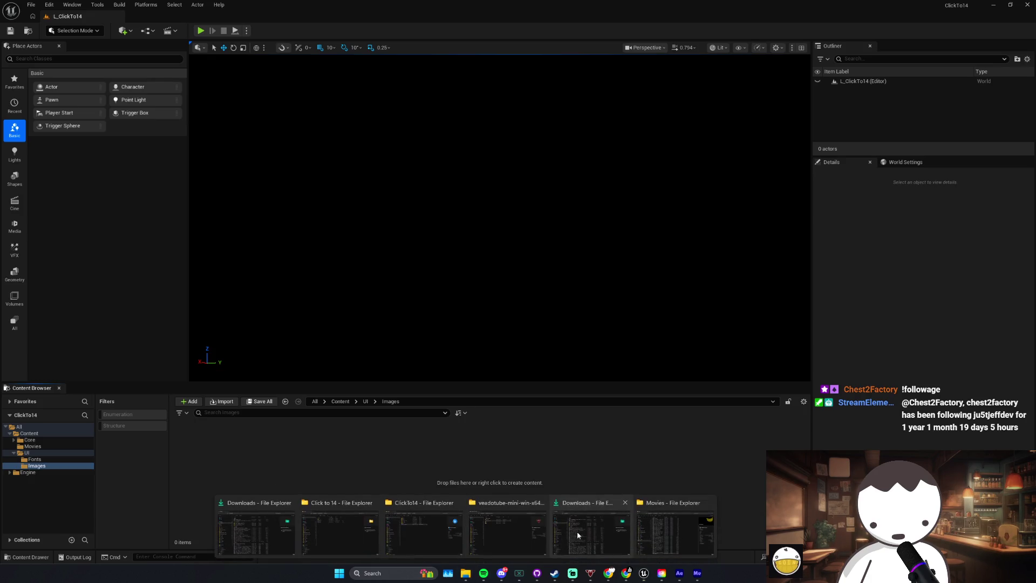
{"action": "left_click", "coordinate": [676, 521]}
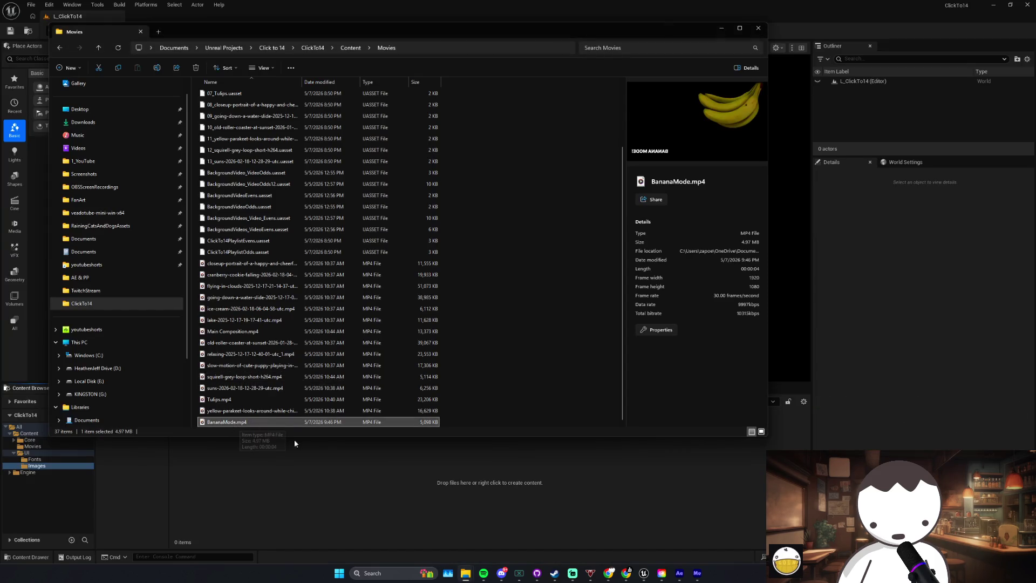
{"action": "scroll", "coordinate": [343, 359], "scroll_direction": "up", "scroll_amount": 3}
{"action": "key", "text": "alt+Left"}
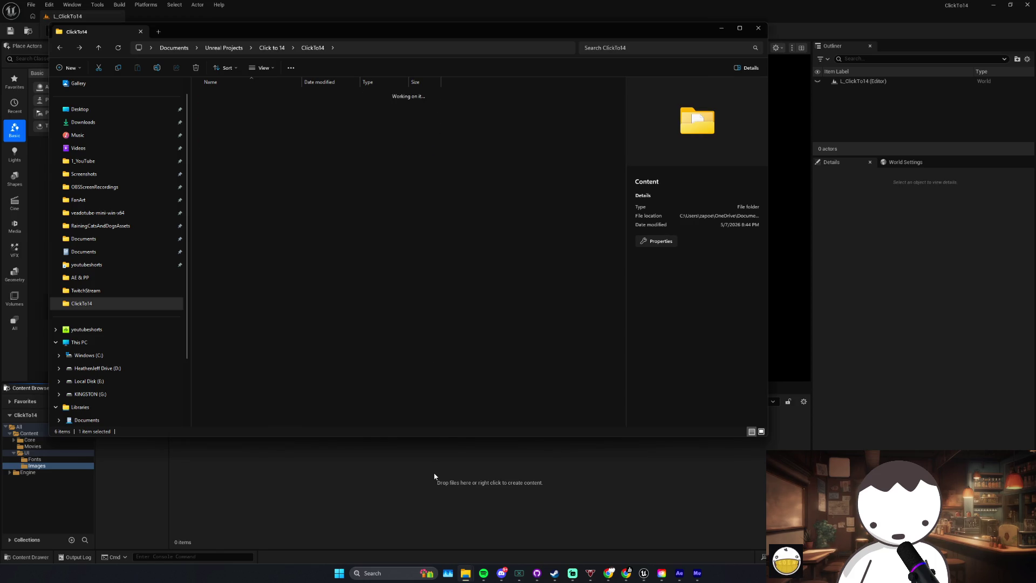
{"action": "key", "text": "super+Down"}
{"action": "mouse_move", "coordinate": [466, 574]}
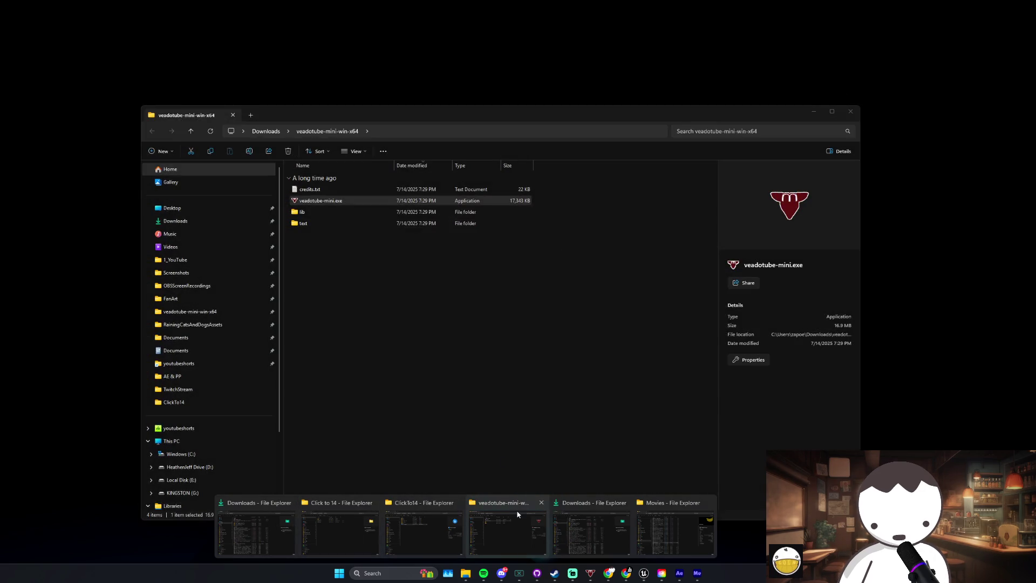
{"action": "left_click", "coordinate": [589, 519]}
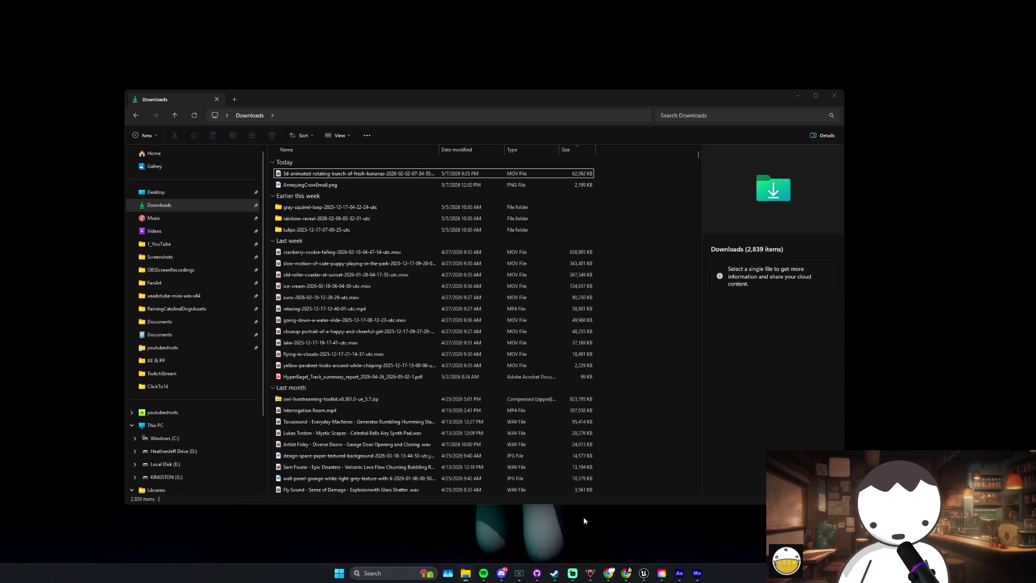
{"action": "left_click", "coordinate": [156, 425]}
{"action": "double_click", "coordinate": [529, 168]}
{"action": "left_click_drag", "start_coordinate": [396, 96], "coordinate": [401, 57]}
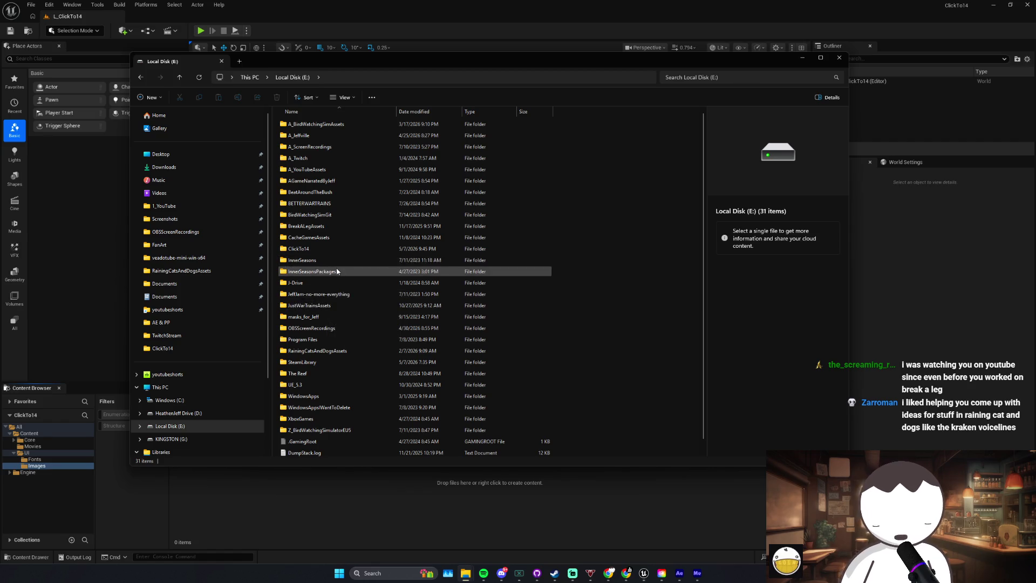
{"action": "double_click", "coordinate": [320, 251]}
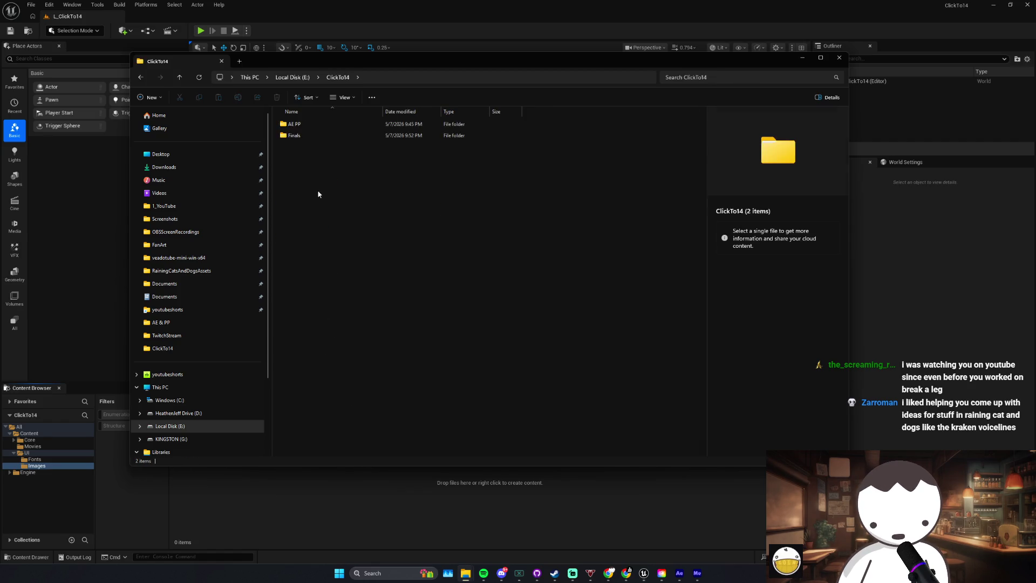
{"action": "double_click", "coordinate": [284, 134]}
Step: Try dragging original.jpg from Finals into Unreal's Images folder
{"action": "left_click_drag", "start_coordinate": [347, 135], "coordinate": [424, 486]}
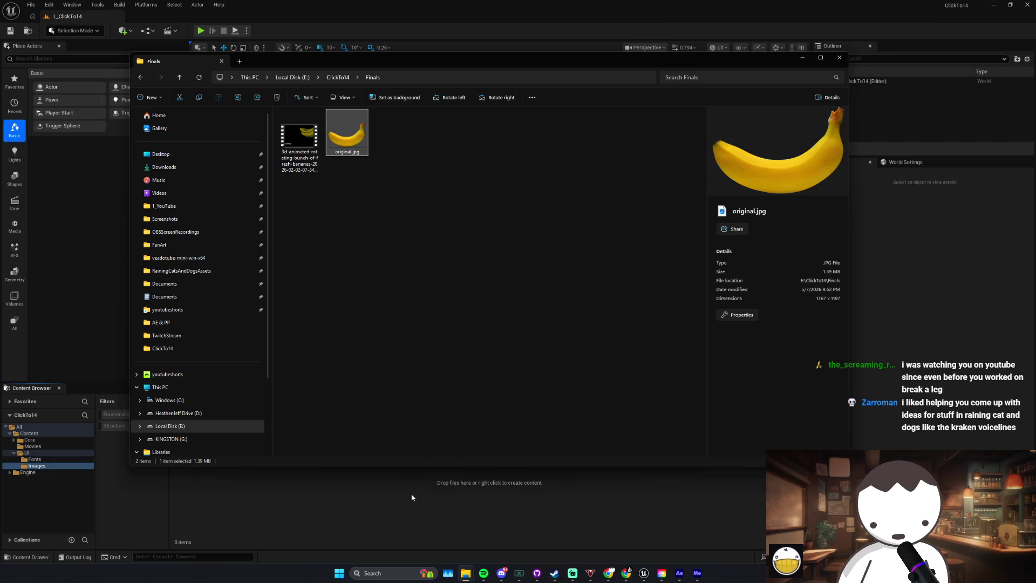
{"action": "left_click", "coordinate": [381, 163]}
{"action": "mouse_move", "coordinate": [342, 145]}
{"action": "left_mouse_down"}
{"action": "mouse_move", "coordinate": [256, 276]}
{"action": "mouse_move", "coordinate": [286, 219]}
{"action": "left_mouse_up"}
{"action": "left_click_drag", "start_coordinate": [405, 181], "coordinate": [348, 146]}
{"action": "left_click", "coordinate": [393, 170]}
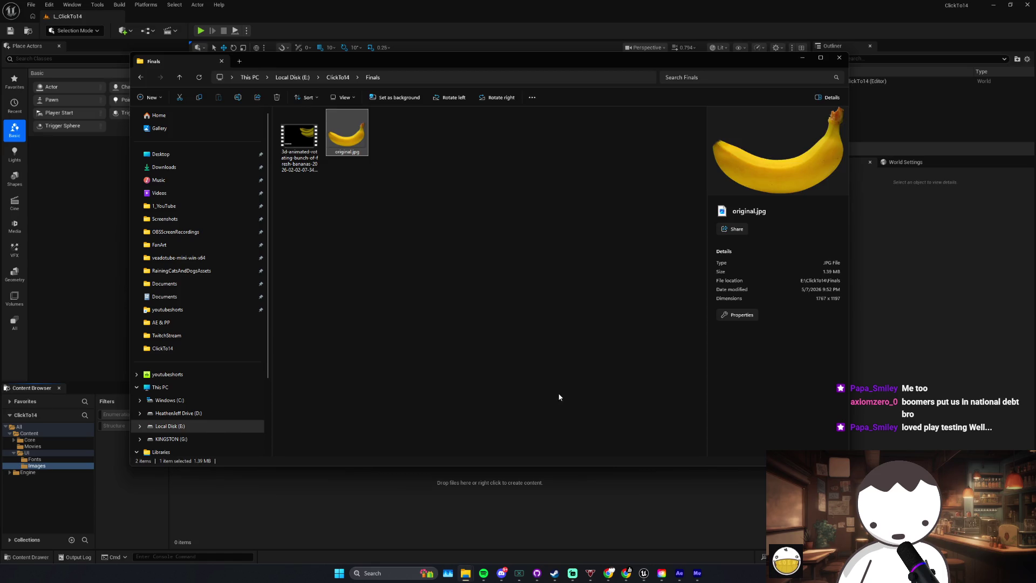
{"action": "left_click", "coordinate": [459, 344]}
Step: Bring the Chrome browser forward, showing a new Google tab
{"action": "mouse_move", "coordinate": [609, 574]}
{"action": "left_click", "coordinate": [535, 518]}
{"action": "left_click", "coordinate": [156, 85]}
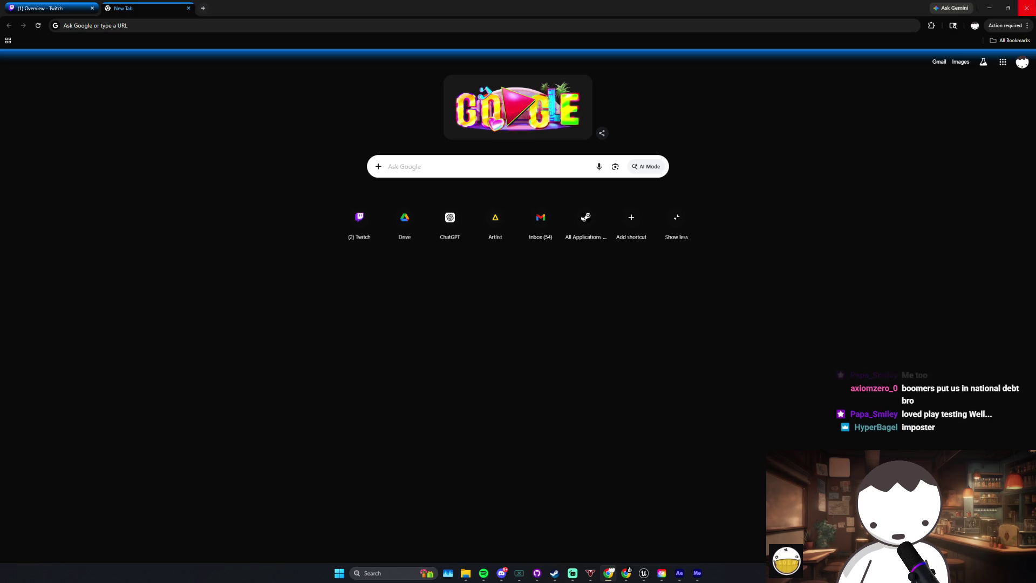
Step: Return to the banana png results and start saving a preview, then cancel it
{"action": "left_click", "coordinate": [1028, 7]}
{"action": "mouse_move", "coordinate": [609, 573]}
{"action": "left_click", "coordinate": [618, 526]}
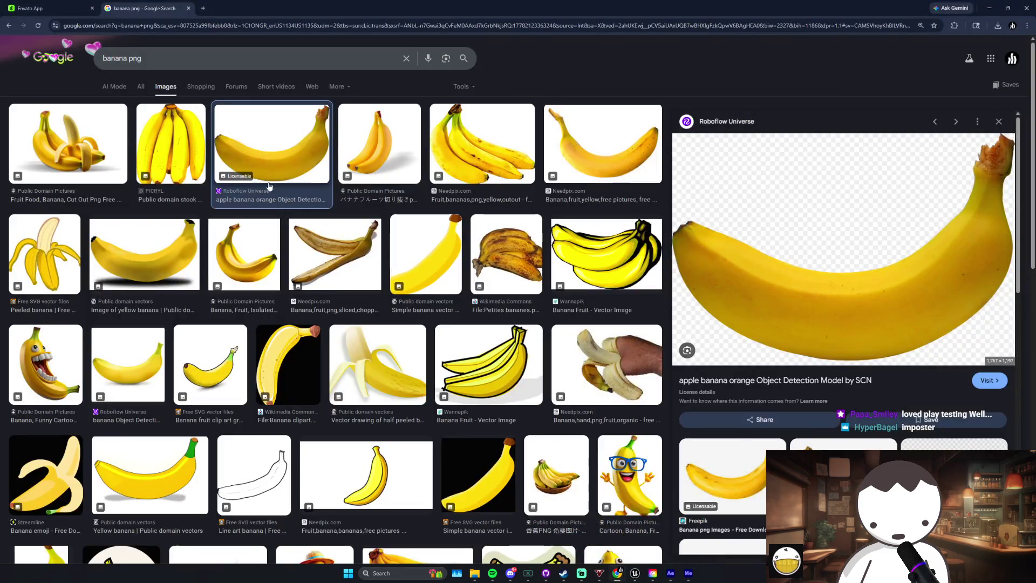
{"action": "right_click", "coordinate": [782, 237]}
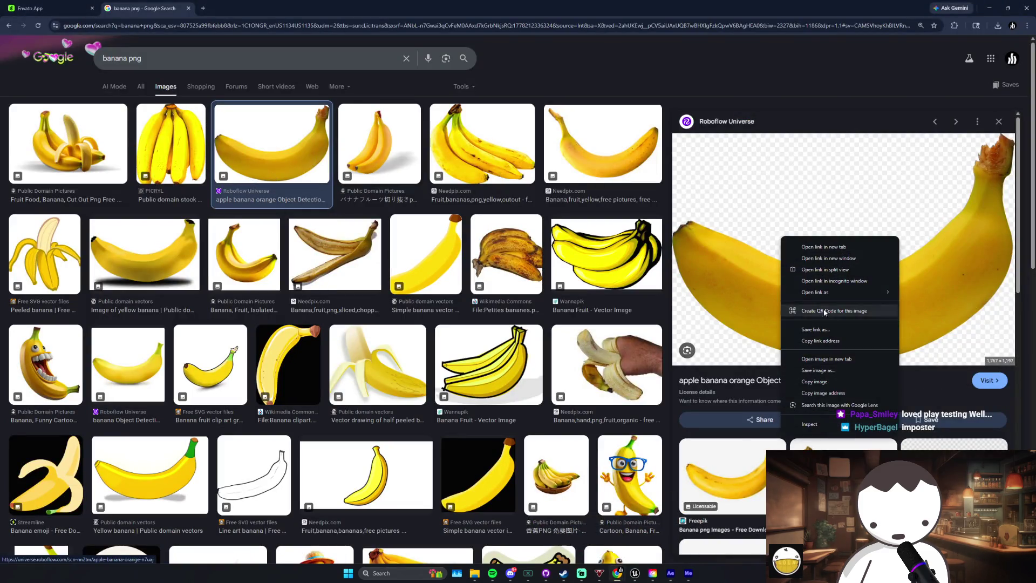
{"action": "left_click", "coordinate": [835, 372]}
{"action": "left_click", "coordinate": [178, 316]}
{"action": "left_click", "coordinate": [186, 323]}
{"action": "left_click", "coordinate": [447, 348]}
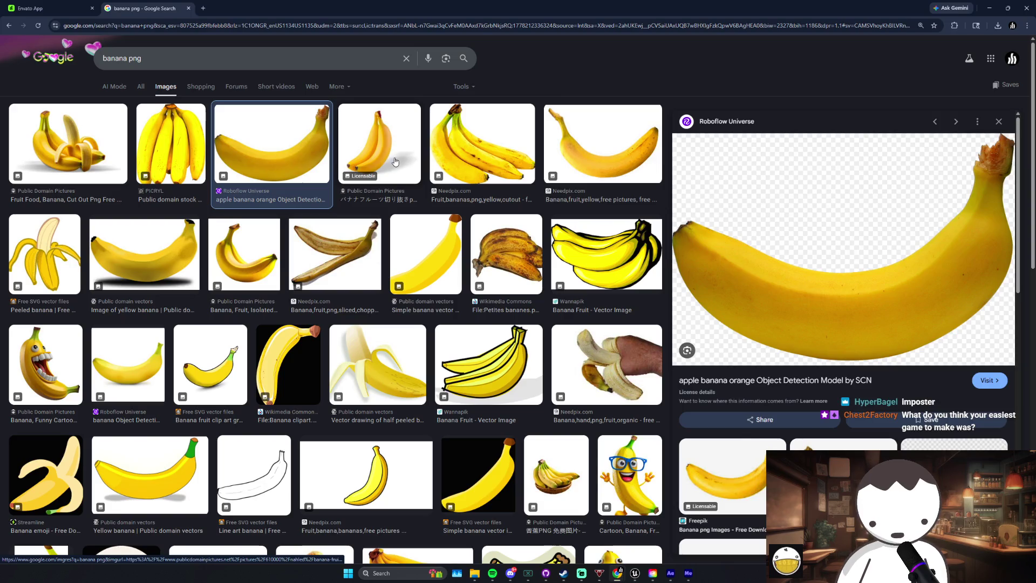
Step: Browse several banana image previews, ending on the Object Detection Model banana
{"action": "left_click", "coordinate": [379, 165]}
{"action": "left_click", "coordinate": [582, 162]}
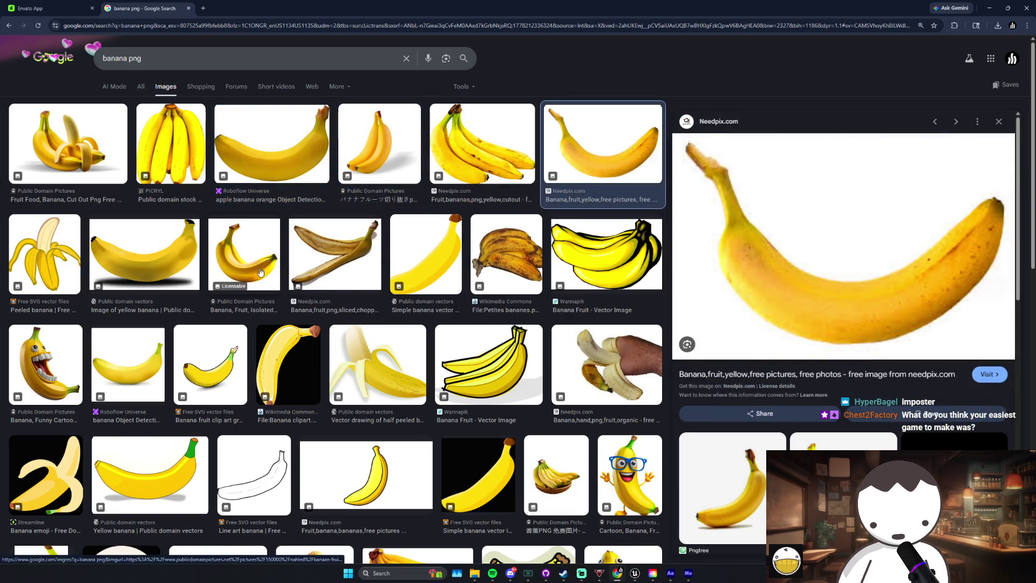
{"action": "key", "text": "Right"}
{"action": "key", "text": "Right"}
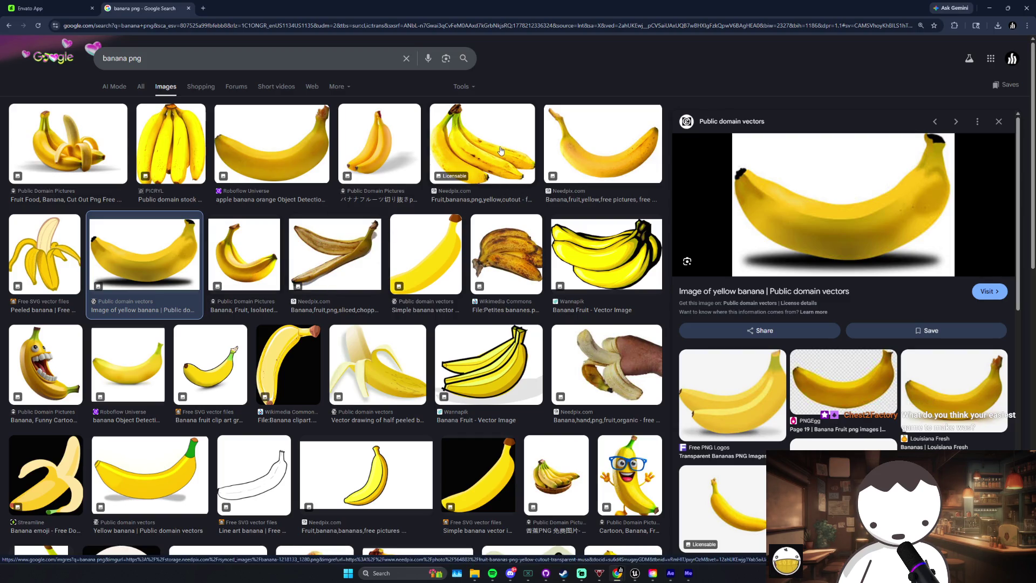
{"action": "left_click", "coordinate": [379, 151]}
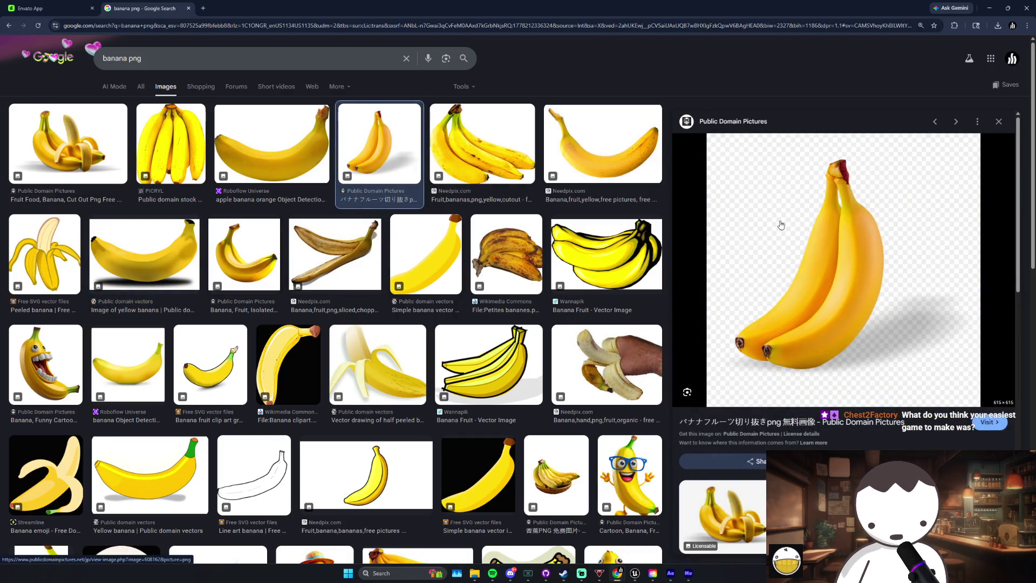
{"action": "key", "text": "Escape"}
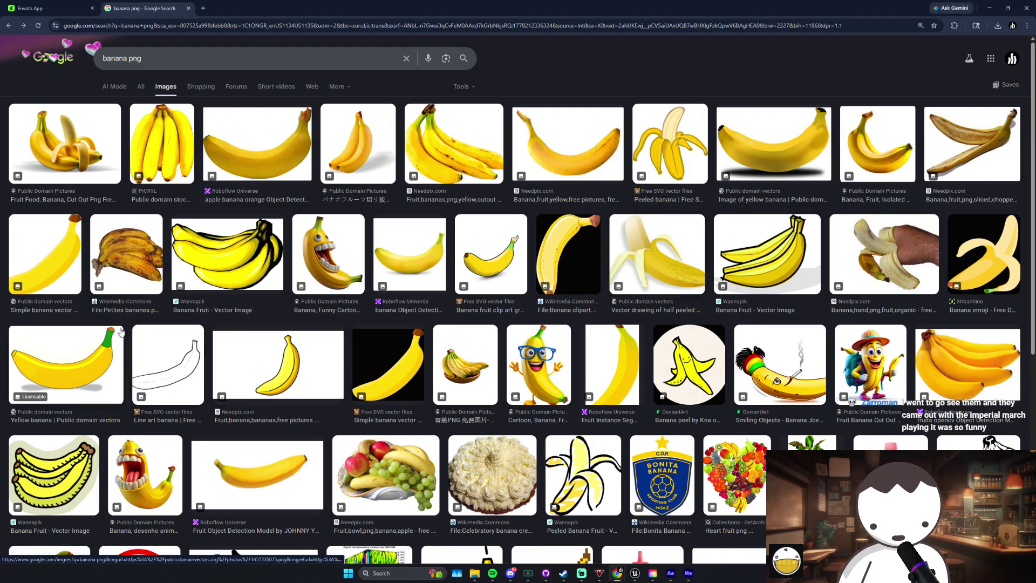
{"action": "left_click", "coordinate": [423, 255]}
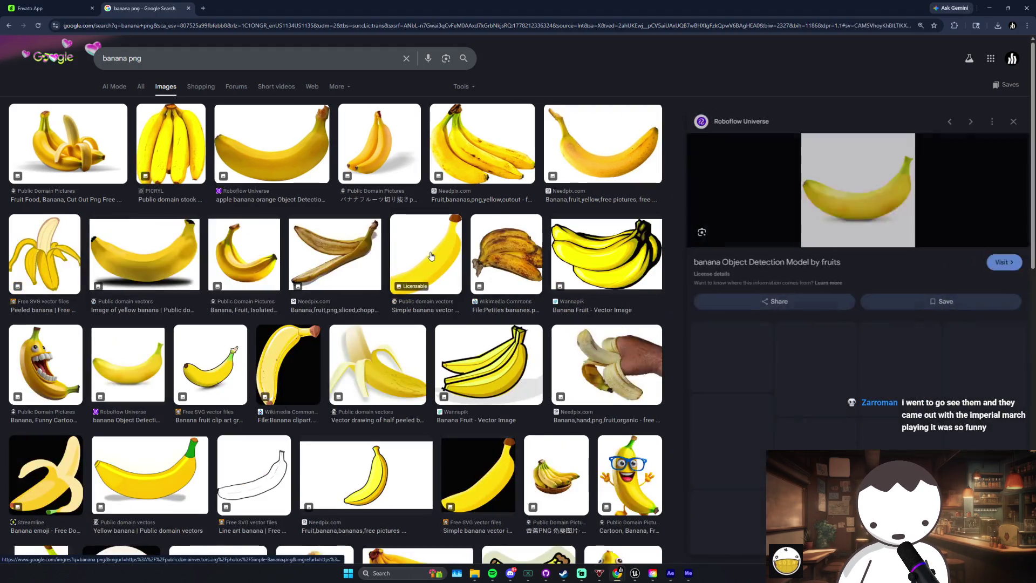
Step: Save the small banana image as original (1).jpg in the Finals folder
{"action": "right_click", "coordinate": [867, 199]}
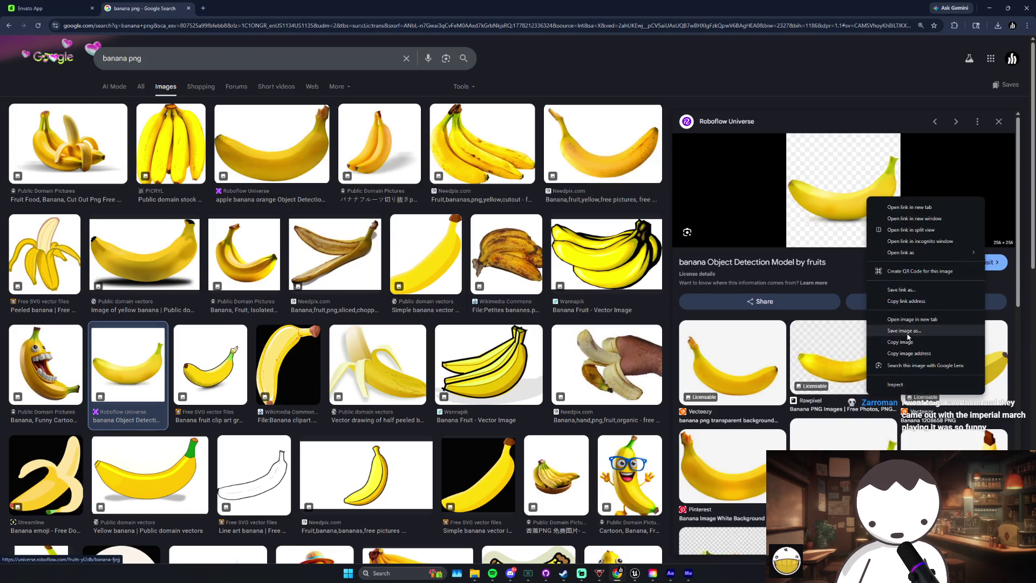
{"action": "left_click", "coordinate": [902, 330]}
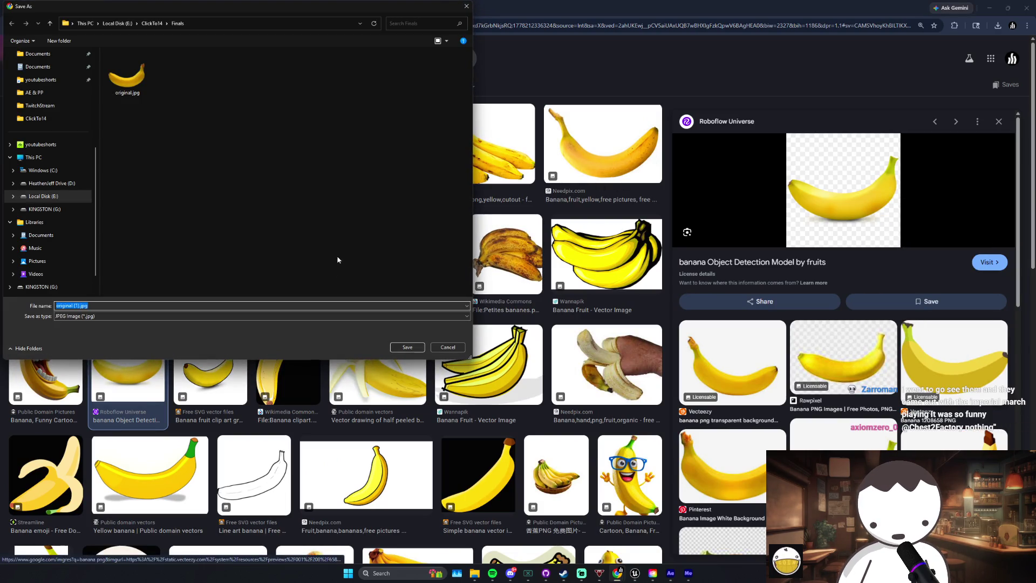
{"action": "left_click", "coordinate": [407, 347]}
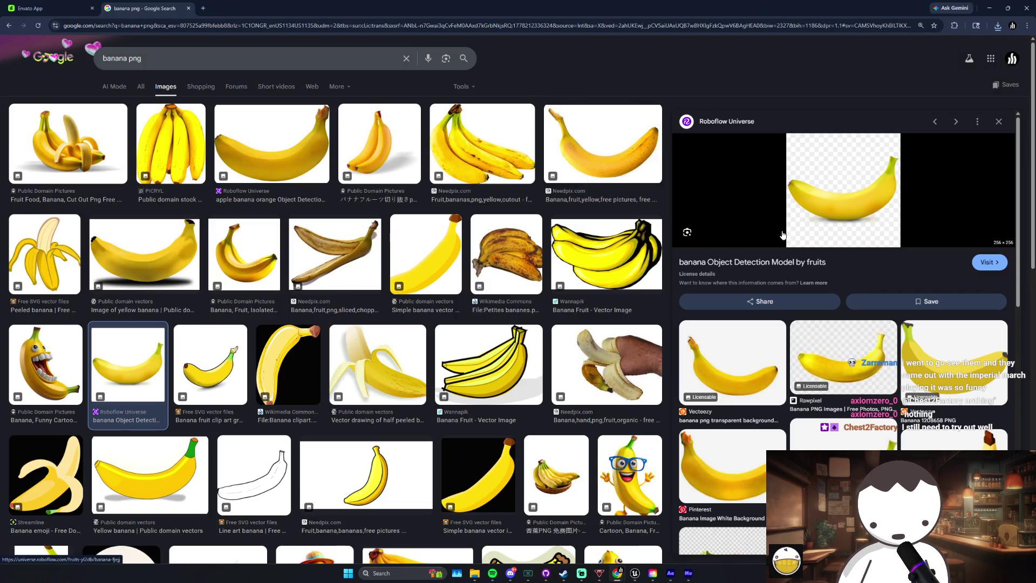
{"action": "left_click", "coordinate": [49, 8]}
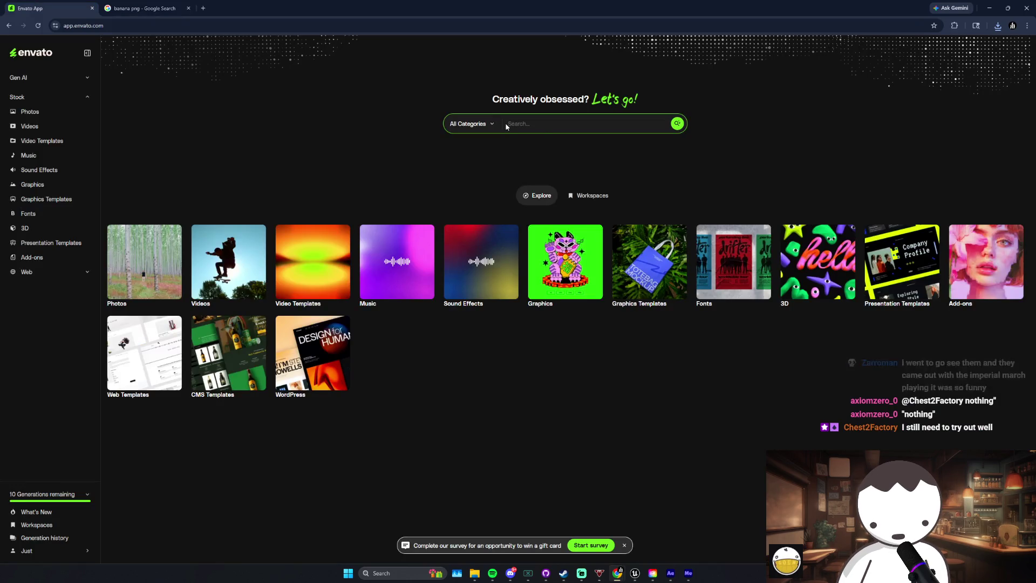
Step: Search Envato's Graphics category for 'banana' and scroll through the results
{"action": "left_click", "coordinate": [470, 124]}
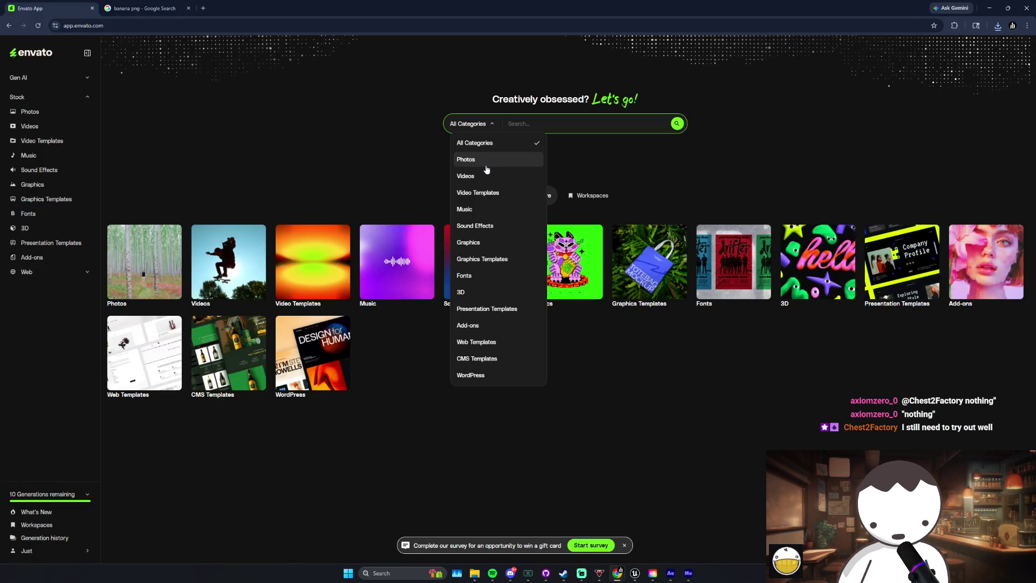
{"action": "left_click", "coordinate": [475, 242]}
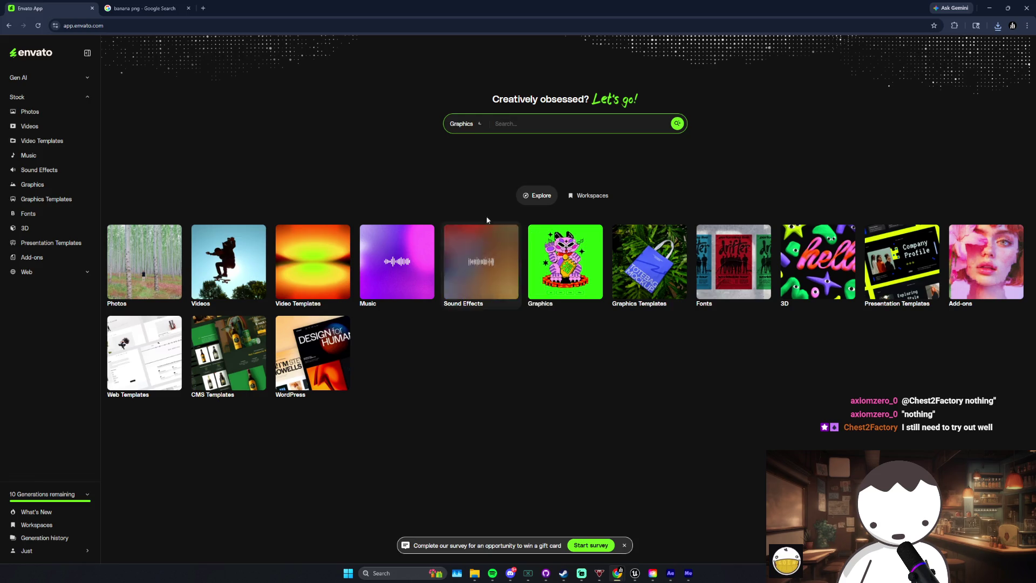
{"action": "type", "text": "banana"}
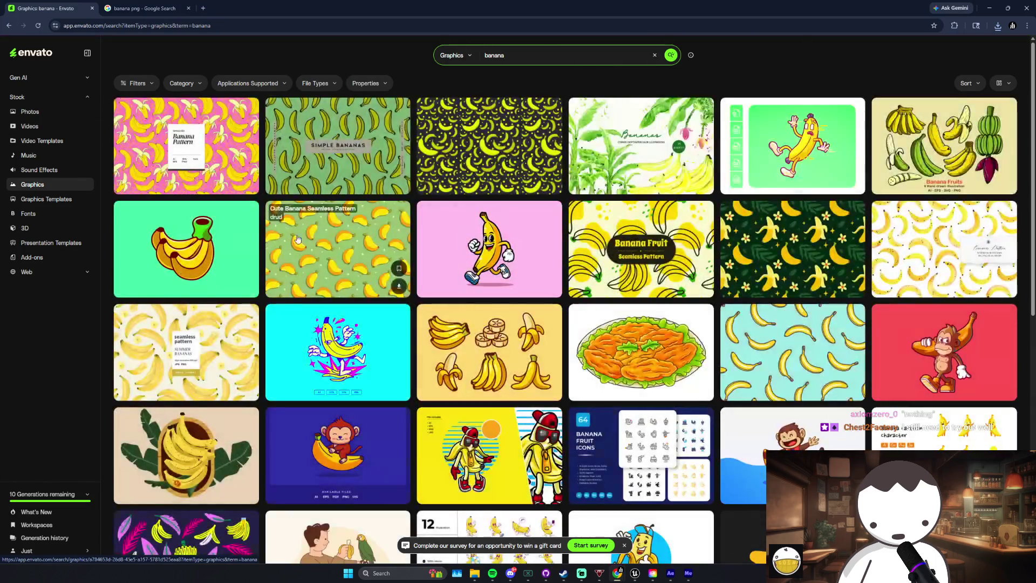
{"action": "scroll", "coordinate": [796, 317], "scroll_direction": "down", "scroll_amount": 4}
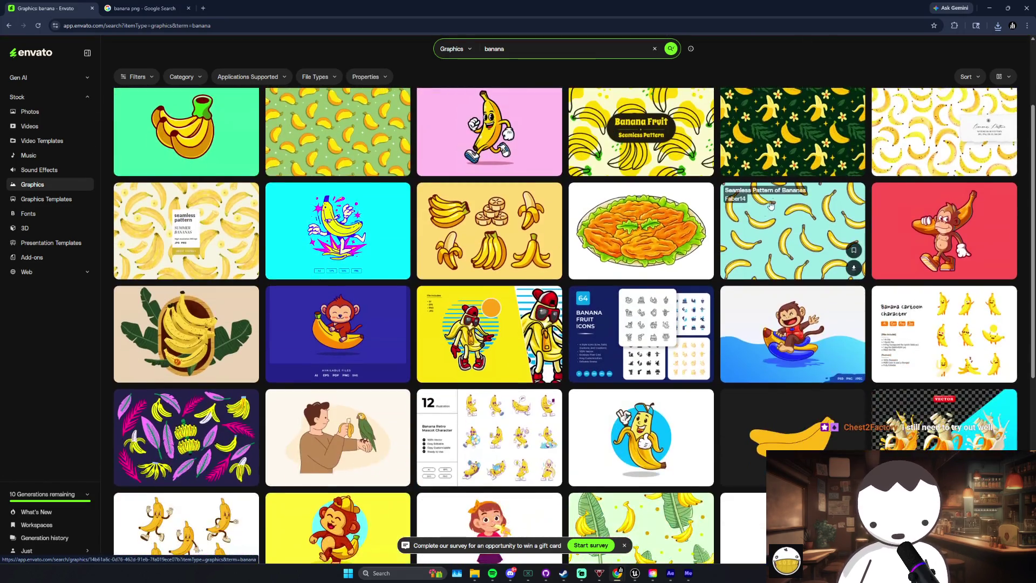
{"action": "scroll", "coordinate": [796, 317], "scroll_direction": "down", "scroll_amount": 10}
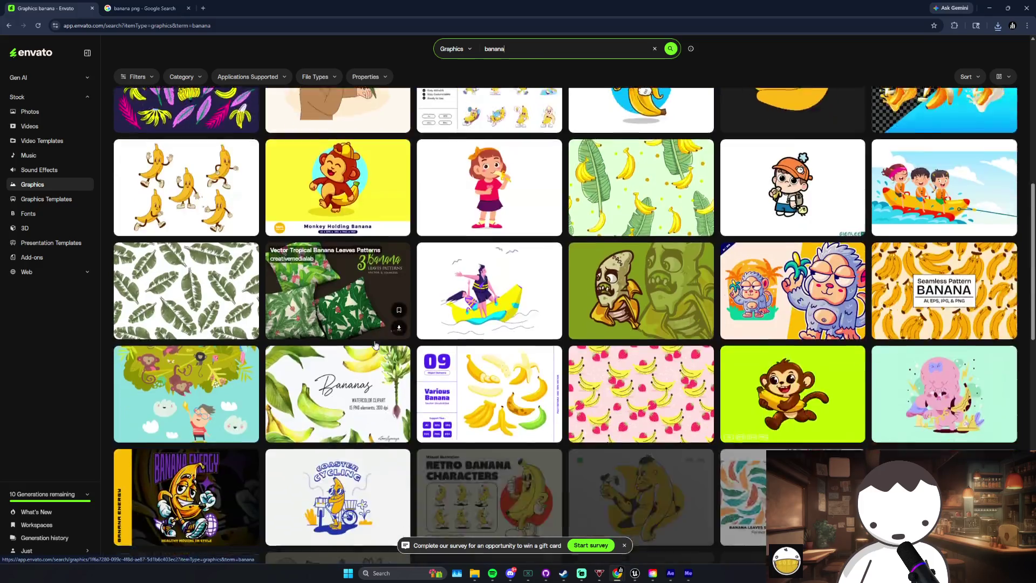
{"action": "scroll", "coordinate": [468, 350], "scroll_direction": "down", "scroll_amount": 6}
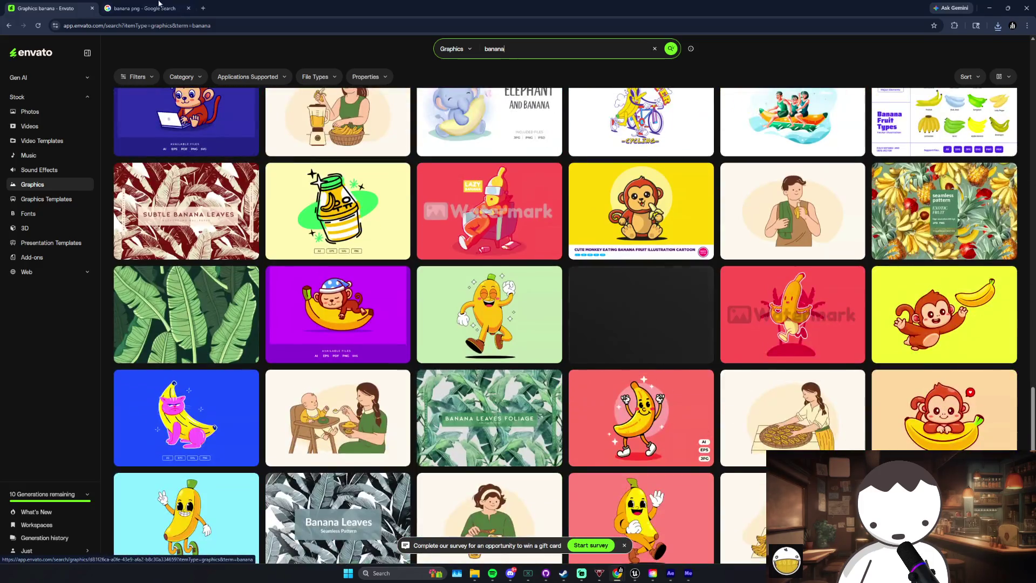
Step: Return to the Google banana results, then bring After Effects forward
{"action": "key", "text": "ctrl+Tab"}
{"action": "right_click", "coordinate": [816, 196]}
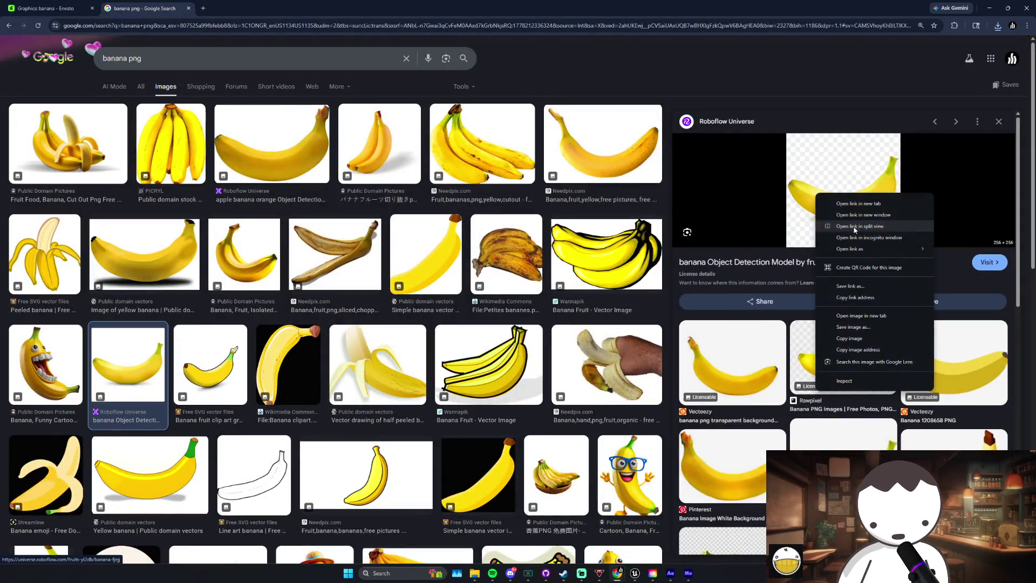
{"action": "left_click", "coordinate": [666, 573]}
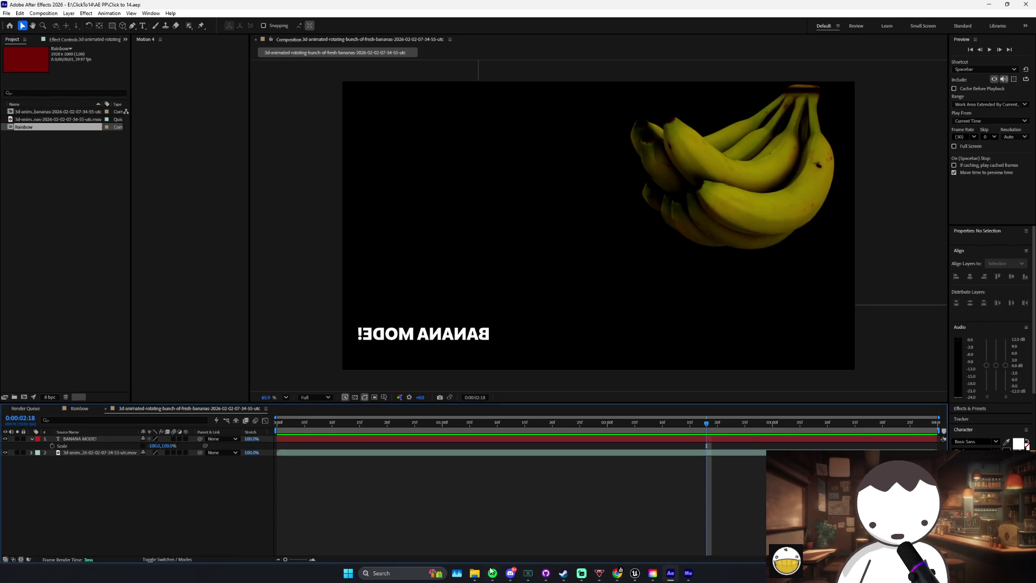
Step: Drag original.jpg into the After Effects project and dismiss the import error
{"action": "mouse_move", "coordinate": [475, 573]}
{"action": "left_click", "coordinate": [597, 500]}
{"action": "mouse_move", "coordinate": [363, 183]}
{"action": "left_mouse_down"}
{"action": "mouse_move", "coordinate": [349, 158]}
{"action": "mouse_move", "coordinate": [47, 200]}
{"action": "mouse_move", "coordinate": [122, 185]}
{"action": "left_mouse_up"}
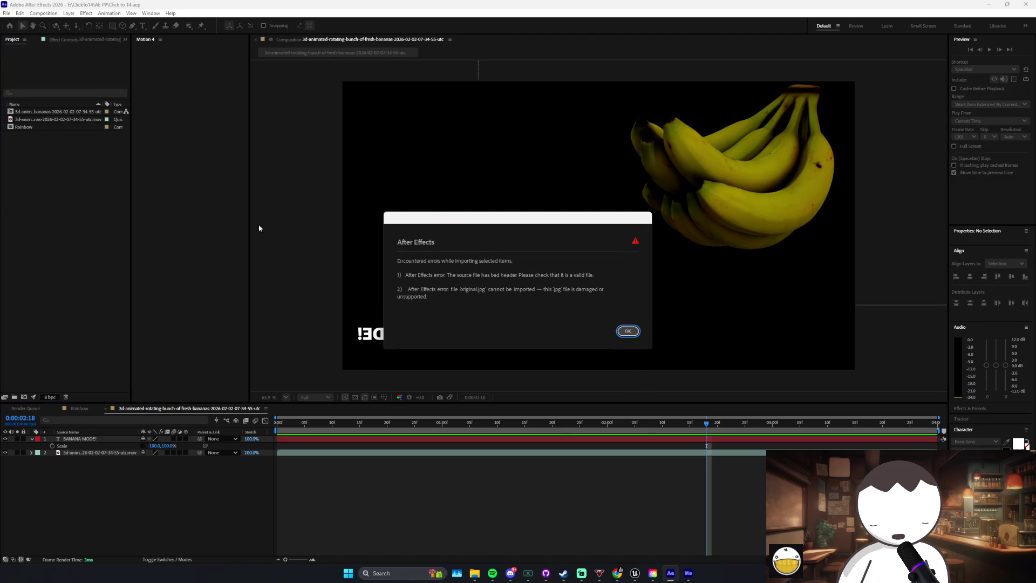
{"action": "left_click", "coordinate": [629, 331]}
Step: Rename original.jpg to original.png in Finals, accepting the extension-change warning
{"action": "mouse_move", "coordinate": [475, 573]}
{"action": "left_click", "coordinate": [597, 519]}
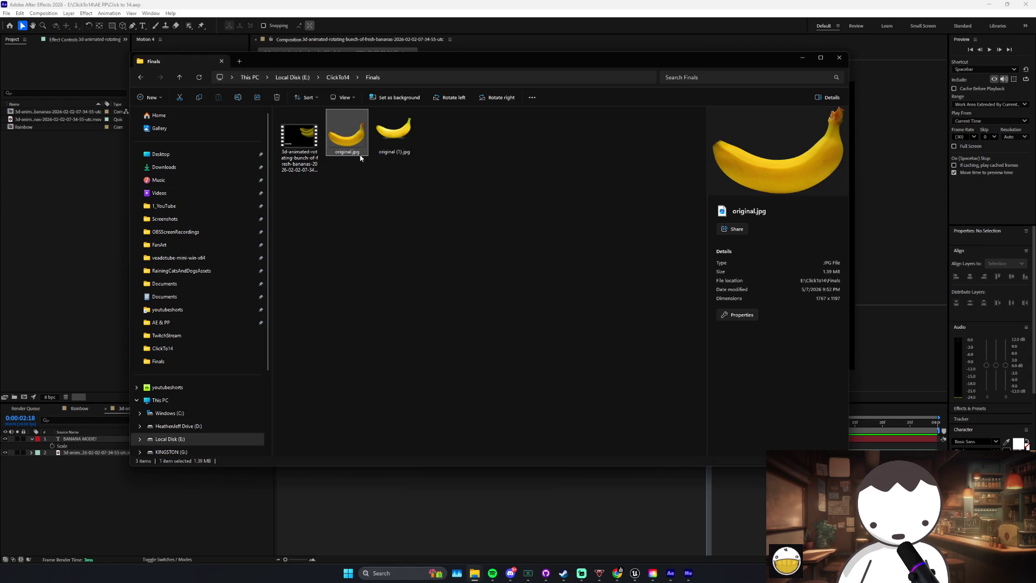
{"action": "left_click", "coordinate": [356, 153]}
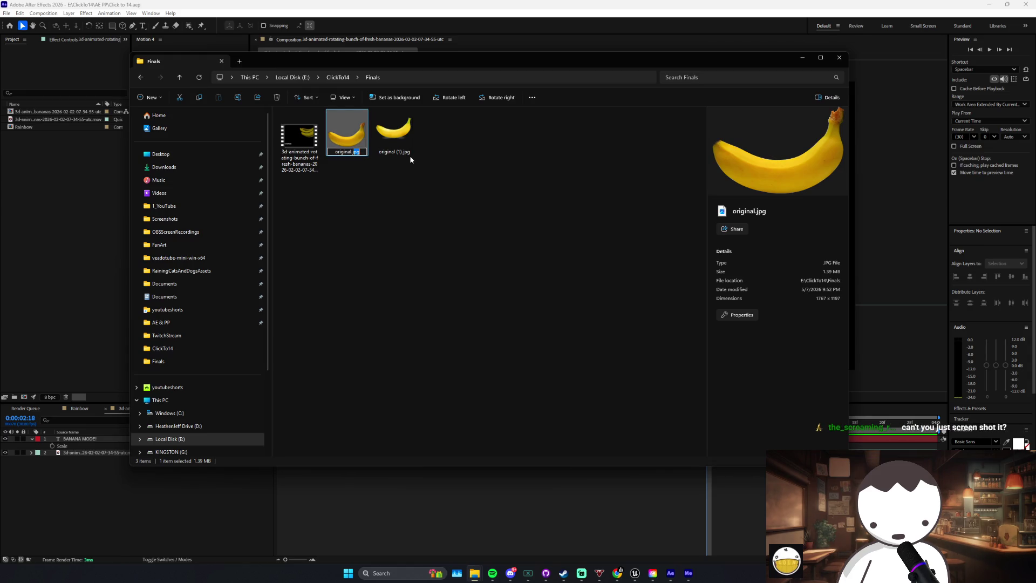
{"action": "key", "text": "BackSpace"}
{"action": "type", "text": "g"}
{"action": "key", "text": "Return"}
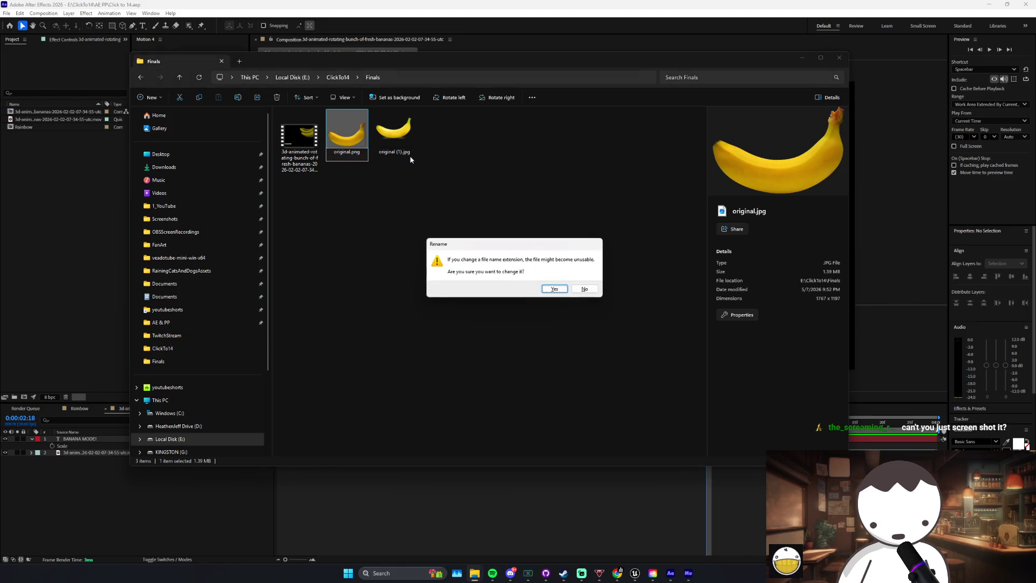
{"action": "left_click", "coordinate": [565, 291]}
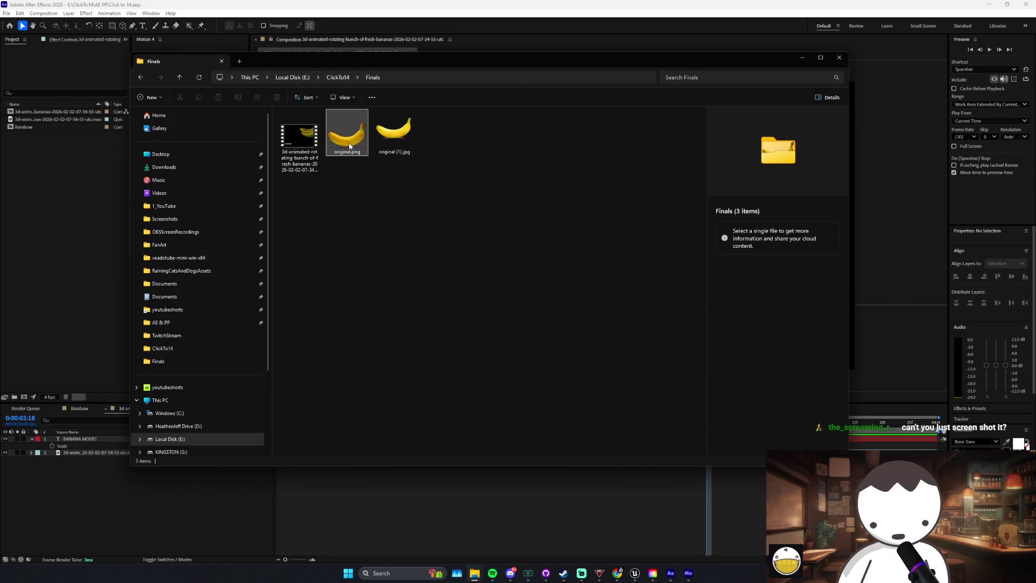
Step: Import original.png into the After Effects Project panel
{"action": "left_click", "coordinate": [125, 214]}
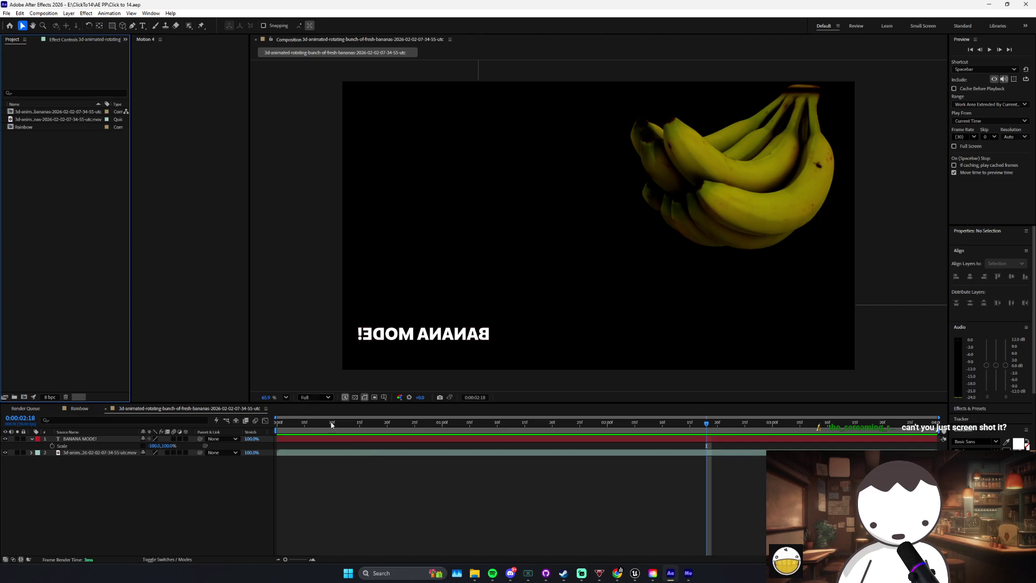
{"action": "mouse_move", "coordinate": [475, 573]}
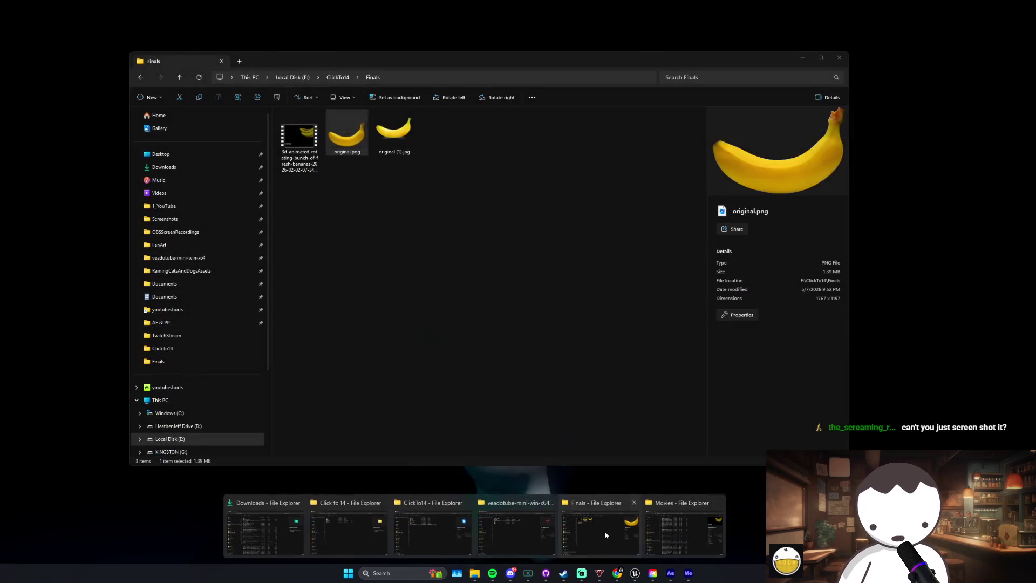
{"action": "left_click", "coordinate": [605, 530]}
{"action": "left_click_drag", "start_coordinate": [293, 157], "coordinate": [86, 183]}
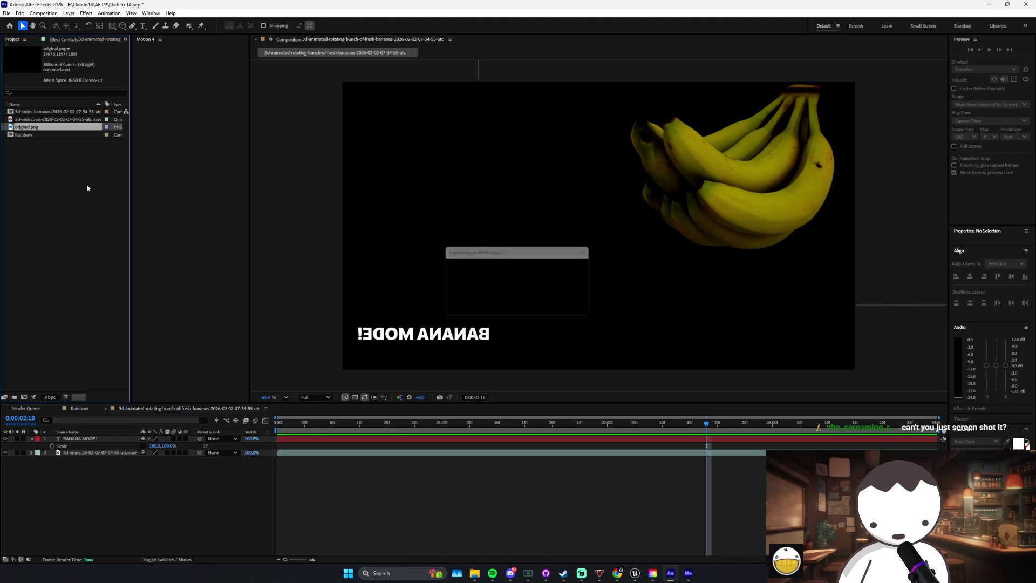
{"action": "left_click", "coordinate": [38, 128]}
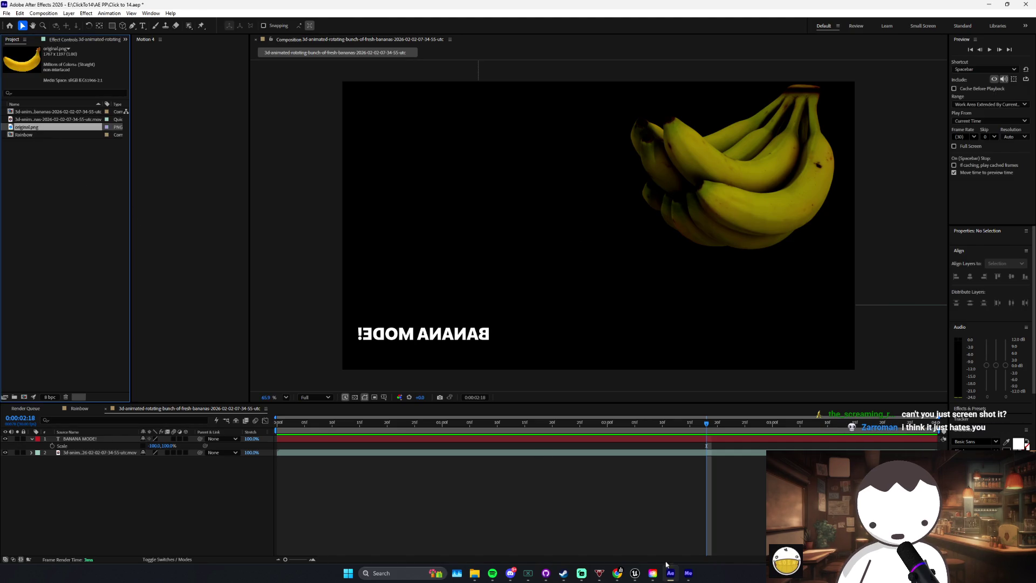
Step: Drag original.png from Finals into Unreal's Content/UI/Images folder
{"action": "mouse_move", "coordinate": [636, 574]}
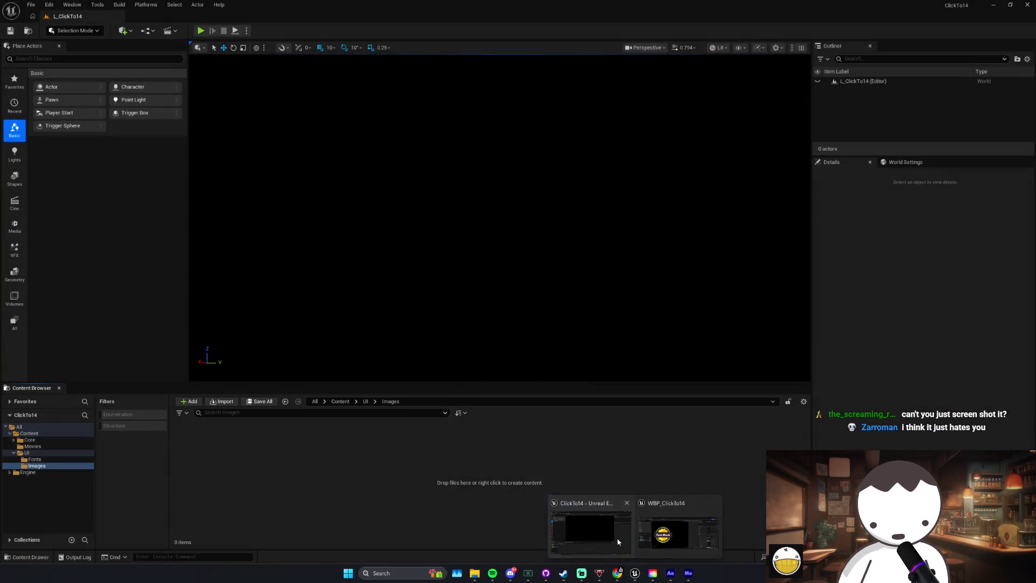
{"action": "left_click", "coordinate": [593, 528]}
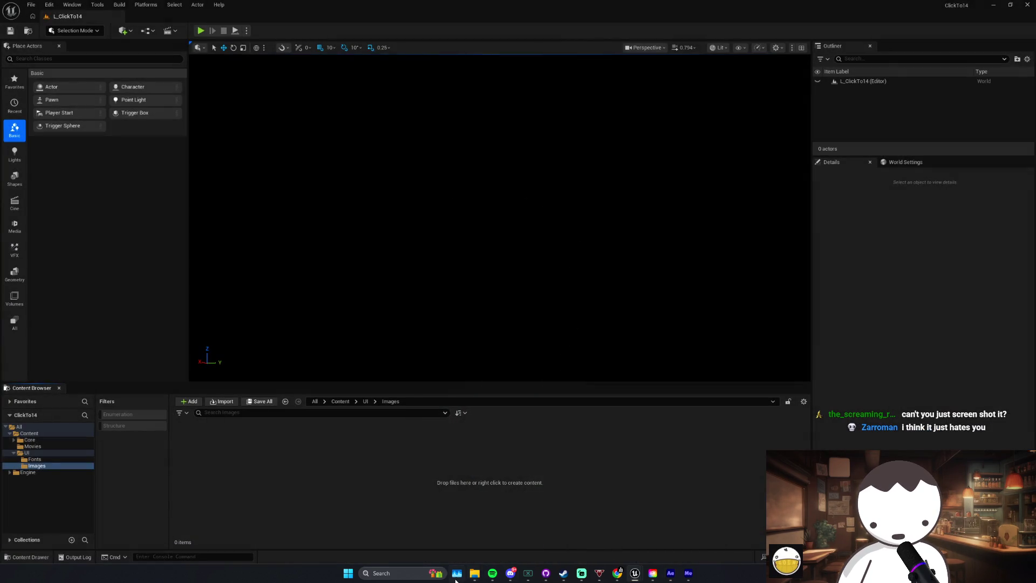
{"action": "mouse_move", "coordinate": [475, 578]}
{"action": "left_click", "coordinate": [393, 476]}
{"action": "left_click_drag", "start_coordinate": [393, 476], "coordinate": [393, 486]}
Step: Open the new 'original' texture in a maximized editor, then return to WBP_ClickTo14
{"action": "left_click", "coordinate": [404, 490]}
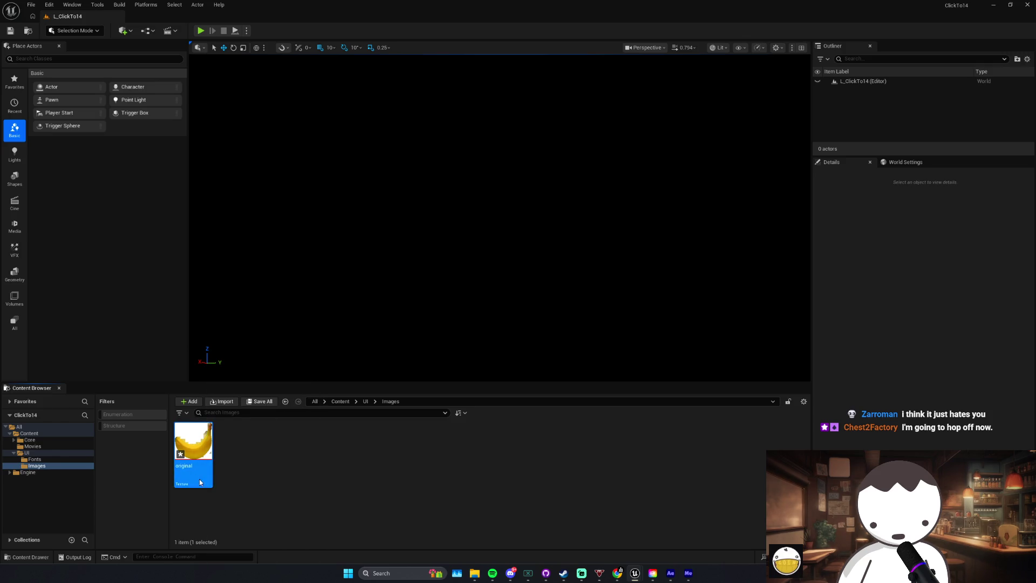
{"action": "double_click", "coordinate": [193, 449]}
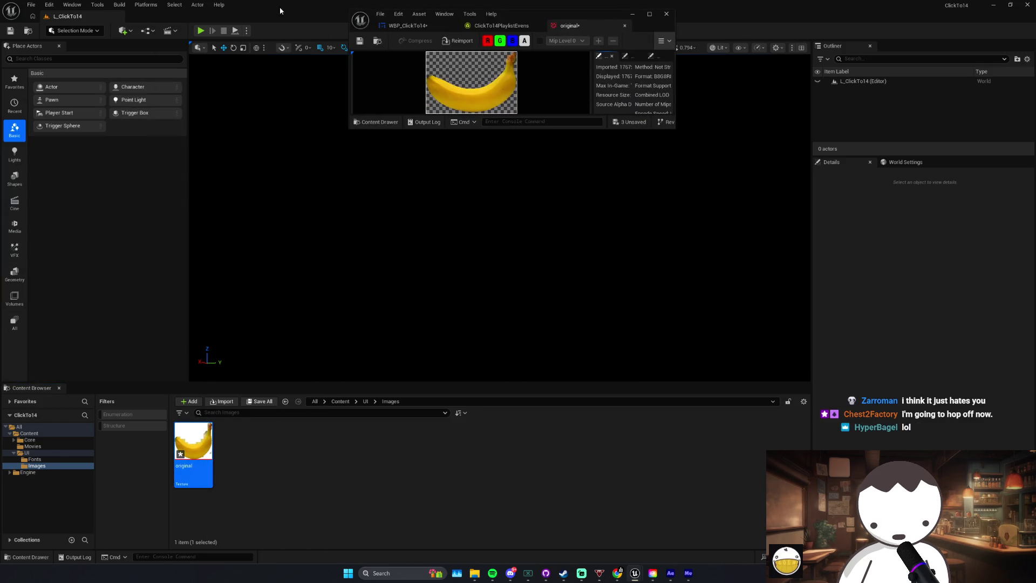
{"action": "double_click", "coordinate": [547, 17]}
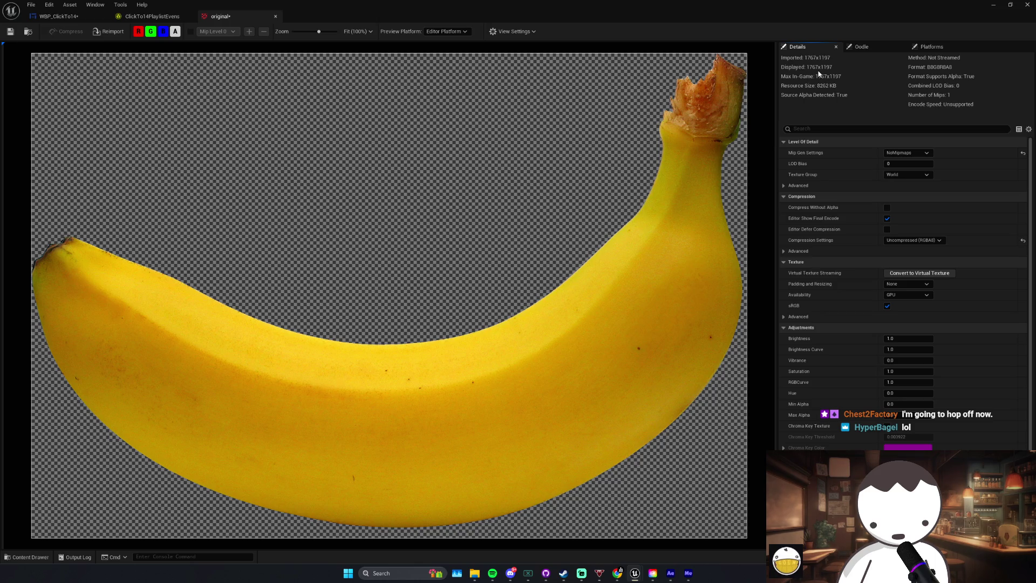
{"action": "left_click", "coordinate": [59, 16]}
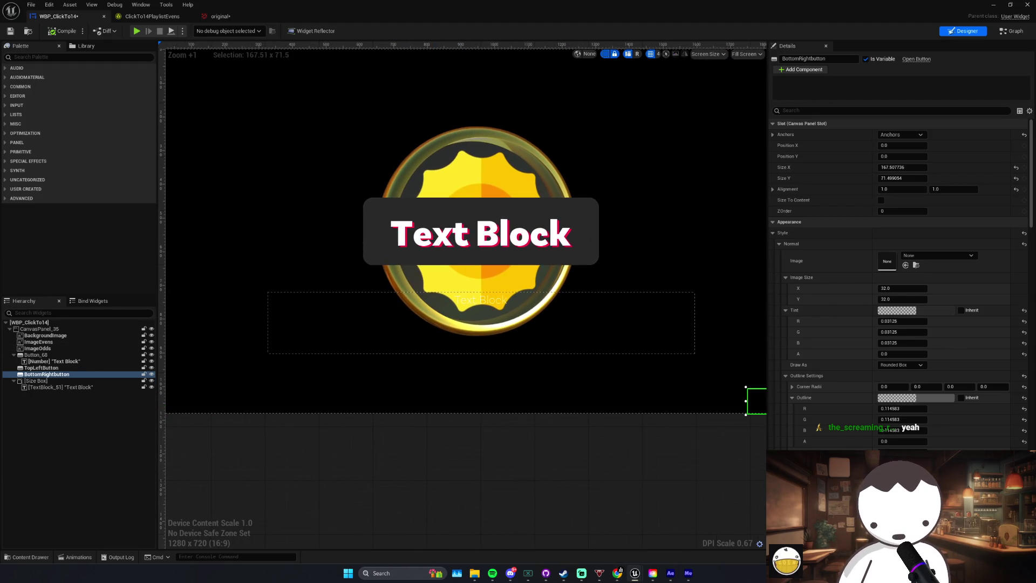
Step: Set the bottom-right button's Hovered tint alpha to 1
{"action": "scroll", "coordinate": [657, 358], "scroll_direction": "down", "scroll_amount": 1}
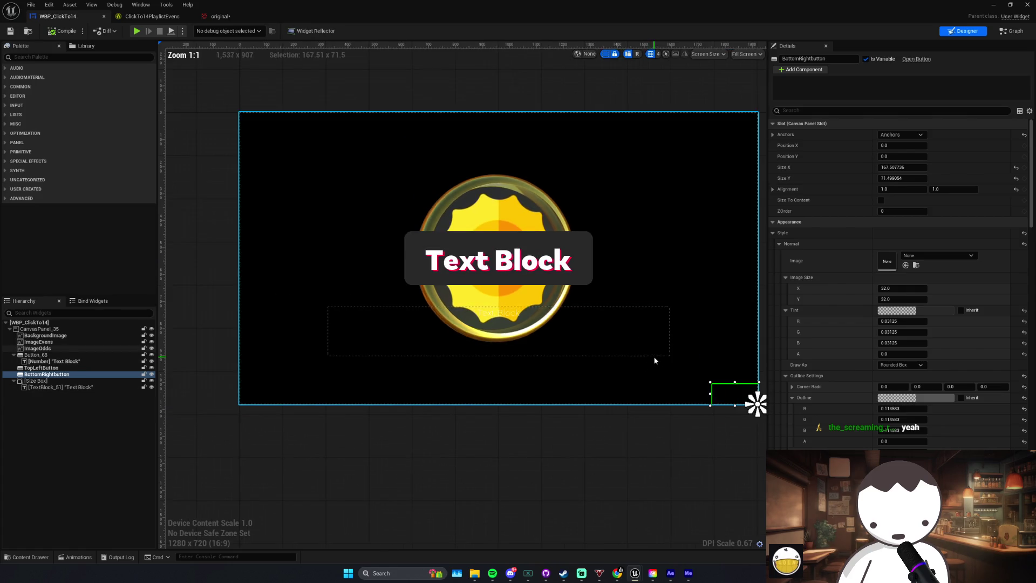
{"action": "scroll", "coordinate": [837, 404], "scroll_direction": "down", "scroll_amount": 10}
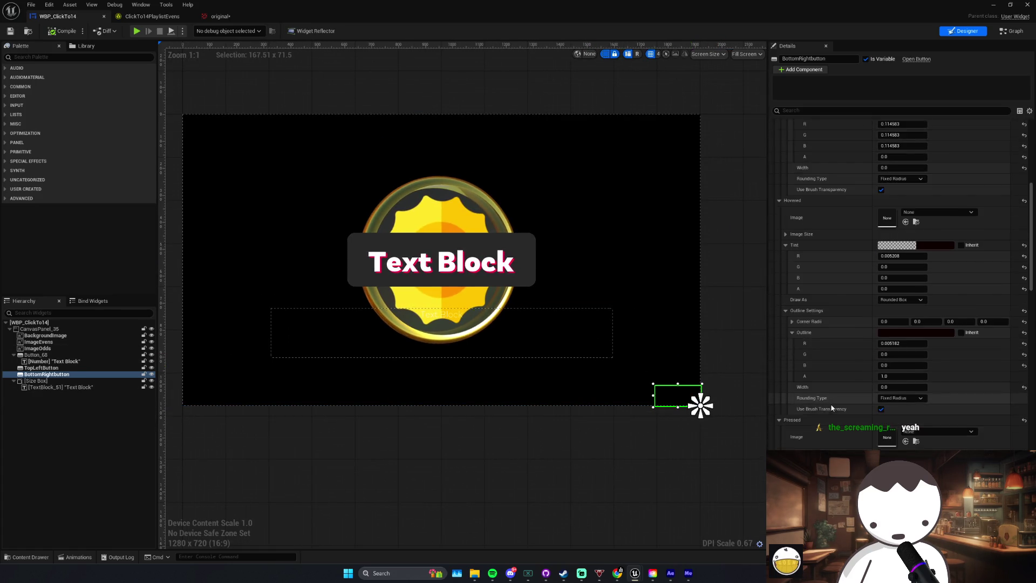
{"action": "scroll", "coordinate": [810, 406], "scroll_direction": "down", "scroll_amount": 10}
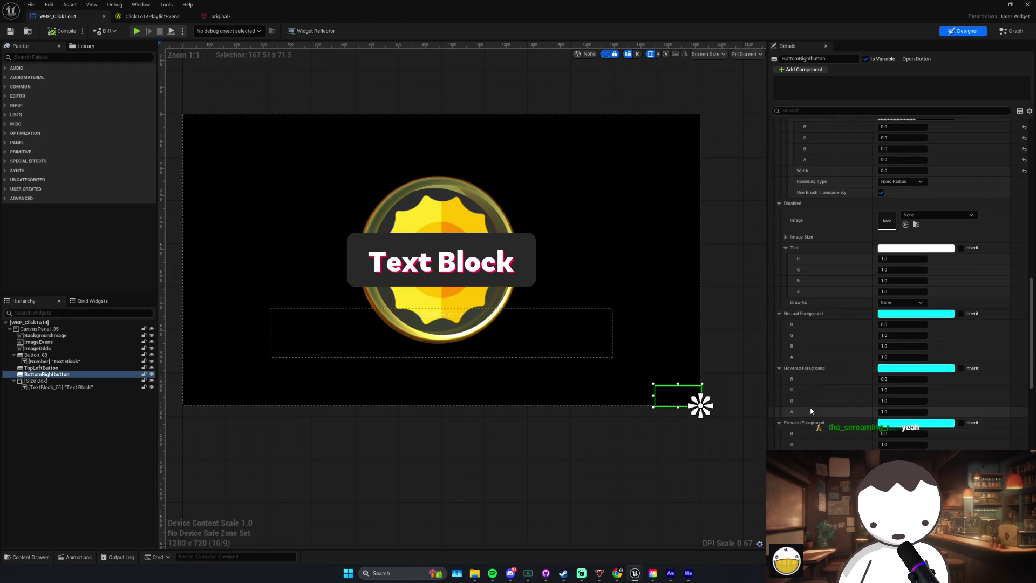
{"action": "scroll", "coordinate": [860, 383], "scroll_direction": "down", "scroll_amount": 6}
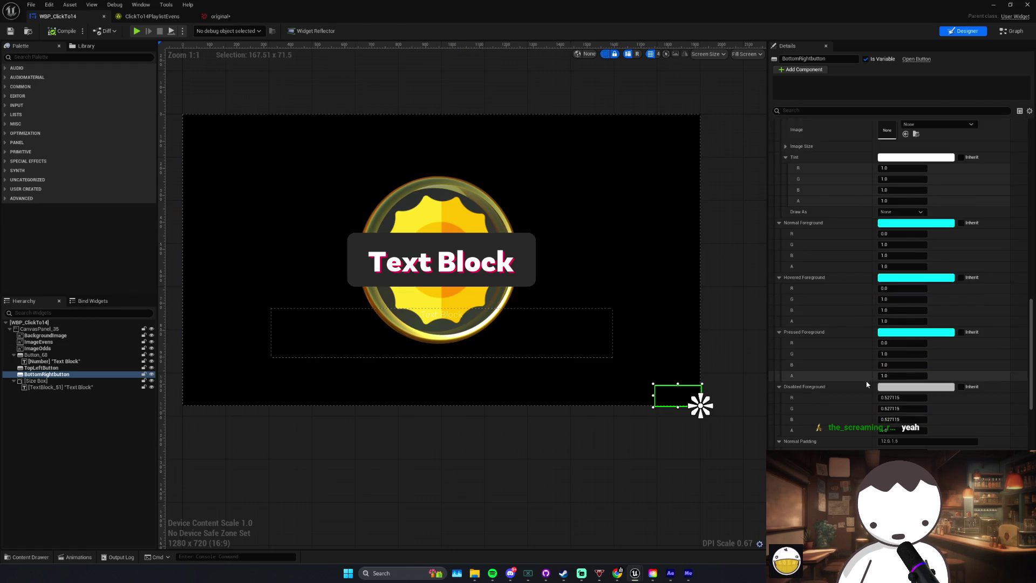
{"action": "scroll", "coordinate": [858, 382], "scroll_direction": "up", "scroll_amount": 20}
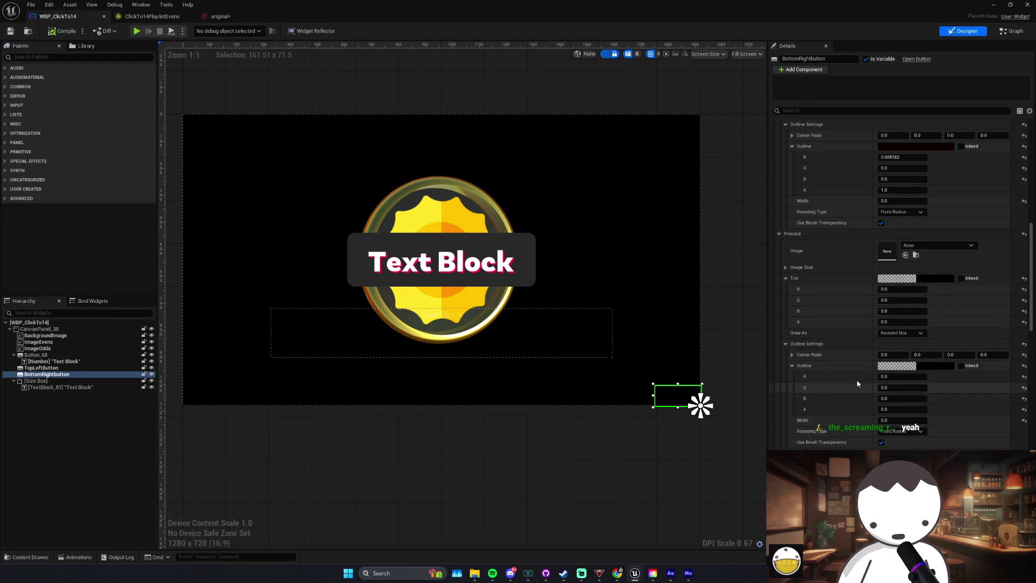
{"action": "scroll", "coordinate": [926, 268], "scroll_direction": "up", "scroll_amount": 2}
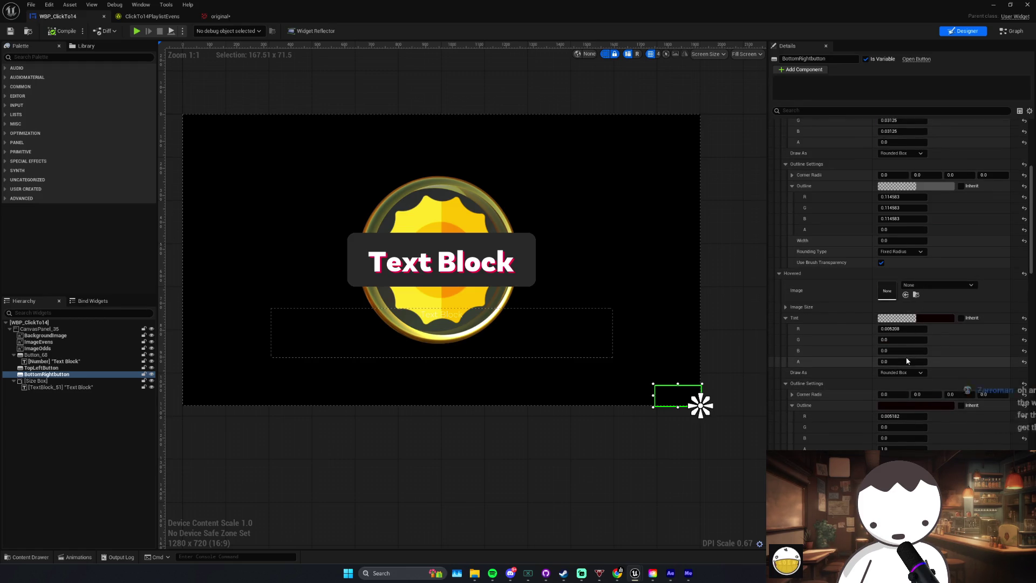
{"action": "left_click", "coordinate": [905, 361]}
{"action": "type", "text": "1"}
{"action": "key", "text": "Return"}
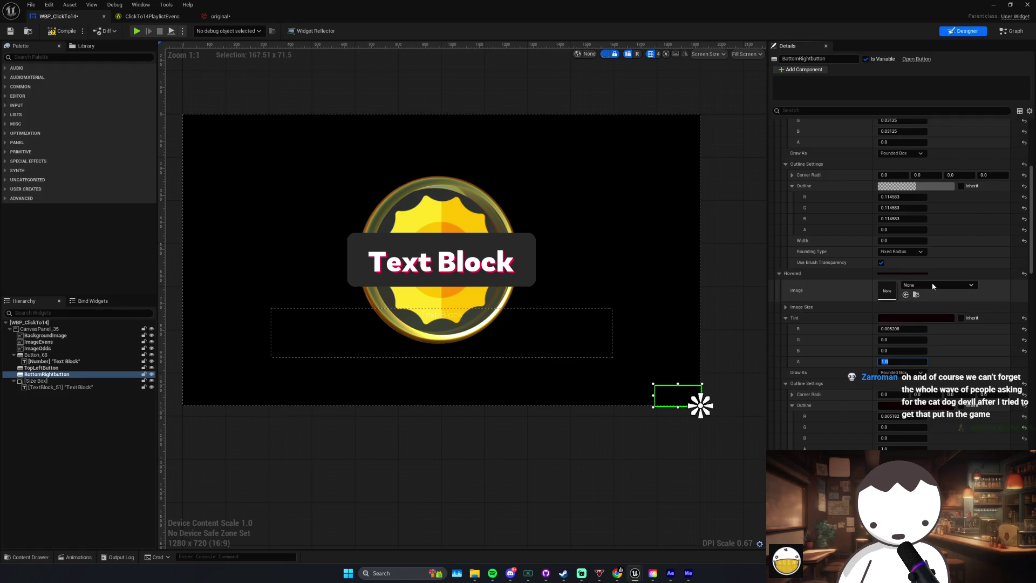
Step: Pick the 'original' banana texture as the Hovered image and save the widget
{"action": "left_click", "coordinate": [936, 286]}
{"action": "type", "text": "bamn"}
{"action": "key", "text": "BackSpace"}
{"action": "type", "text": "a"}
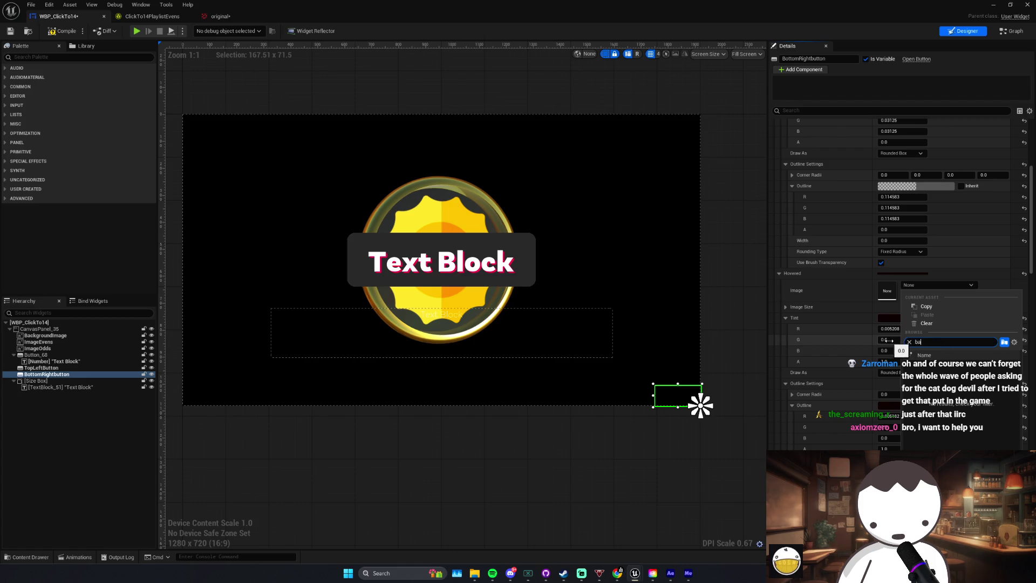
{"action": "key", "text": "BackSpace"}
{"action": "key", "text": "BackSpace"}
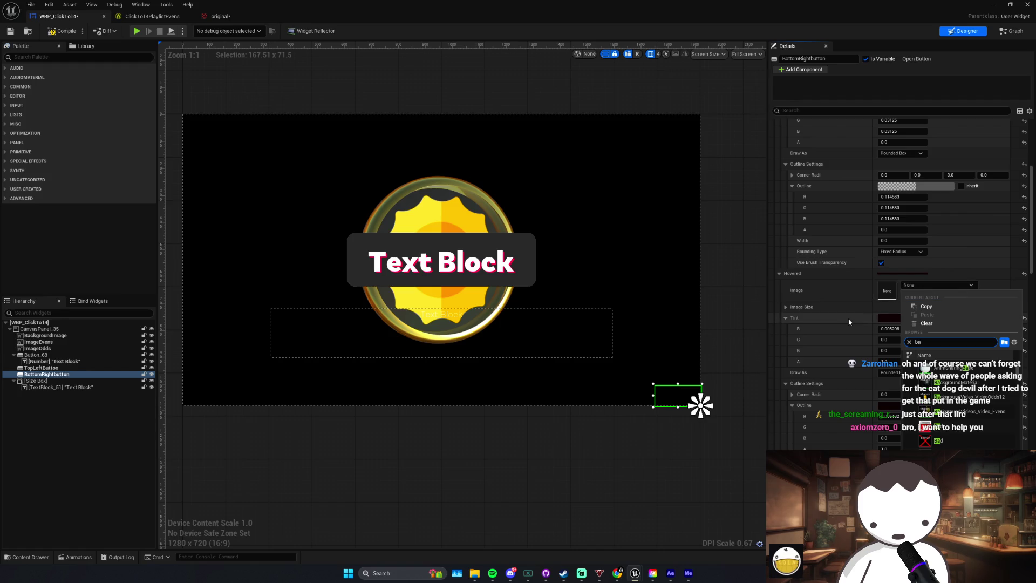
{"action": "type", "text": "na"}
{"action": "left_click", "coordinate": [1004, 342]}
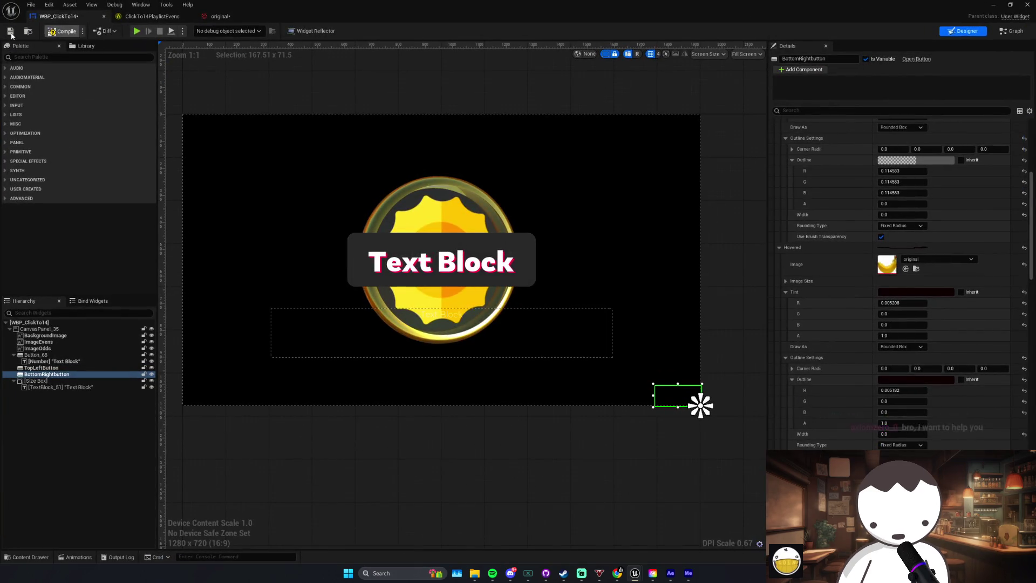
{"action": "left_click", "coordinate": [10, 33]}
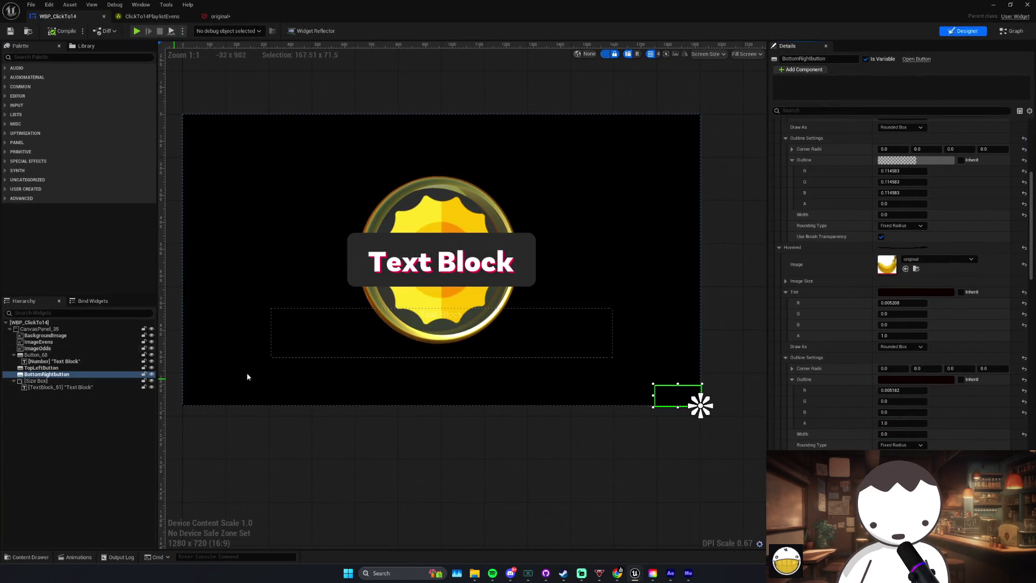
Step: Set the Outline Width to 1 and clear the Hovered image
{"action": "scroll", "coordinate": [885, 325], "scroll_direction": "up", "scroll_amount": 2}
{"action": "left_click", "coordinate": [902, 266]}
{"action": "type", "text": "1"}
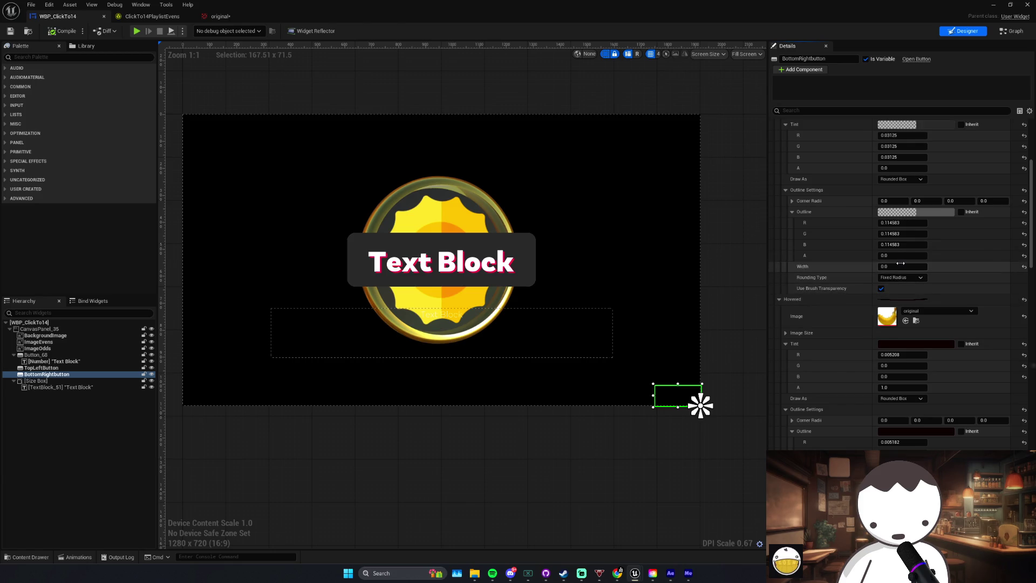
{"action": "key", "text": "Return"}
{"action": "left_click", "coordinate": [951, 313]}
{"action": "left_click", "coordinate": [927, 357]}
Step: Use the 'original' texture as the Normal image with tint alpha 1
{"action": "scroll", "coordinate": [948, 287], "scroll_direction": "up", "scroll_amount": 5}
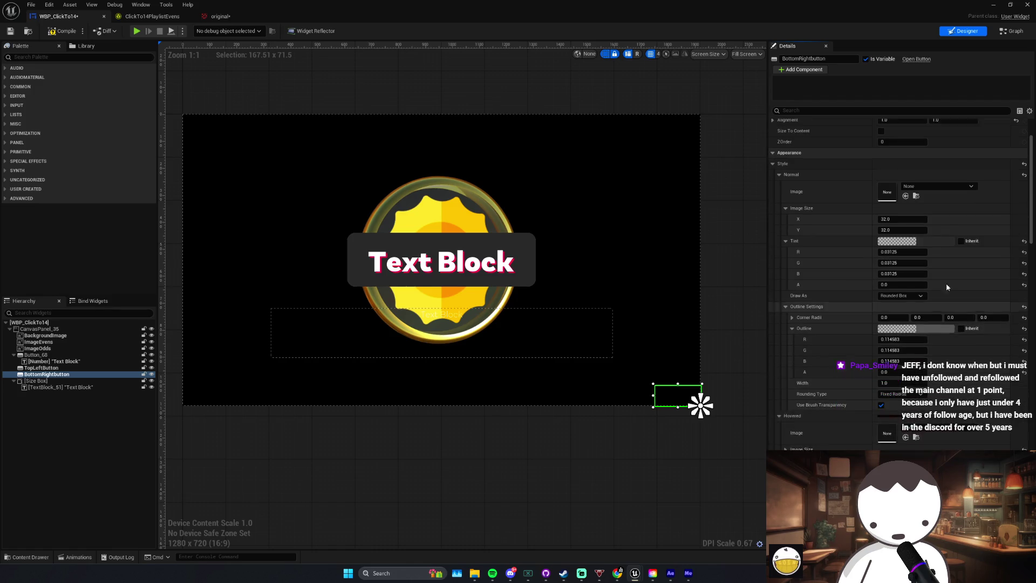
{"action": "left_click", "coordinate": [906, 222]}
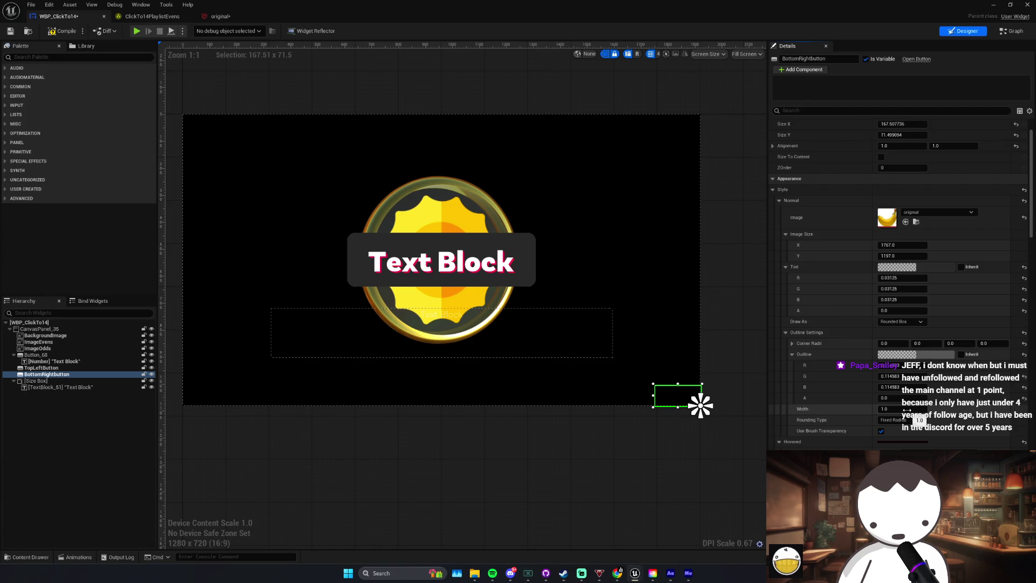
{"action": "left_click", "coordinate": [899, 310]}
{"action": "type", "text": "1"}
{"action": "key", "text": "Return"}
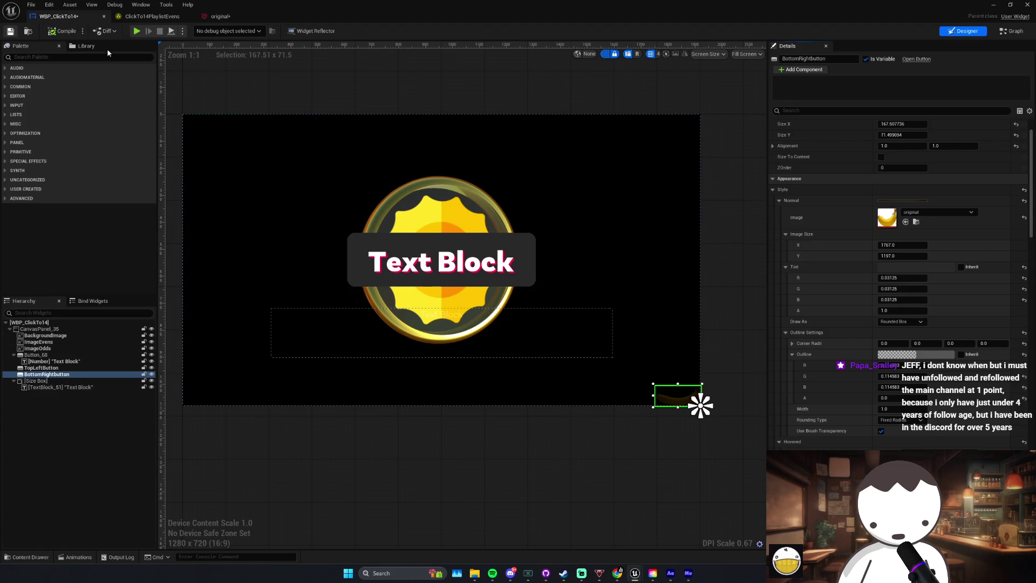
{"action": "left_click", "coordinate": [947, 269]}
Step: Make the Normal tint white (FFFFFFFF) and check the banana texture's size
{"action": "left_click", "coordinate": [879, 436]}
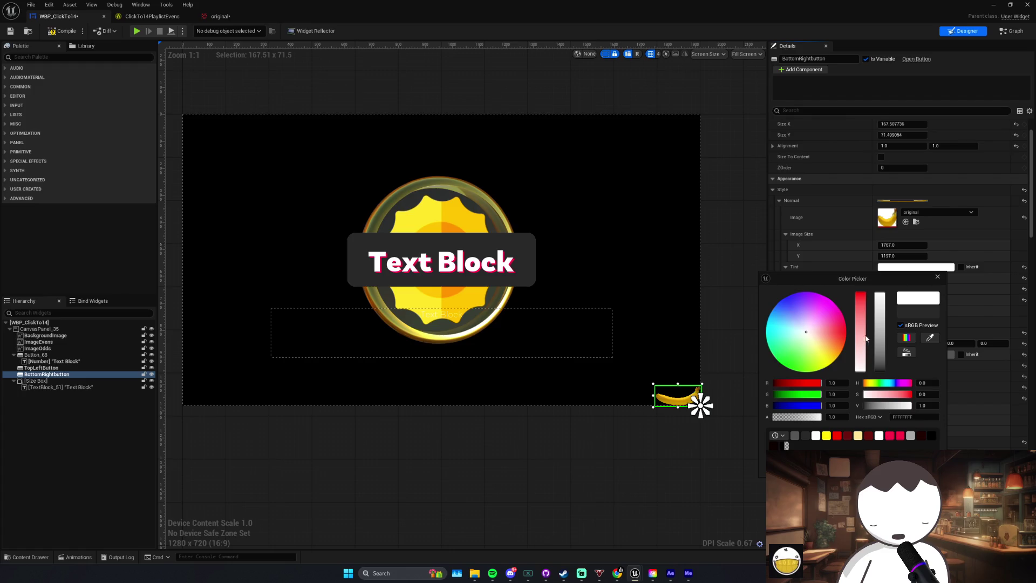
{"action": "left_click", "coordinate": [69, 374]}
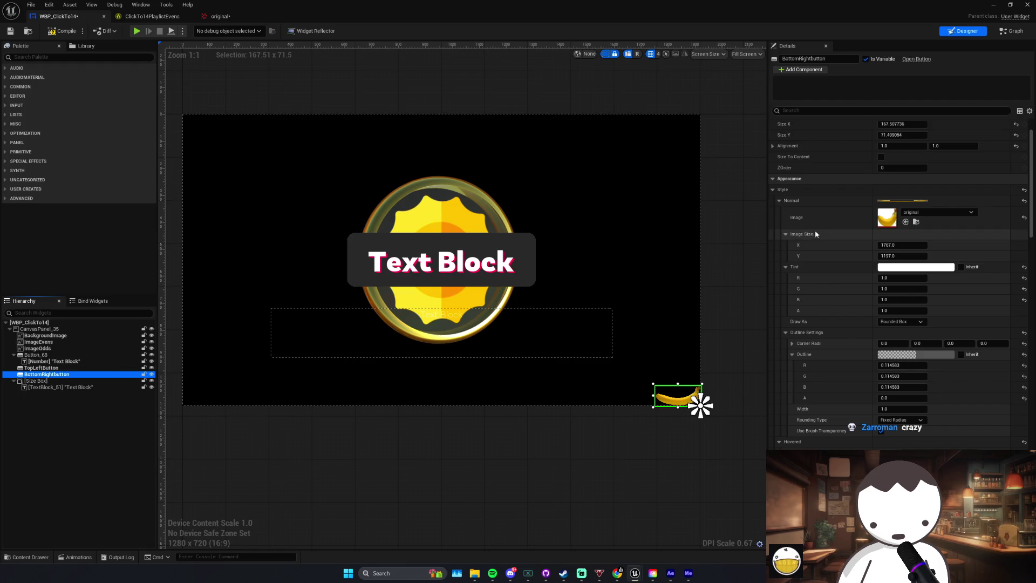
{"action": "left_click", "coordinate": [223, 18]}
{"action": "left_click", "coordinate": [152, 16]}
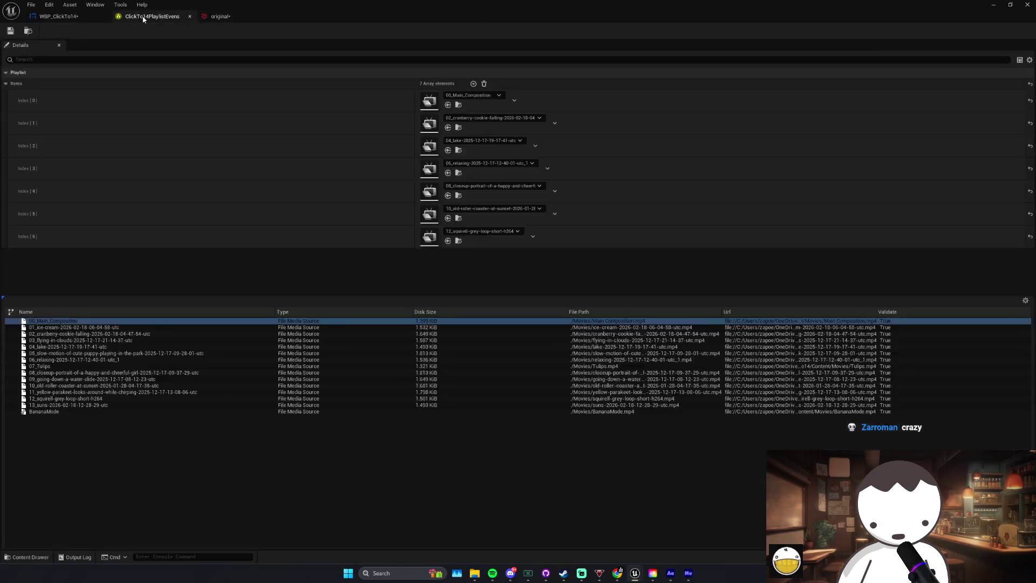
{"action": "left_click", "coordinate": [231, 22]}
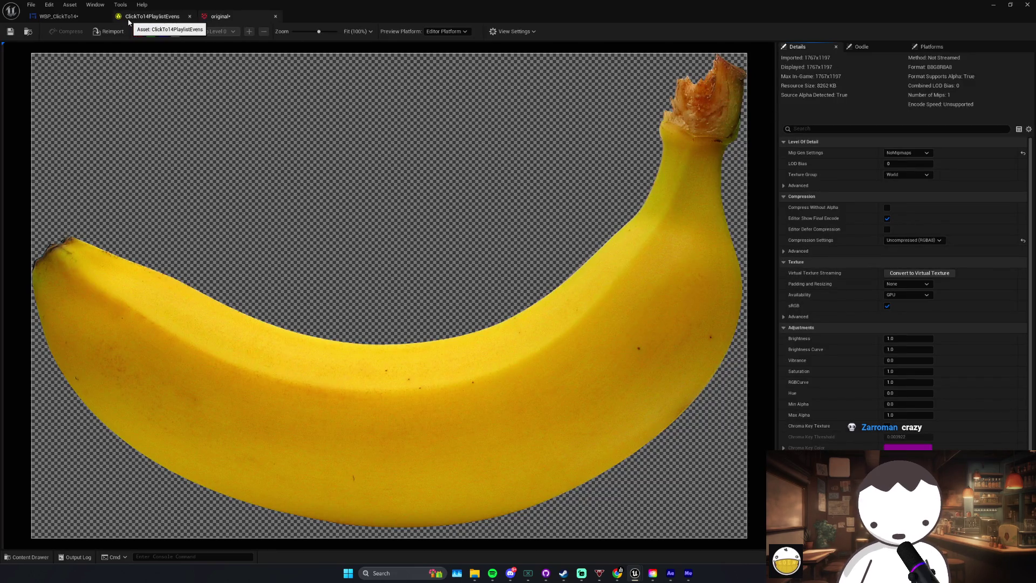
{"action": "left_click", "coordinate": [69, 17]}
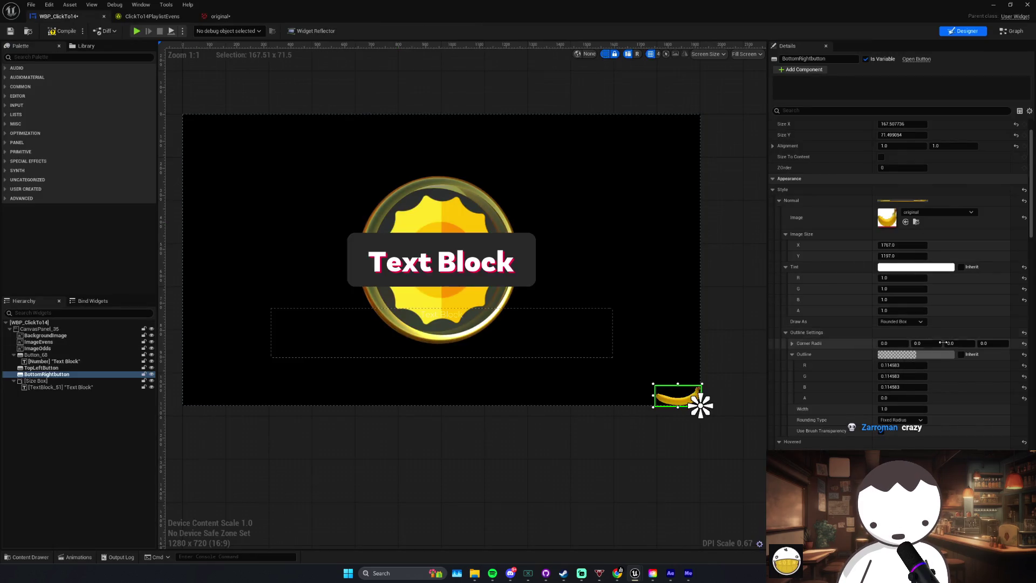
Step: Compare the Normal image width and height with the texture's 1767×1197 dimensions
{"action": "left_click", "coordinate": [900, 245]}
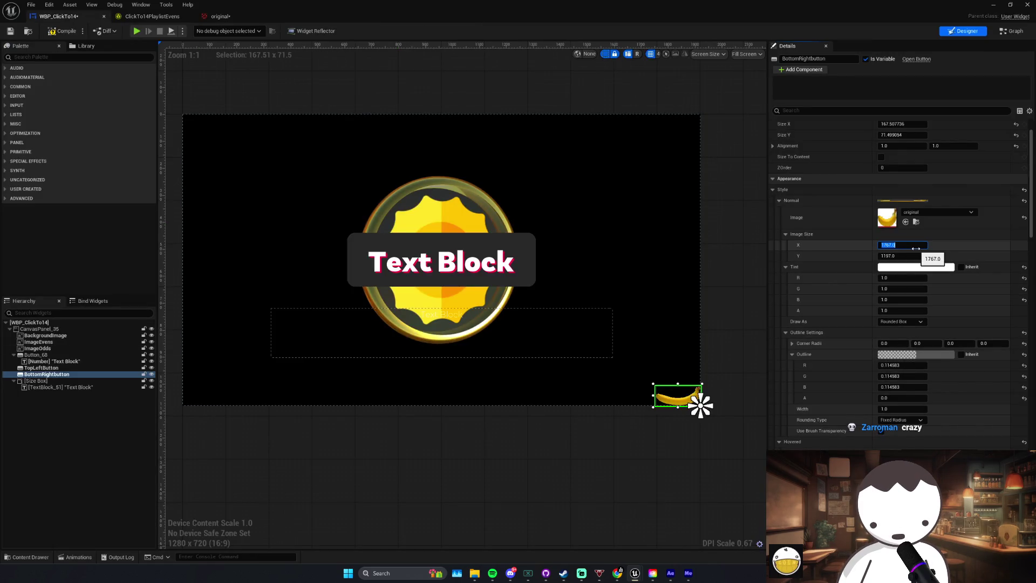
{"action": "key", "text": "Tab"}
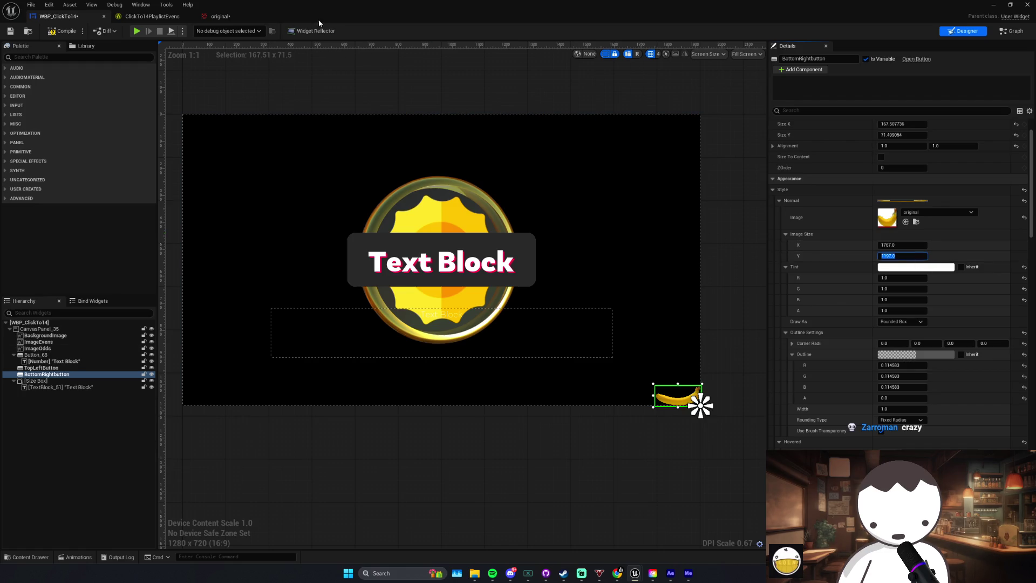
{"action": "left_click", "coordinate": [216, 16]}
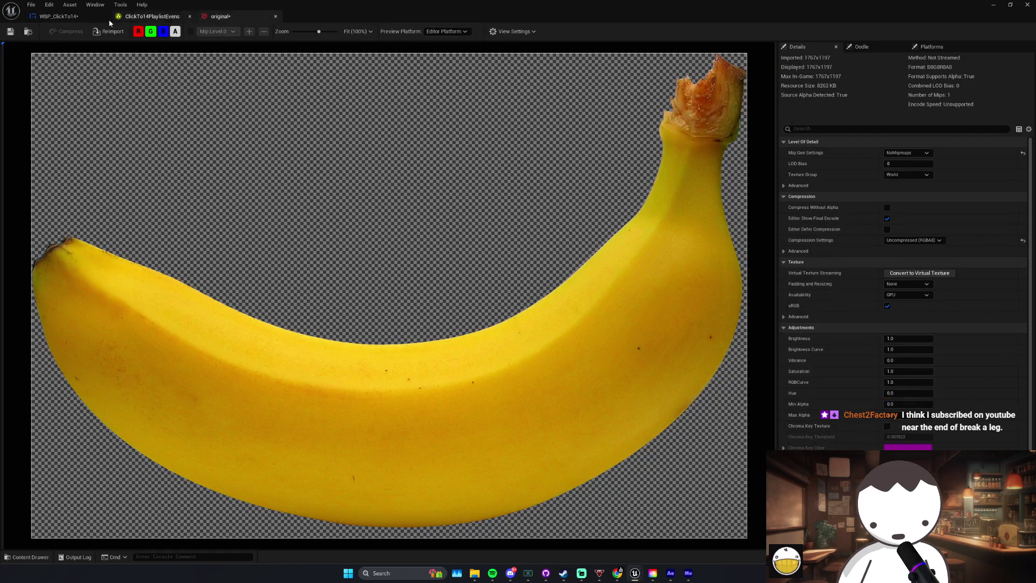
{"action": "left_click", "coordinate": [54, 16]}
{"action": "scroll", "coordinate": [904, 280], "scroll_direction": "up", "scroll_amount": 2}
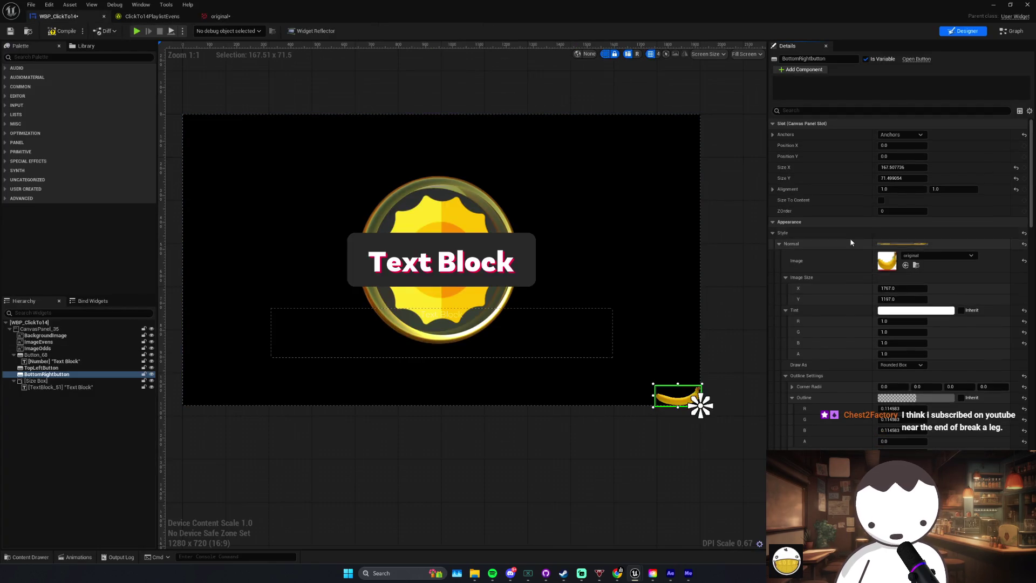
Step: Enter 1767 and 1197 as the button's Size X and Size Y
{"action": "left_click", "coordinate": [902, 168]}
{"action": "type", "text": "1767"}
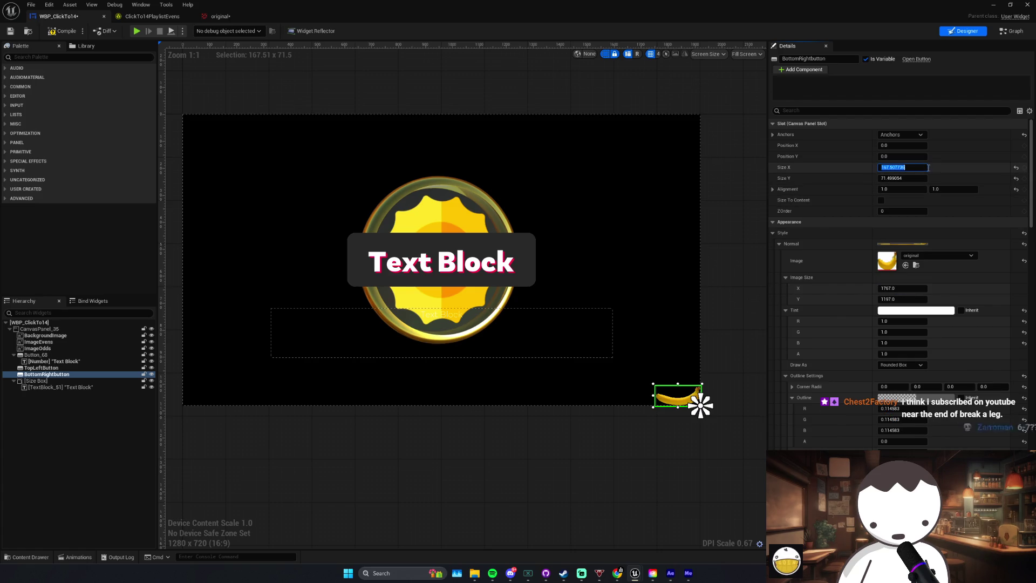
{"action": "key", "text": "Return"}
{"action": "left_click", "coordinate": [902, 299]}
{"action": "key", "text": "ctrl+c"}
{"action": "left_click", "coordinate": [903, 178]}
{"action": "key", "text": "ctrl+v"}
{"action": "key", "text": "Return"}
Step: Divide both sizes by 10 to get 176.7 × 119.7, then save the widget
{"action": "left_click", "coordinate": [902, 167]}
{"action": "left_click", "coordinate": [903, 168]}
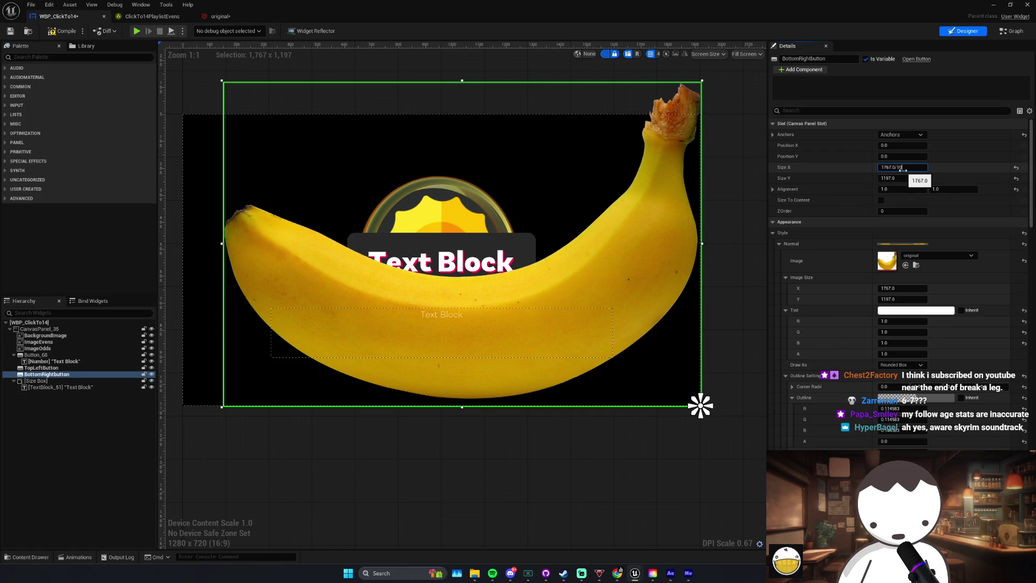
{"action": "key", "text": "Tab"}
{"action": "type", "text": "/"}
{"action": "key", "text": "ctrl+z"}
{"action": "key", "text": "Return"}
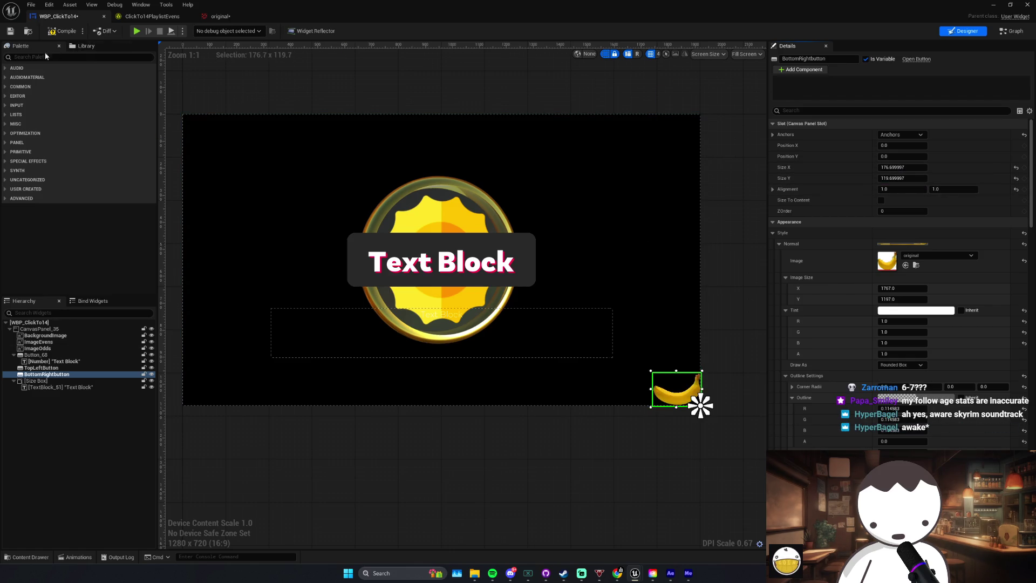
{"action": "left_click", "coordinate": [11, 31]}
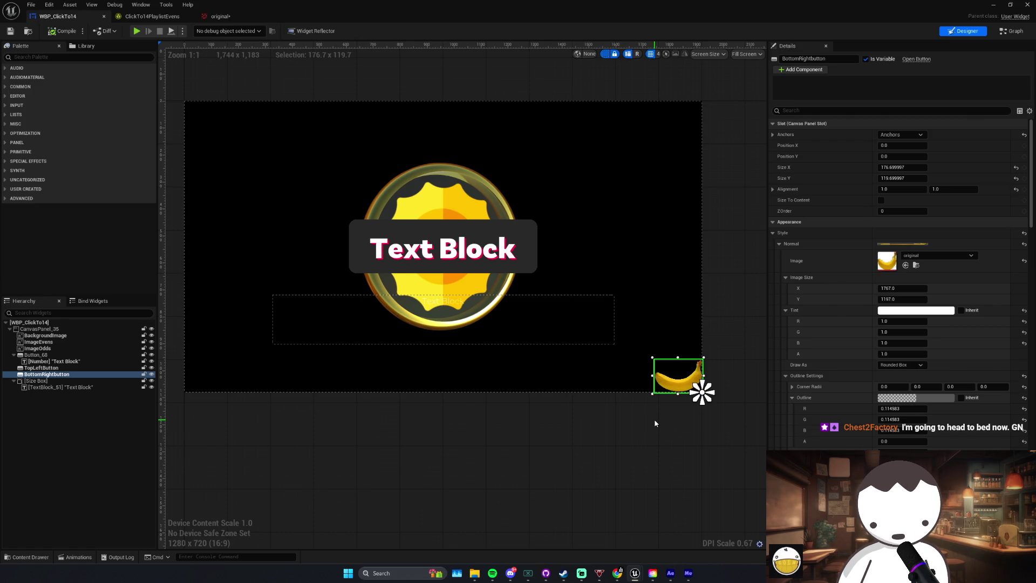
{"action": "left_click", "coordinate": [924, 166]}
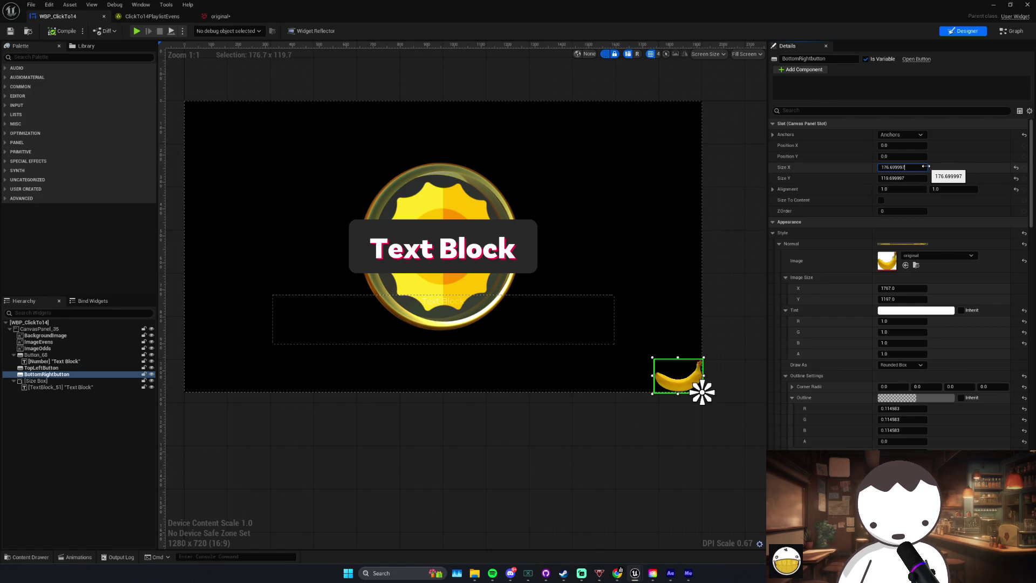
{"action": "key", "text": "Tab"}
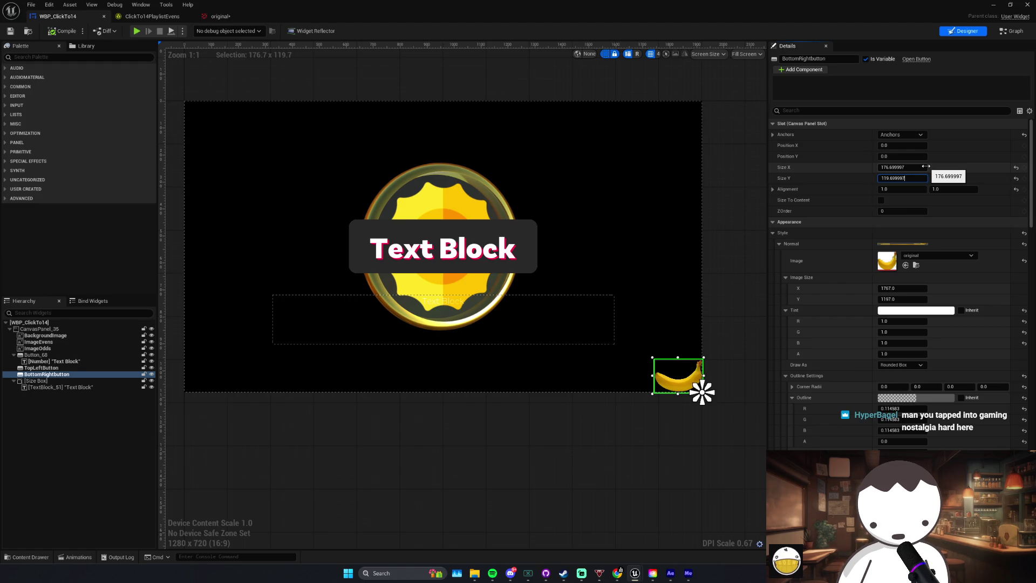
{"action": "type", "text": "/1.6"}
{"action": "key", "text": "Return"}
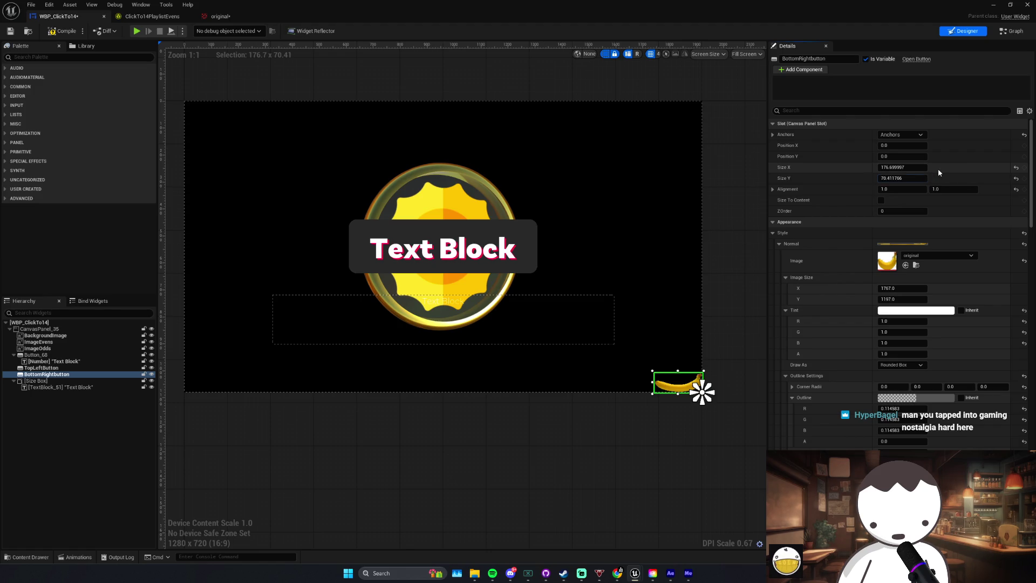
{"action": "left_click", "coordinate": [916, 167]}
{"action": "left_click", "coordinate": [916, 167]}
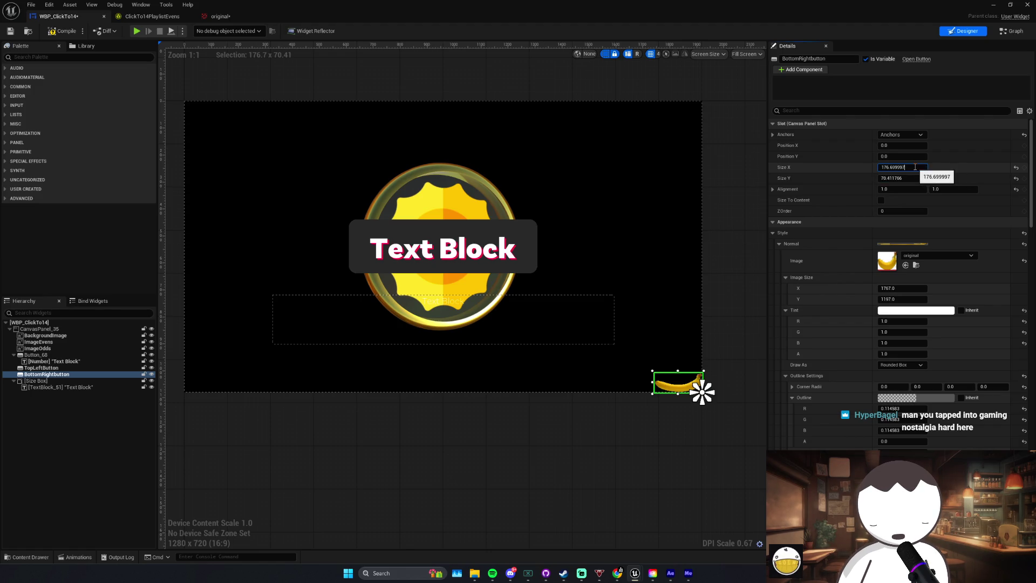
{"action": "left_click", "coordinate": [939, 170]}
{"action": "key", "text": "ctrl+z"}
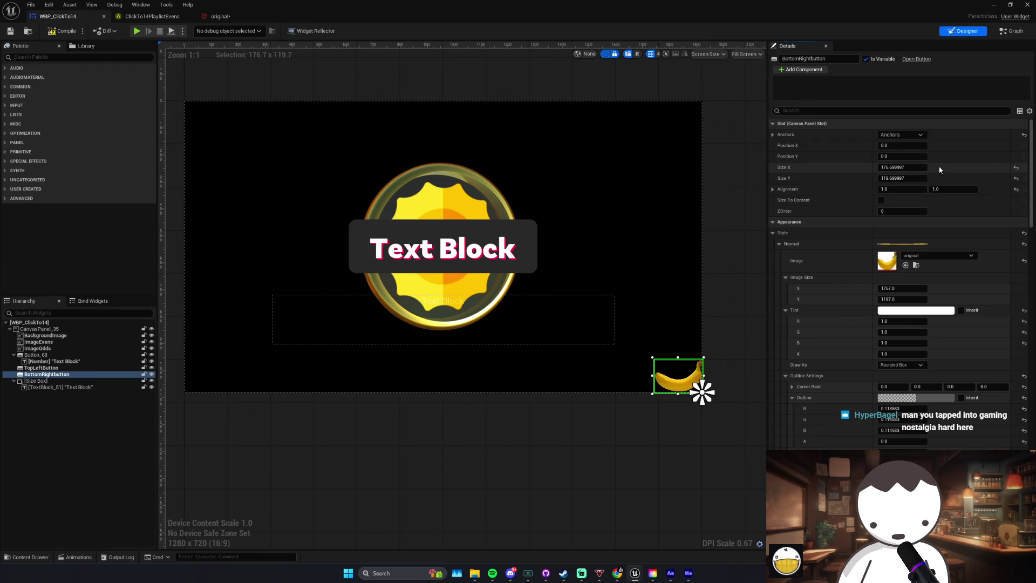
{"action": "key", "text": "ctrl+z"}
{"action": "key", "text": "ctrl+y"}
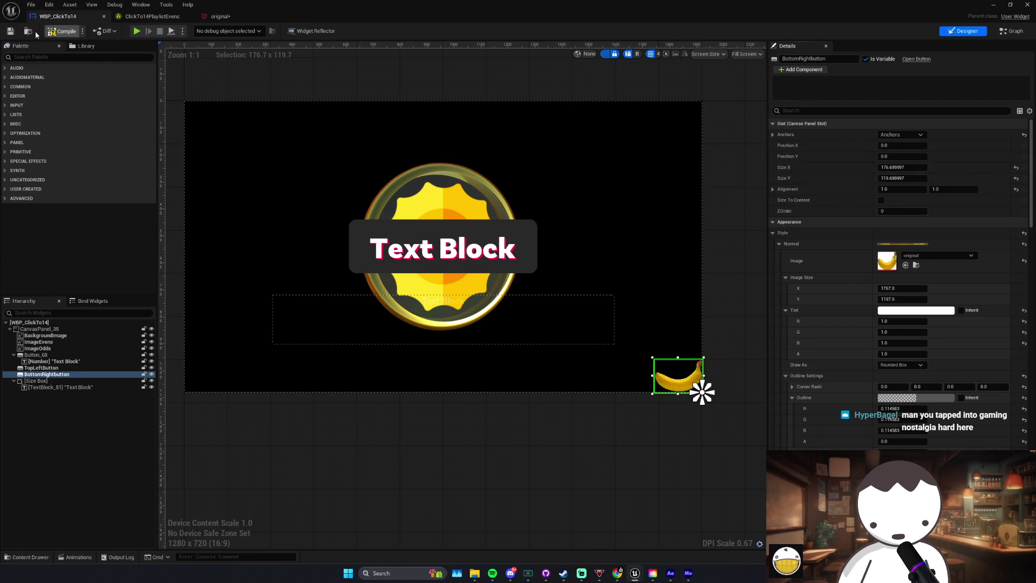
{"action": "left_click_drag", "start_coordinate": [334, 134], "coordinate": [343, 142]}
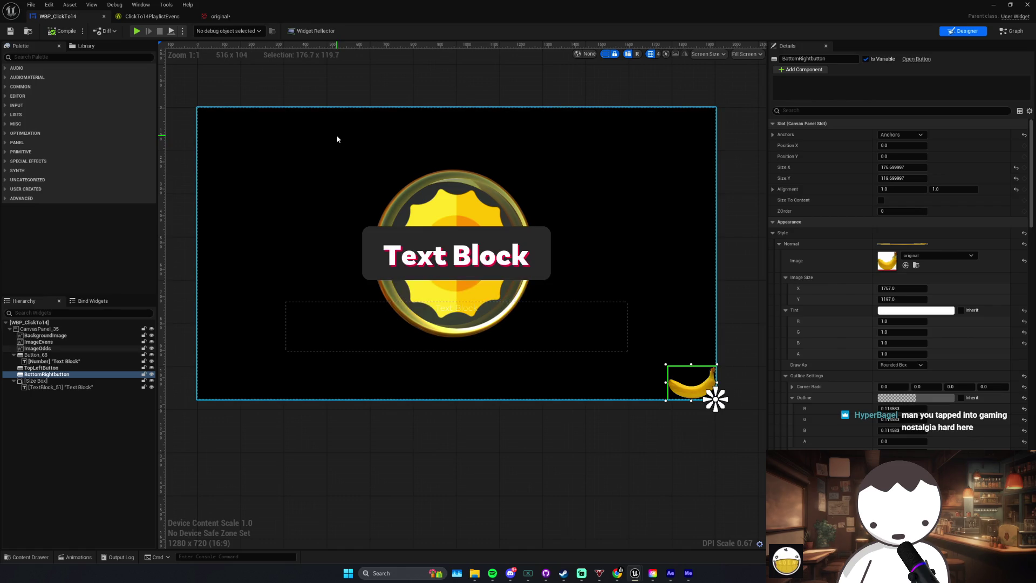